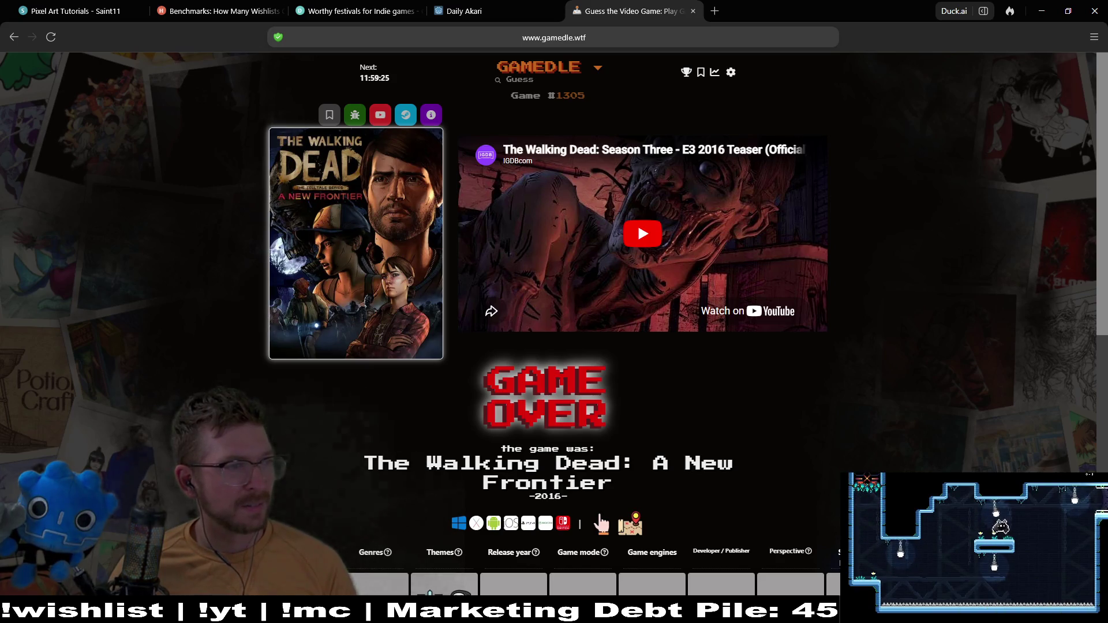
Minimize the browser showing the finished Gamedle round to reveal Steam's library
key("super+Down")
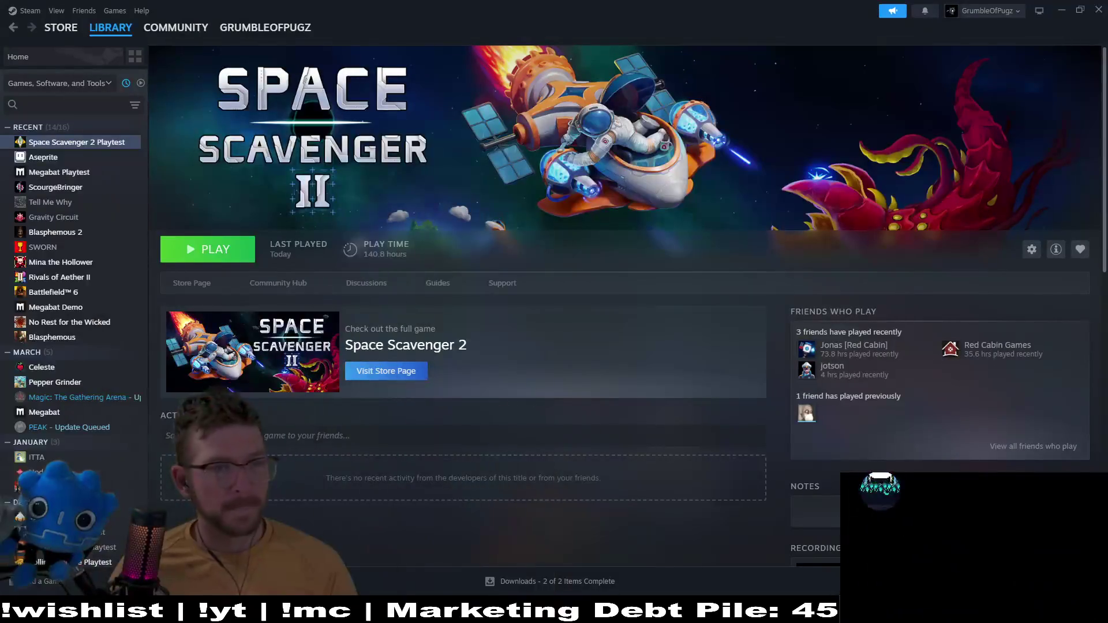
Return to Steam and open the Store front page
key("super+Down")
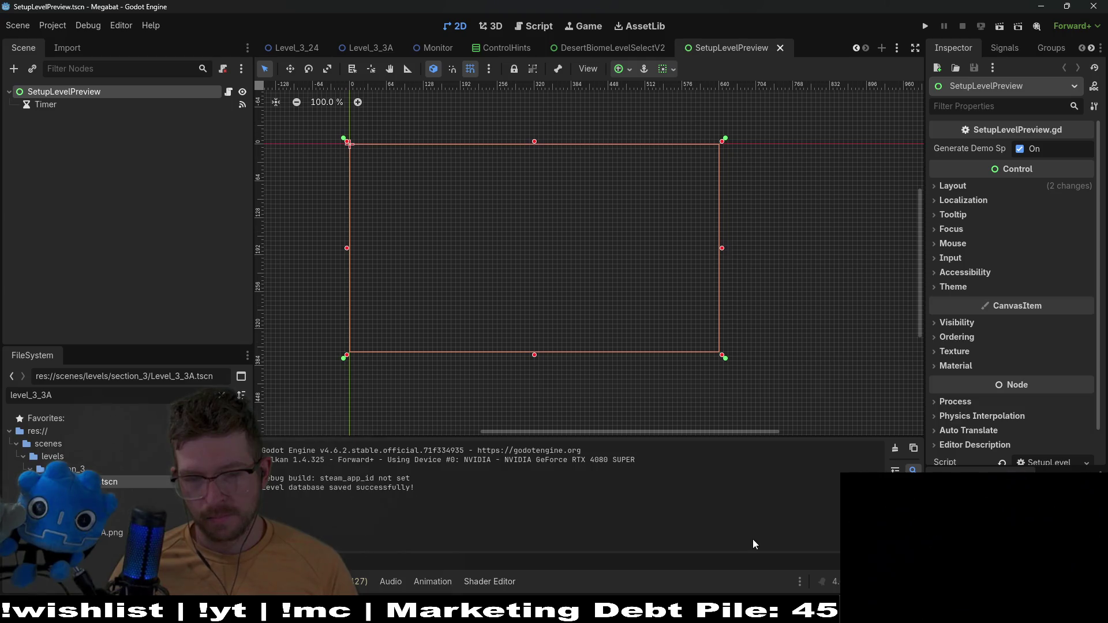
key("super+Down")
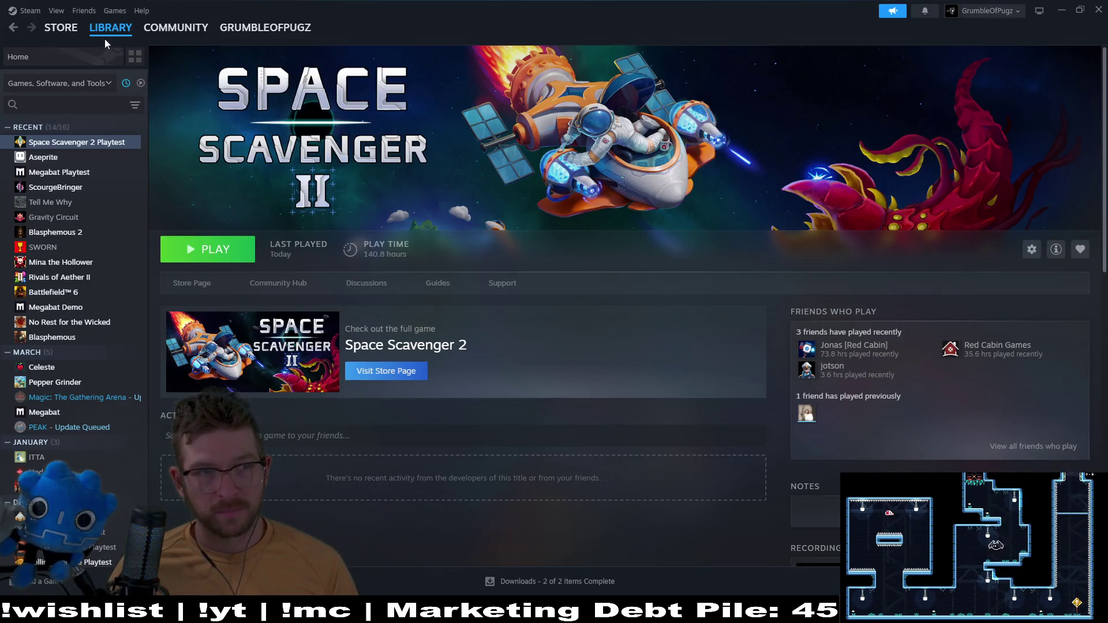
left_click(111, 30)
left_click(66, 28)
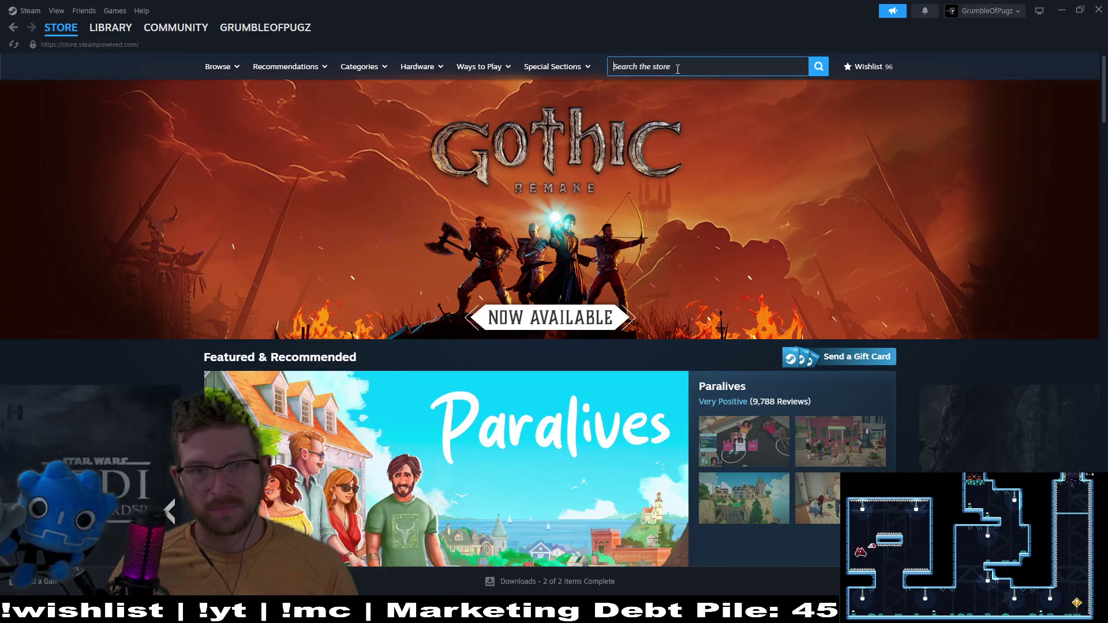
Search the store for 'alien' and open the Alien: Isolation page
left_click(678, 69)
type("ien")
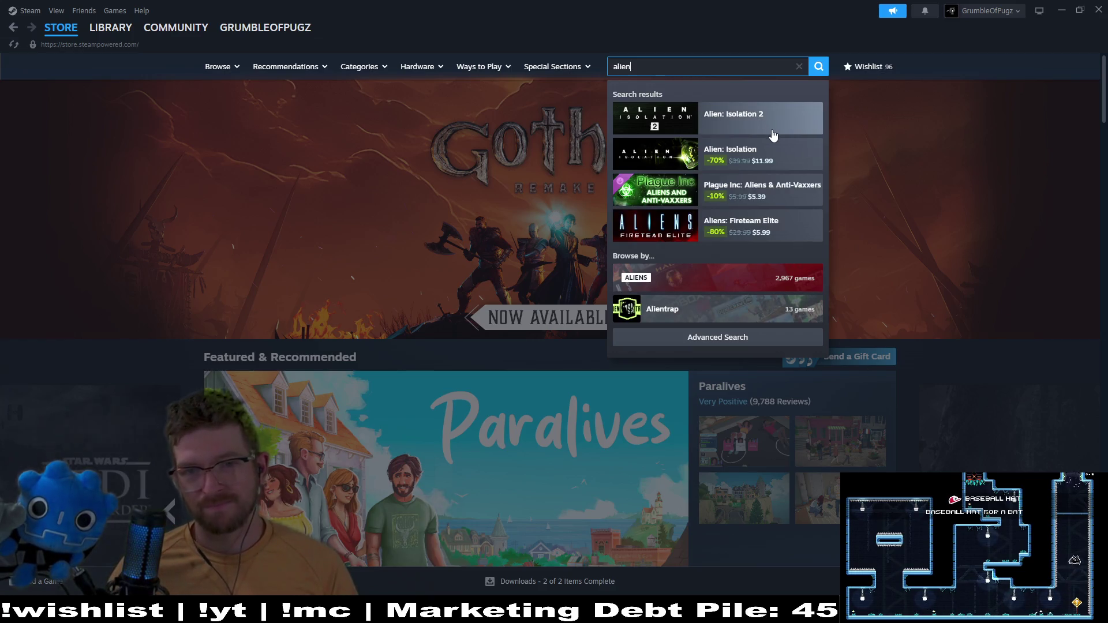
left_click(775, 159)
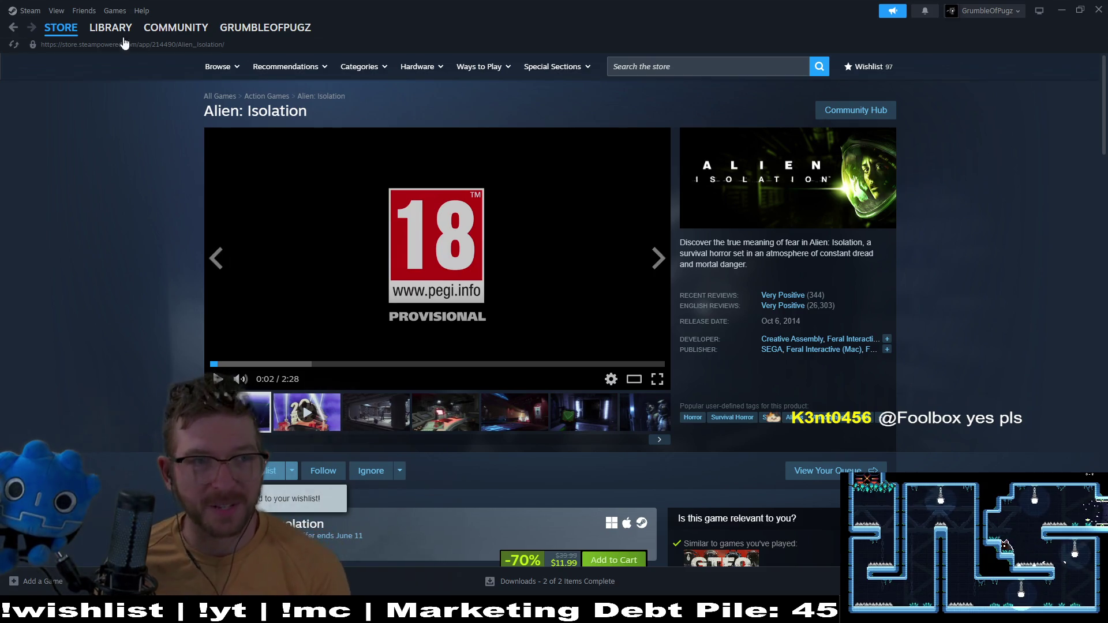
Search again, open the Alien: Isolation 2 page, and enlarge its trailer
left_click(623, 72)
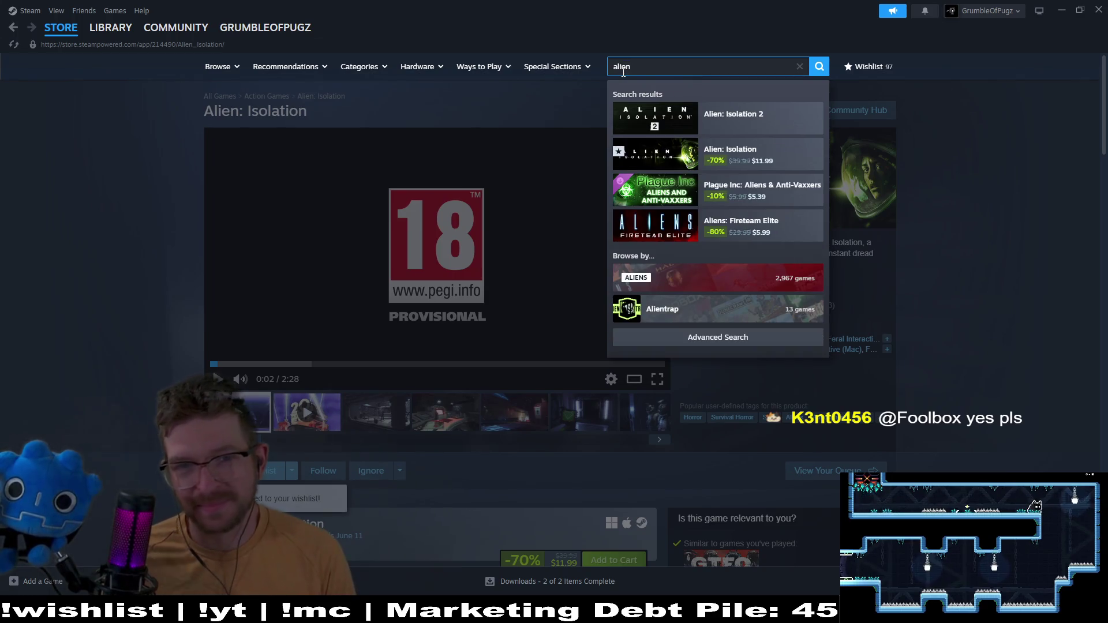
left_click(793, 126)
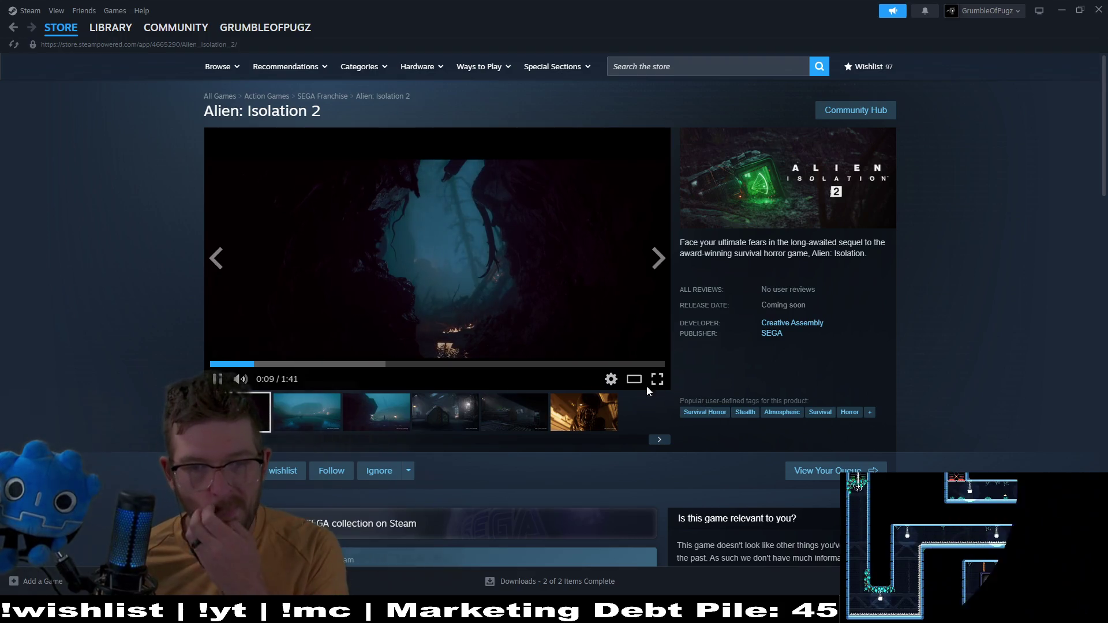
left_click(636, 385)
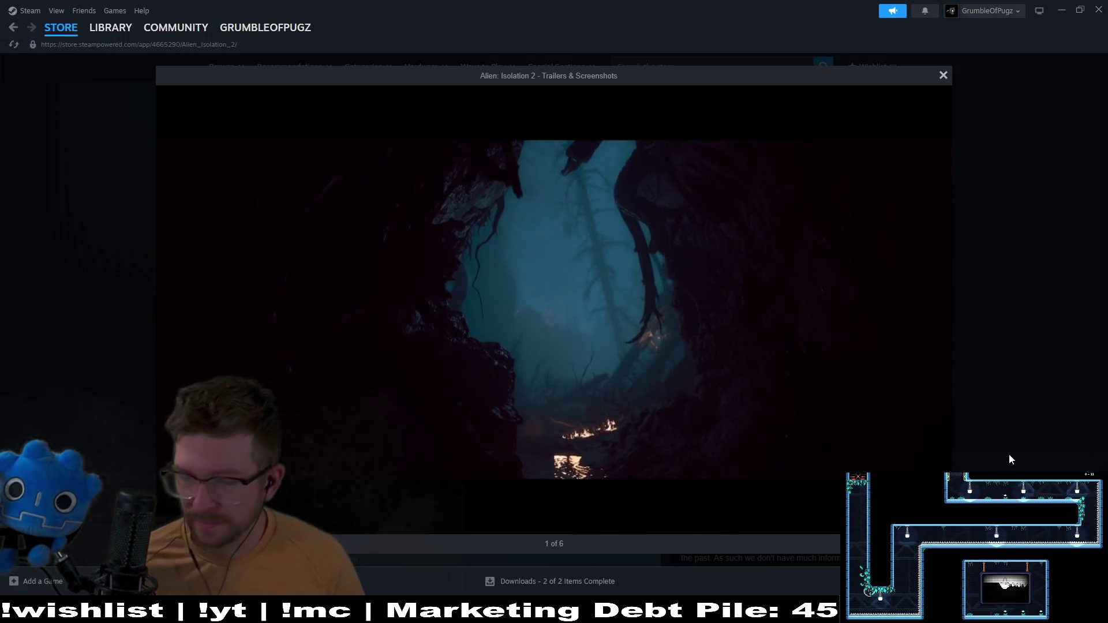
Close the enlarged viewer, watch the Alien: Isolation 2 trailer full screen, then exit with Escape
left_click(943, 75)
left_click(656, 381)
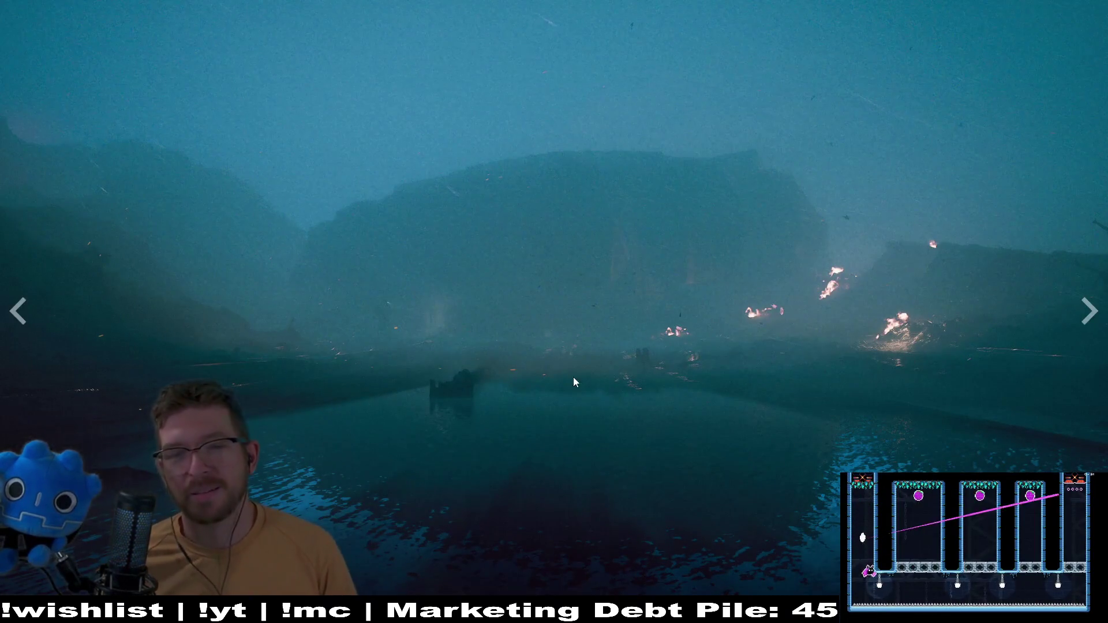
key("Escape")
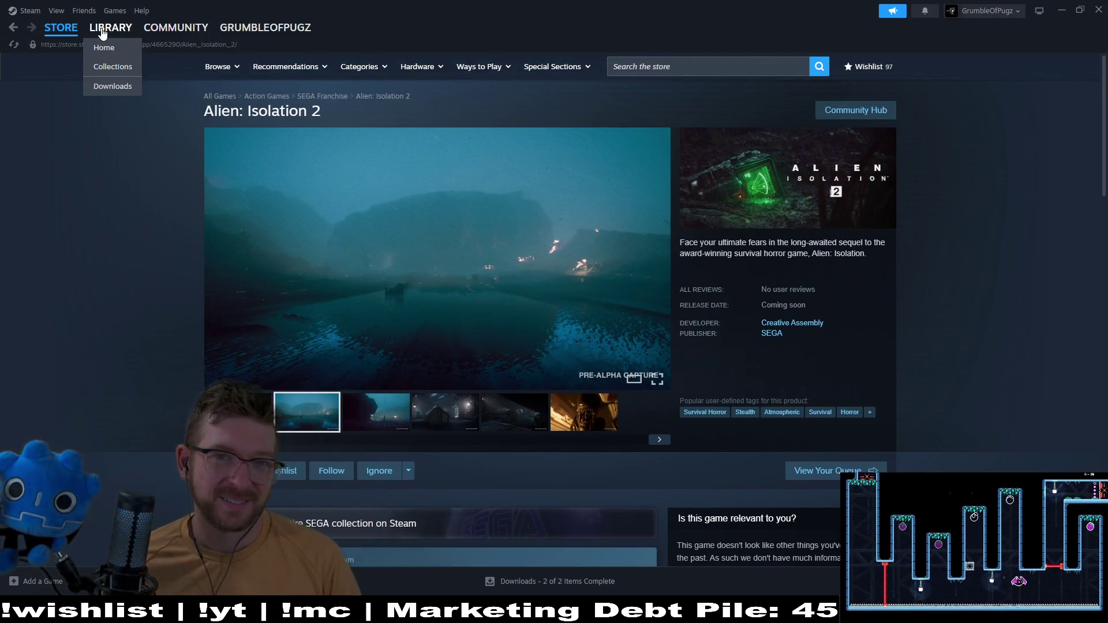
Open Steam's Library Home, then minimize Steam to reveal the Godot editor
left_click(102, 29)
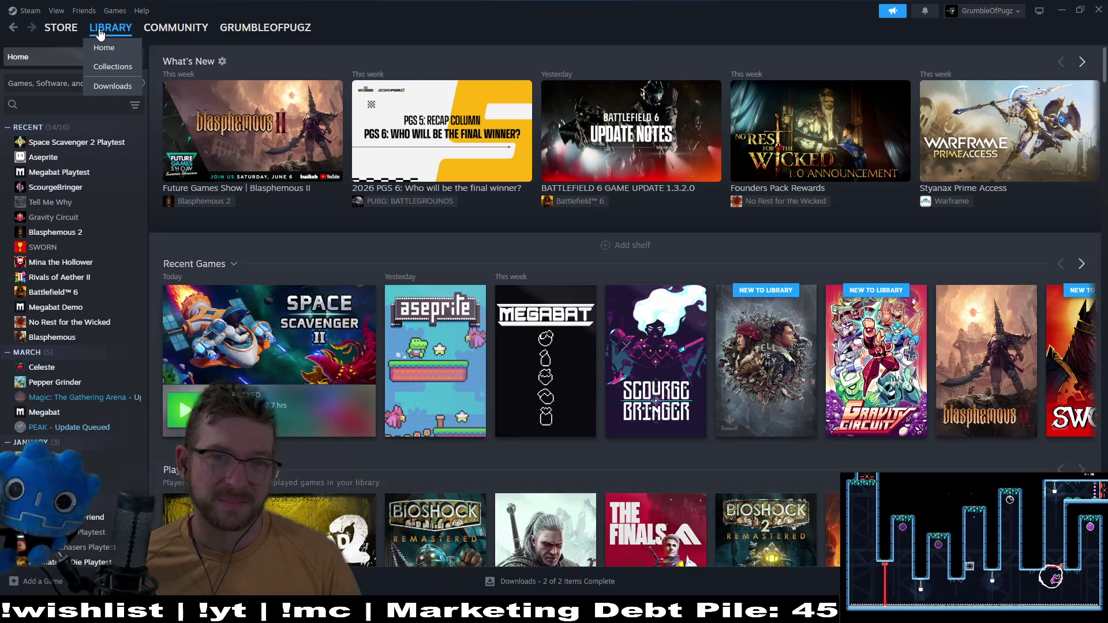
left_click(1061, 10)
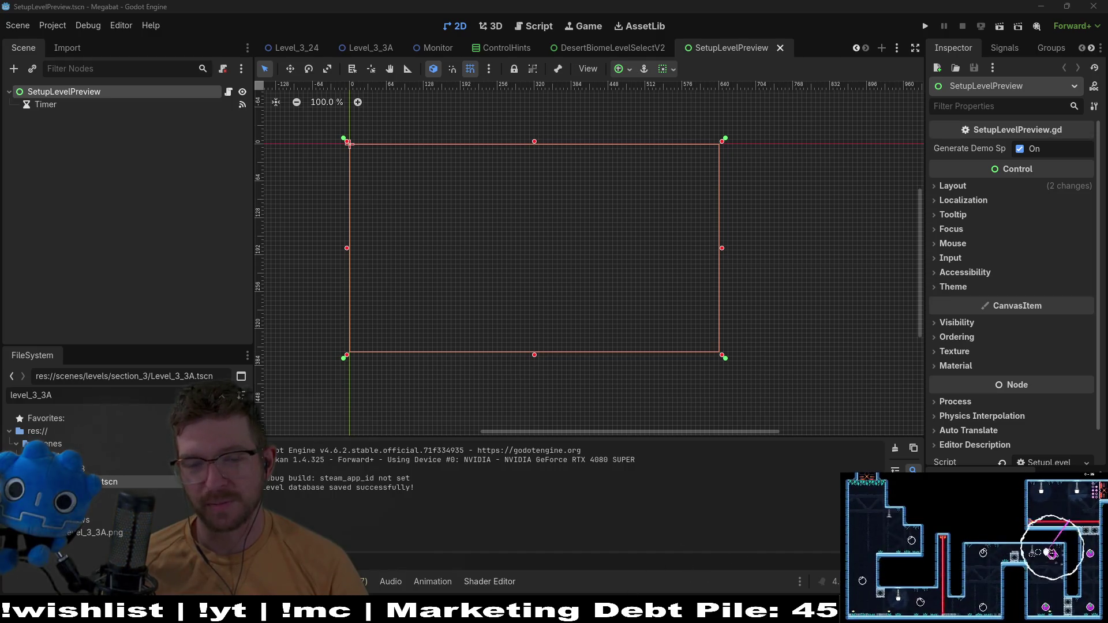
key("alt+Tab")
key("alt+Tab")
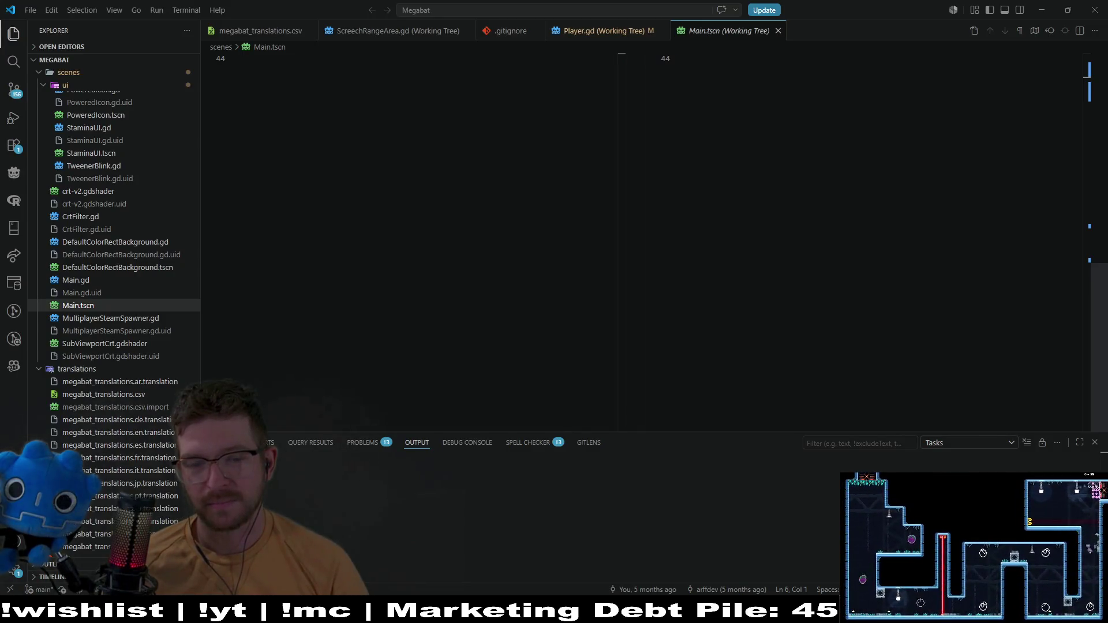
key("alt+Tab")
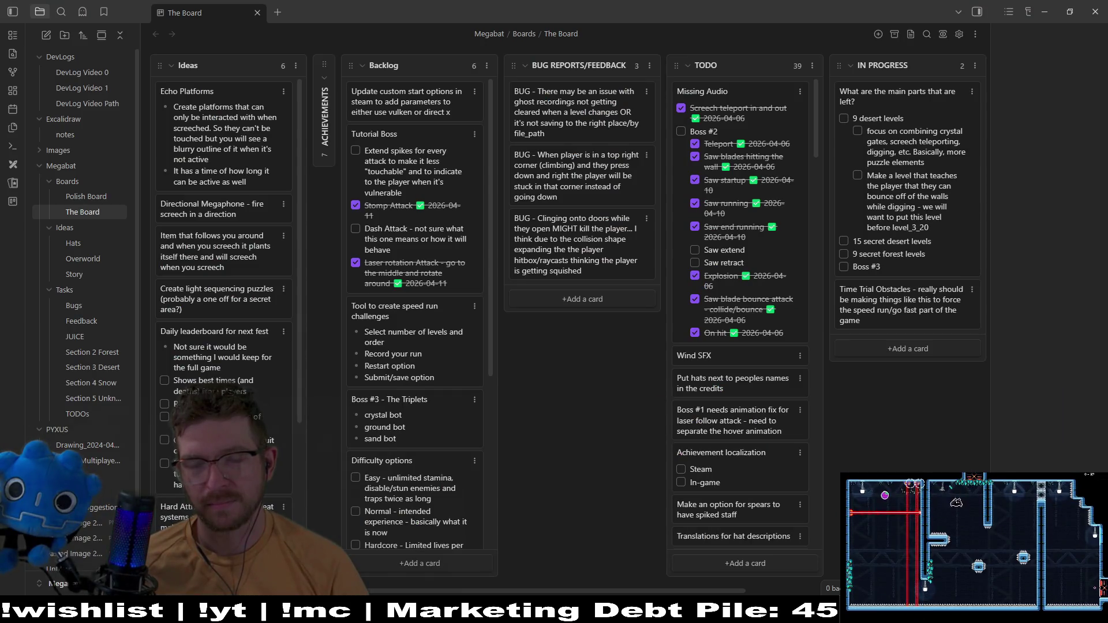
key("alt+Tab")
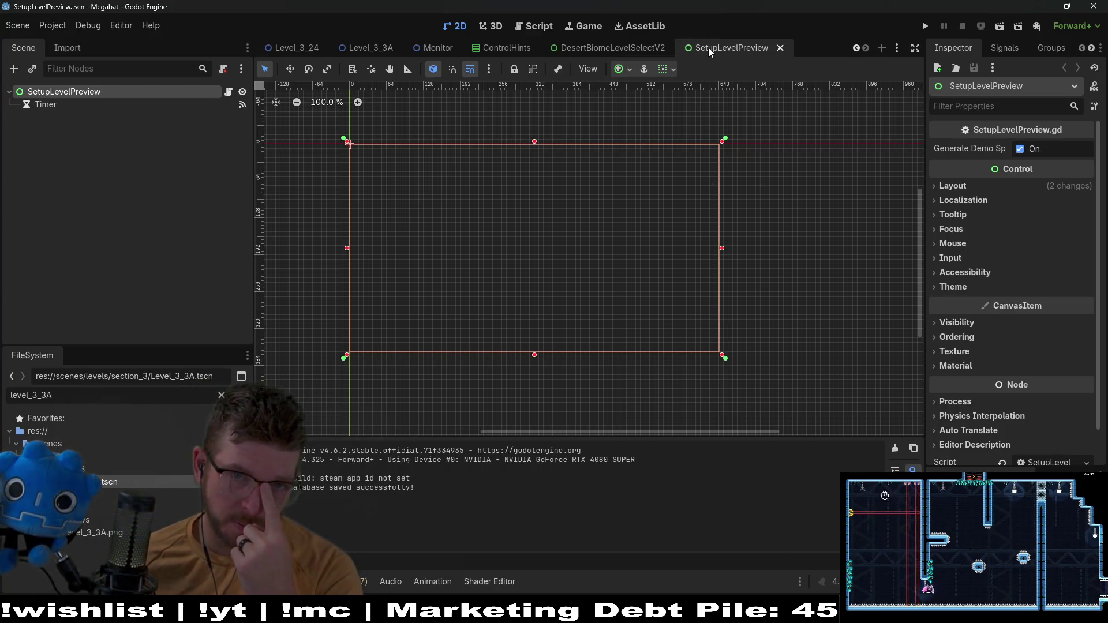
Look over DesertBiomeLevelSelectV2 and Level_3_3A, then move the Level_3_3A tab and close it
left_click(610, 49)
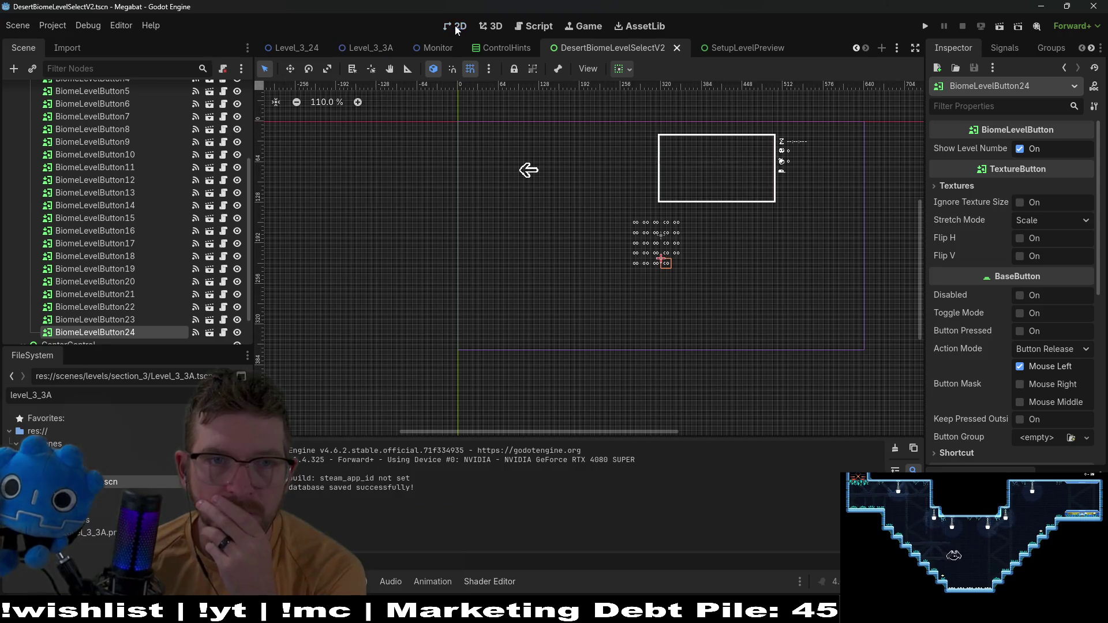
left_click(358, 50)
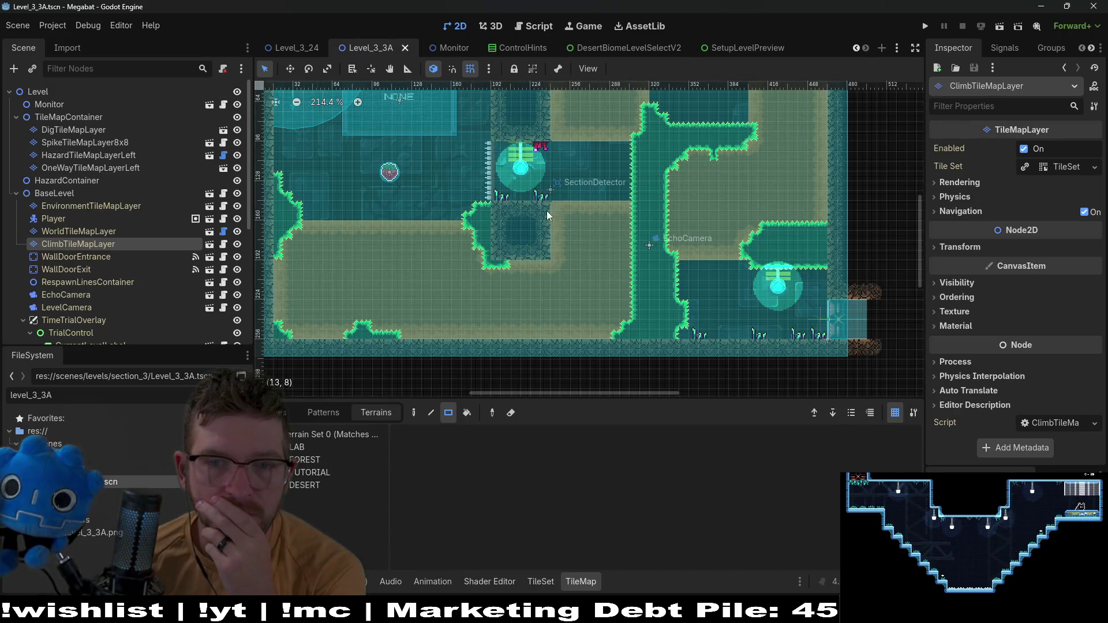
scroll(546, 215, "down", 3)
left_click_drag(594, 176, 581, 213)
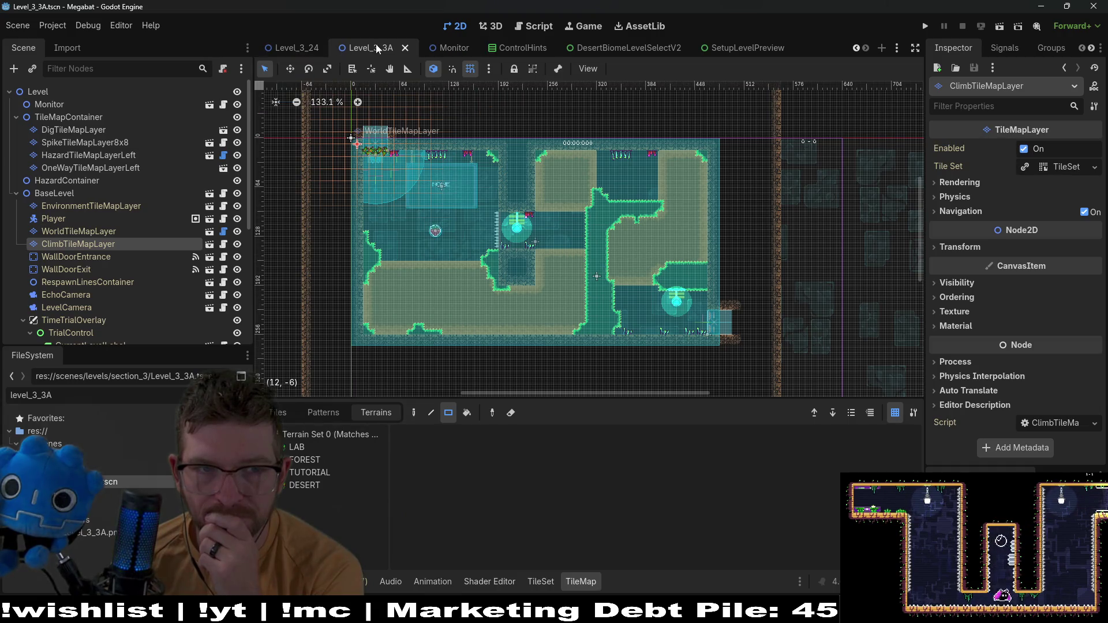
mouse_move(377, 48)
left_mouse_down()
mouse_move(266, 49)
mouse_move(517, 51)
left_mouse_up()
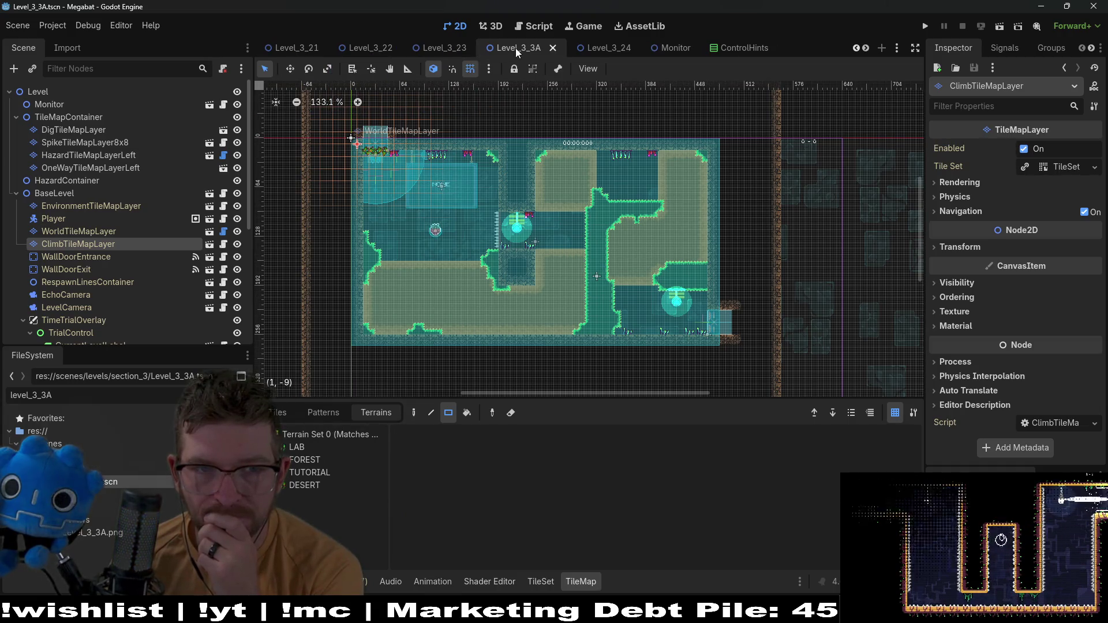
left_click(553, 47)
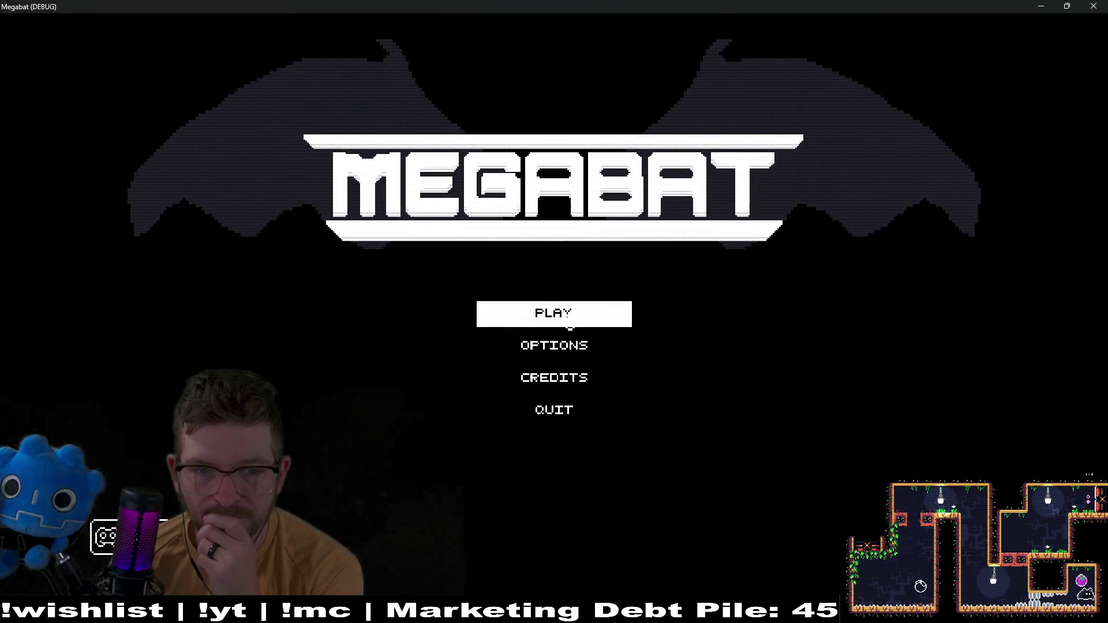
Start the game, pick a profile, choose the pyramid desert world, and begin level 3-1
left_click(570, 324)
left_click(551, 260)
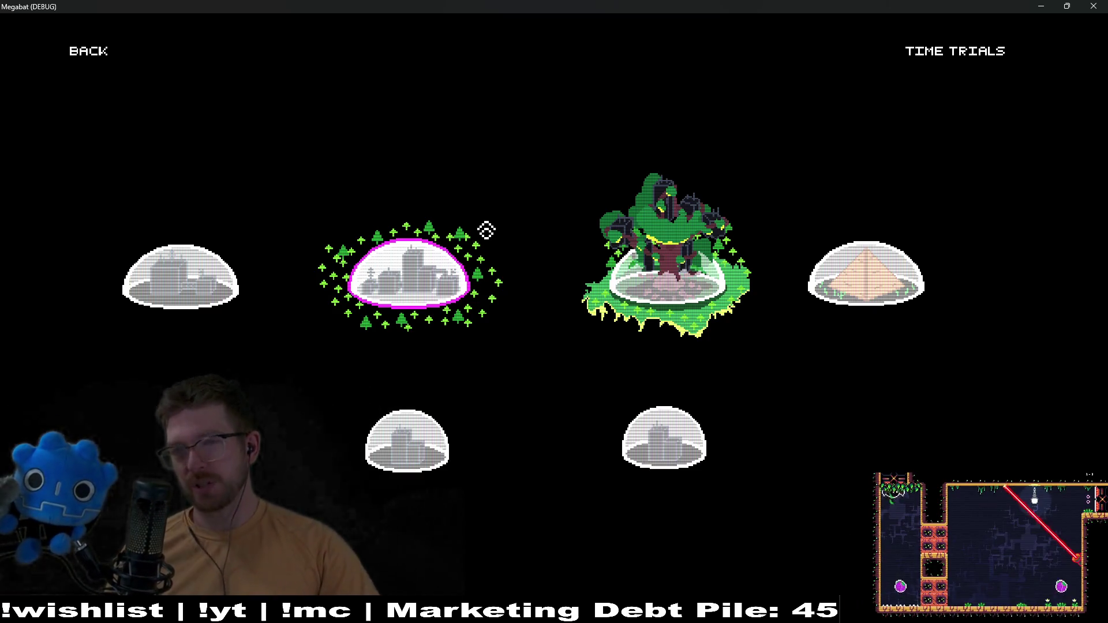
key("Right")
key("Right")
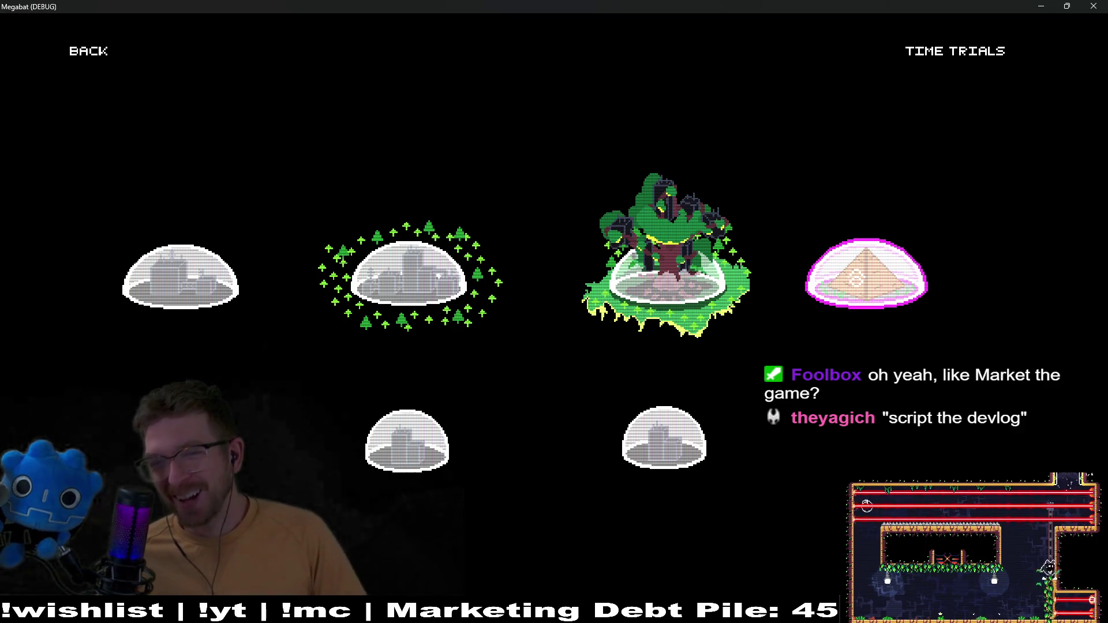
left_click(852, 275)
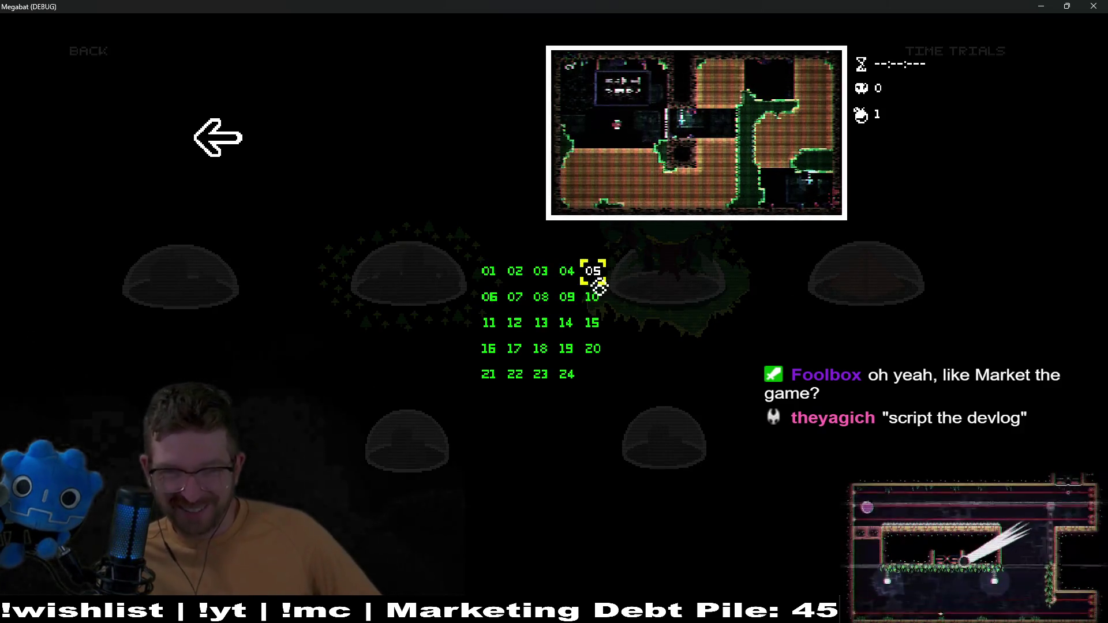
left_click(490, 272)
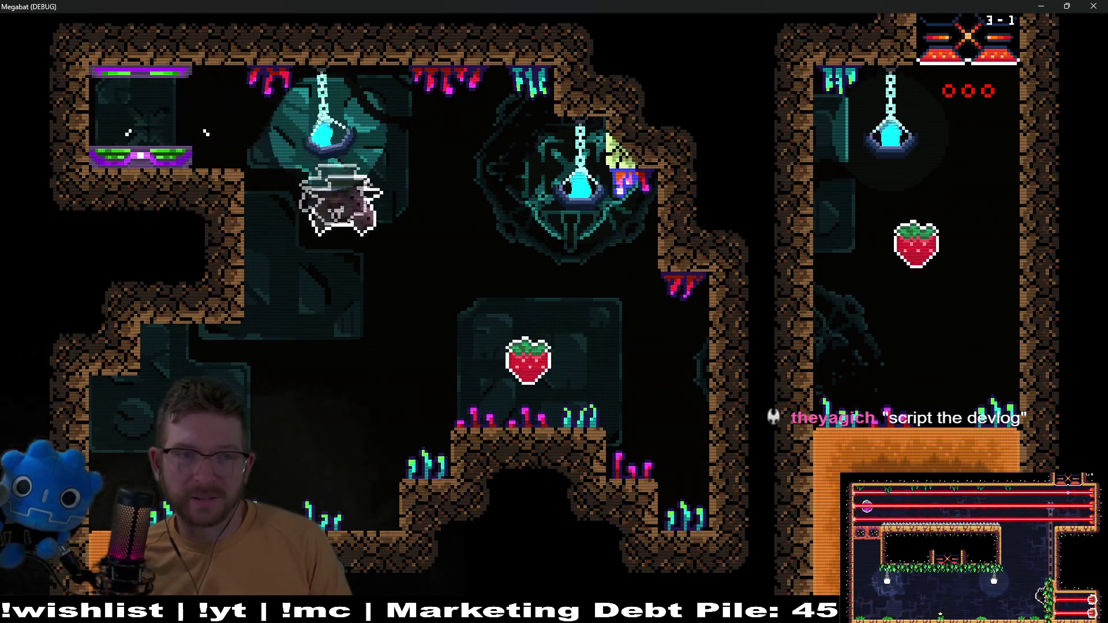
From the pause menu's hats picker, put the elf hat on the bat and resume
key("Left")
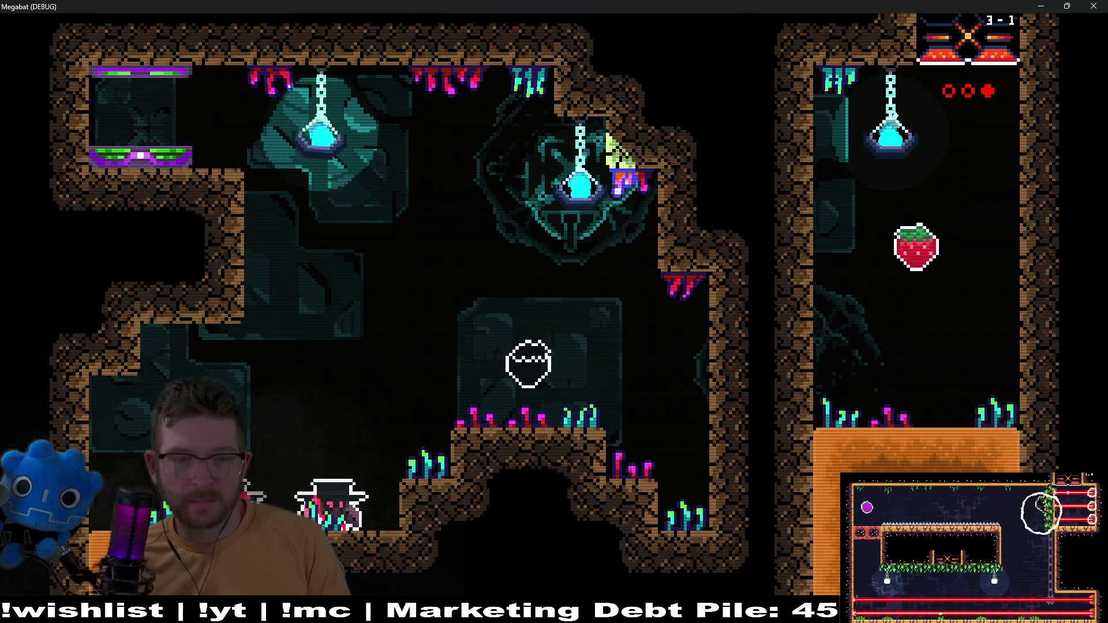
key("Escape")
key("Down")
key("Down")
key("Down")
key("Return")
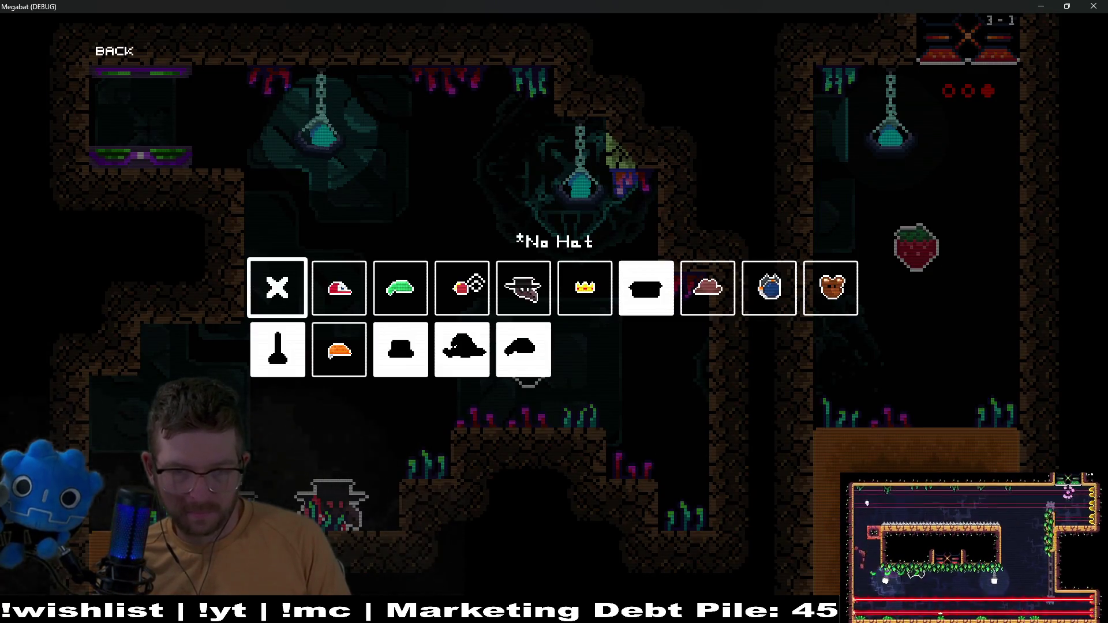
key("Right")
key("Right")
key("Right")
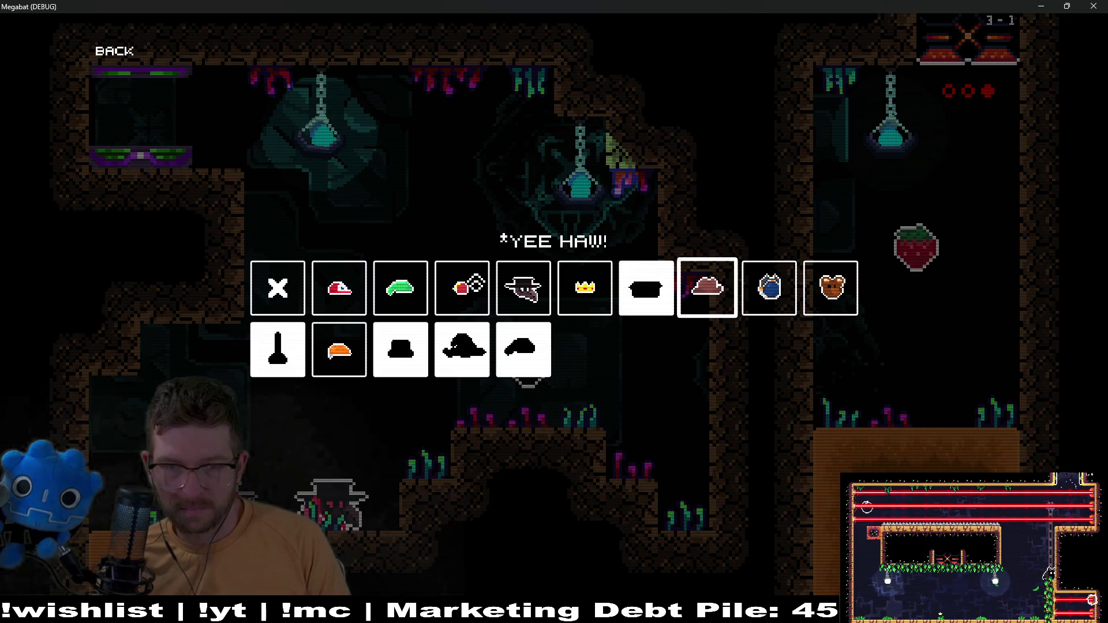
key("Right")
key("Left")
key("Left")
key("Left")
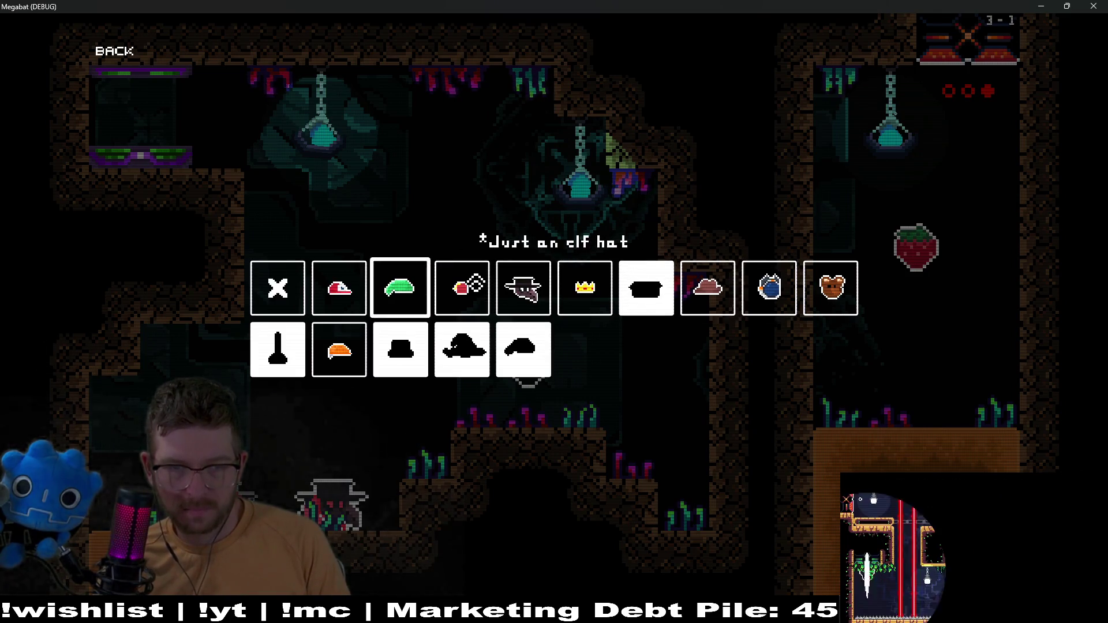
key("Return")
key("Escape")
key("Return")
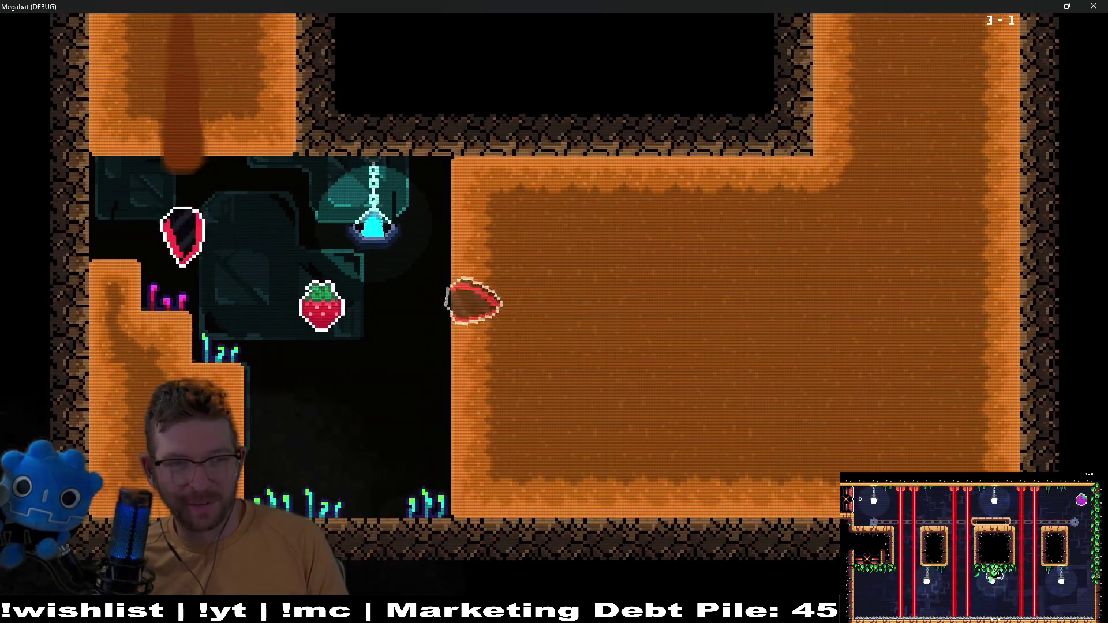
Fly through the desert rooms collecting strawberries, then pause and quit with F8
key("Left")
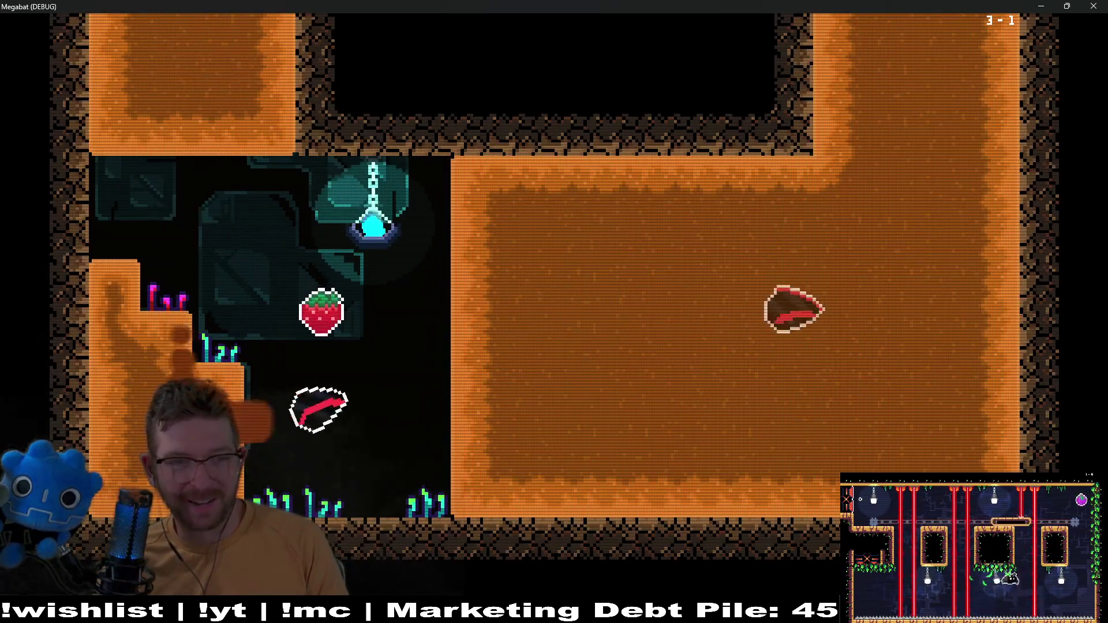
key("Right")
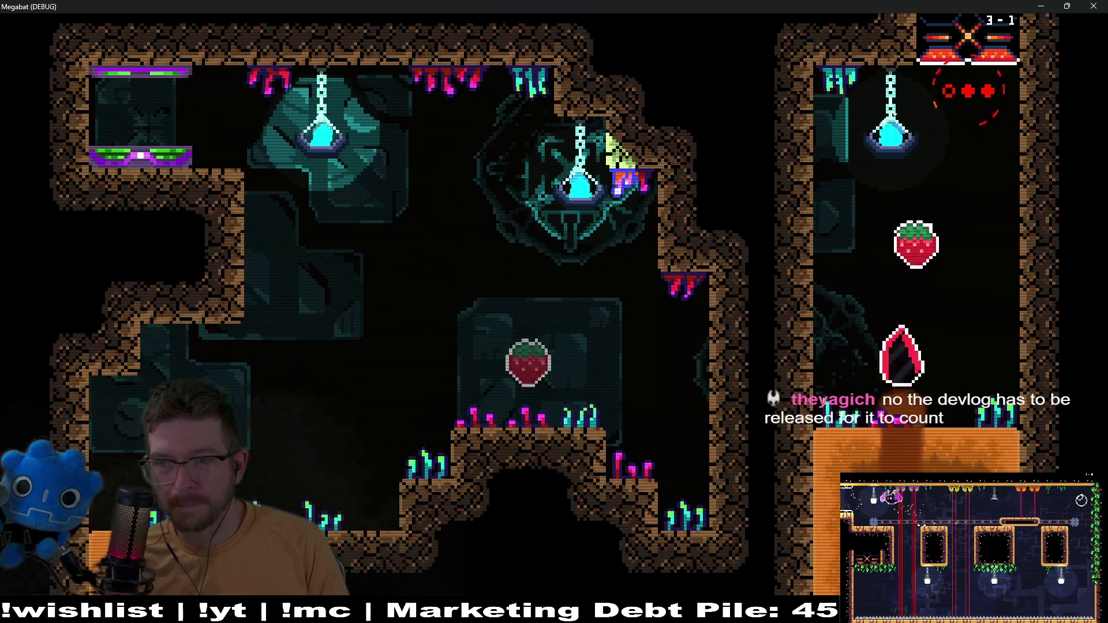
key("Up")
key("Up")
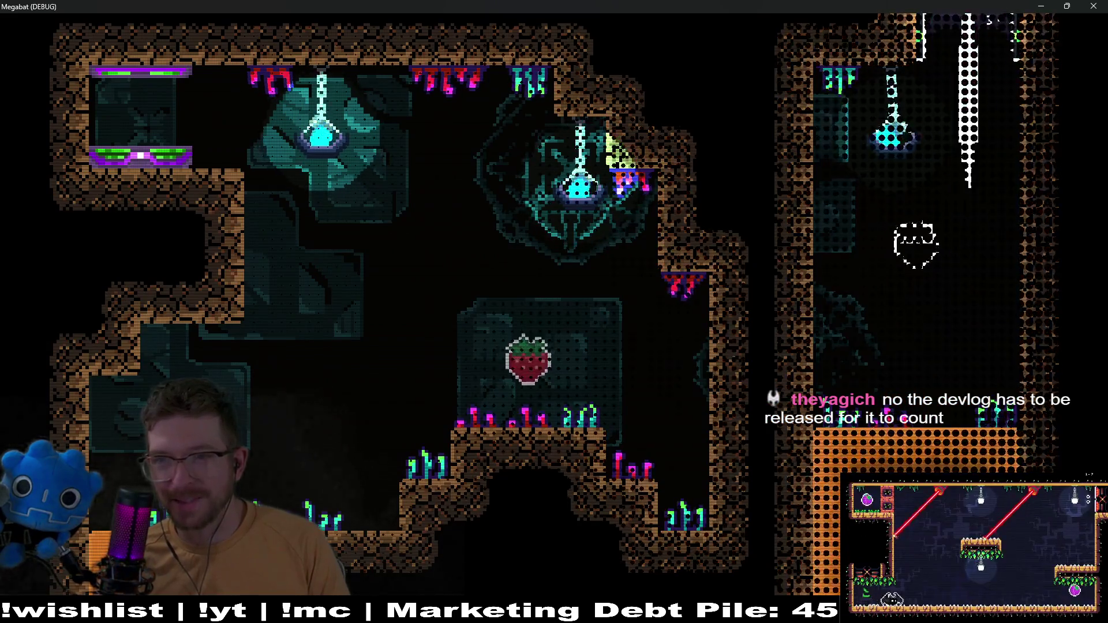
key("Right")
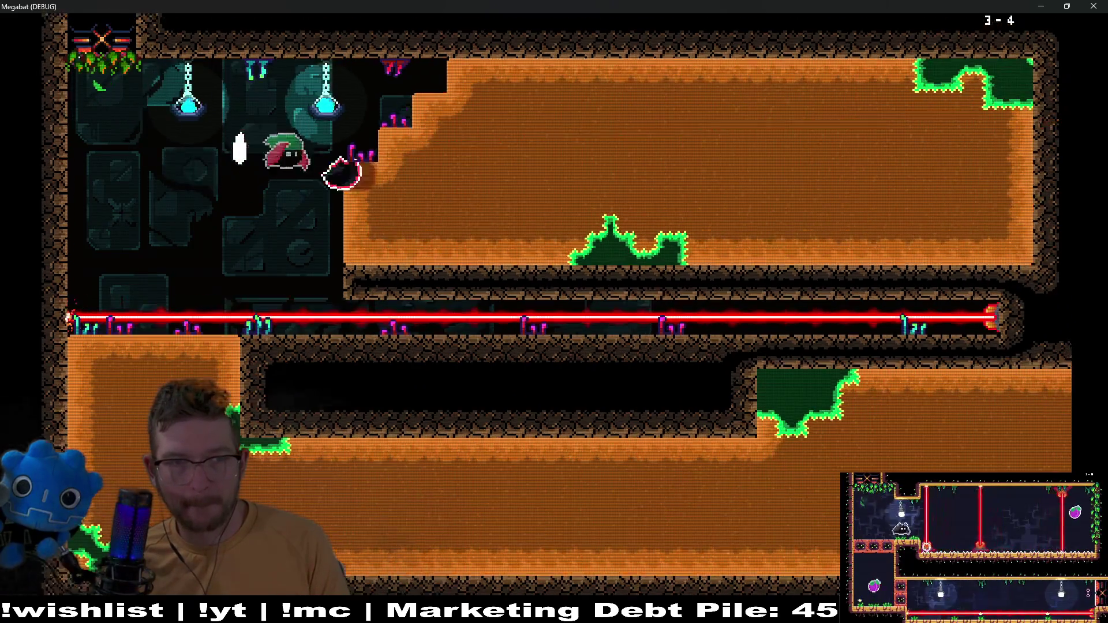
key("Escape")
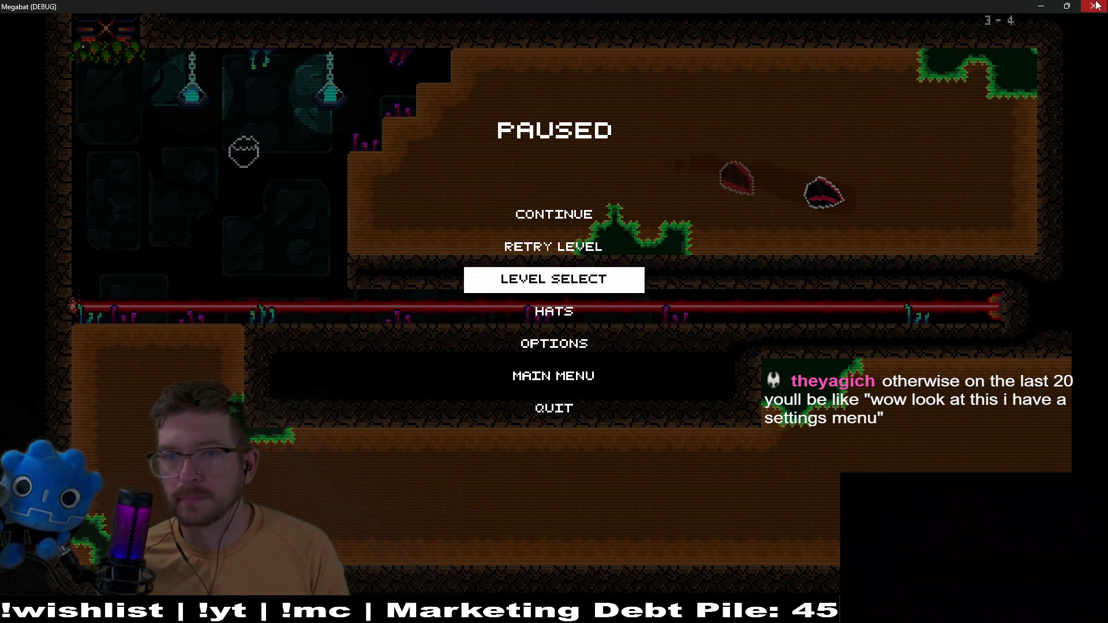
key("F8")
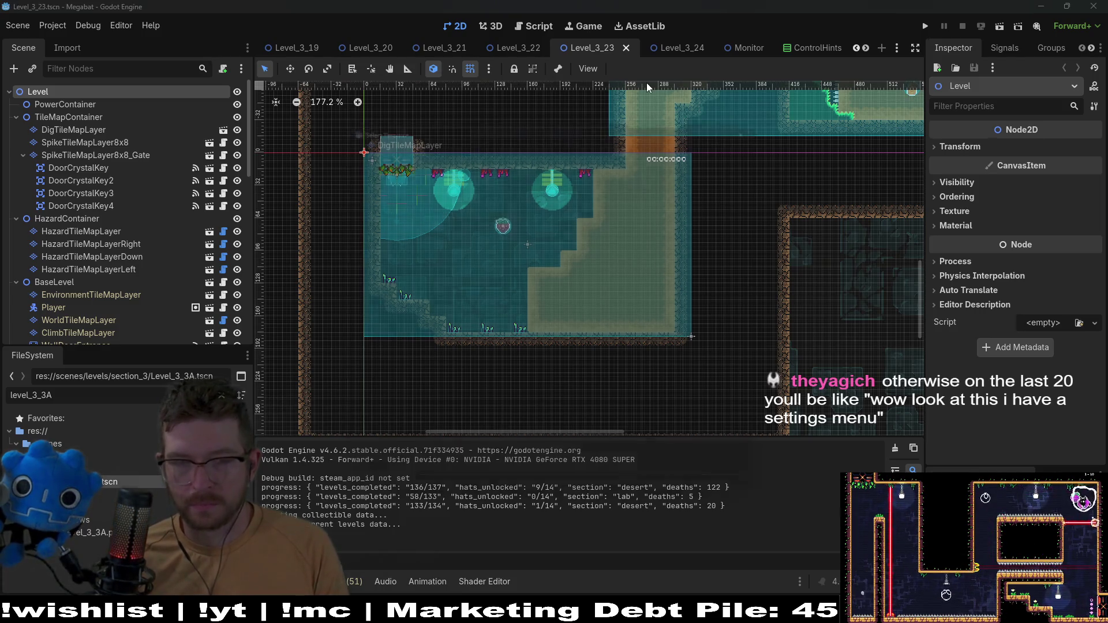
Quick-open the GlobalConstants.gd script
key("shift+alt+o")
type("globalconst")
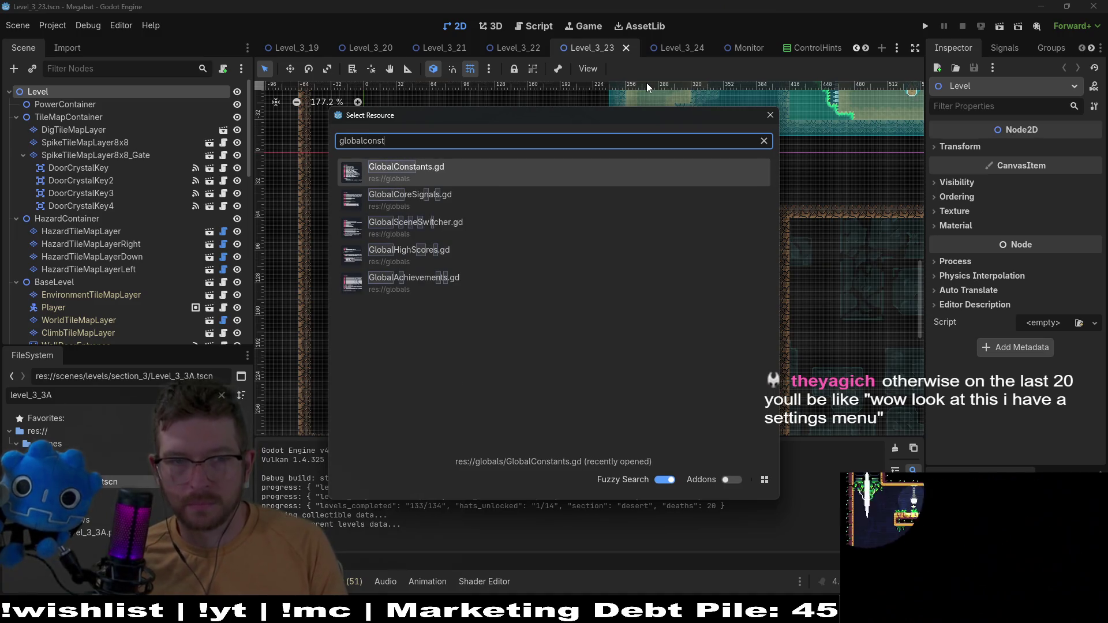
key("Return")
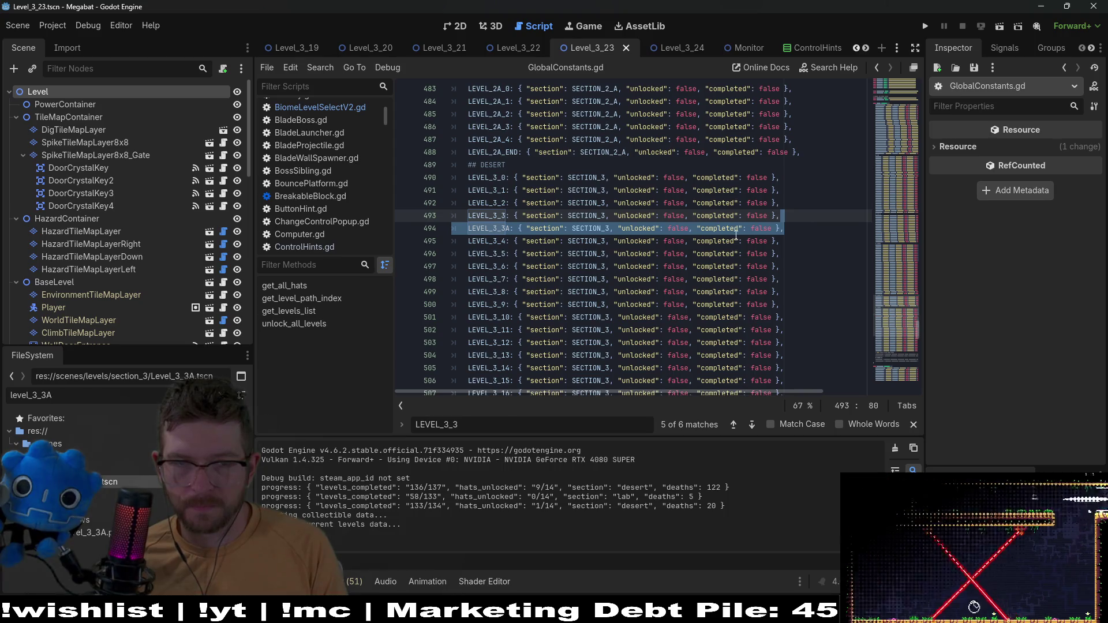
Move the LEVEL_3_3A progress entry above LEVEL_3_3 and change its 3 to 2
left_click(736, 240)
left_click_drag(780, 228, 777, 216)
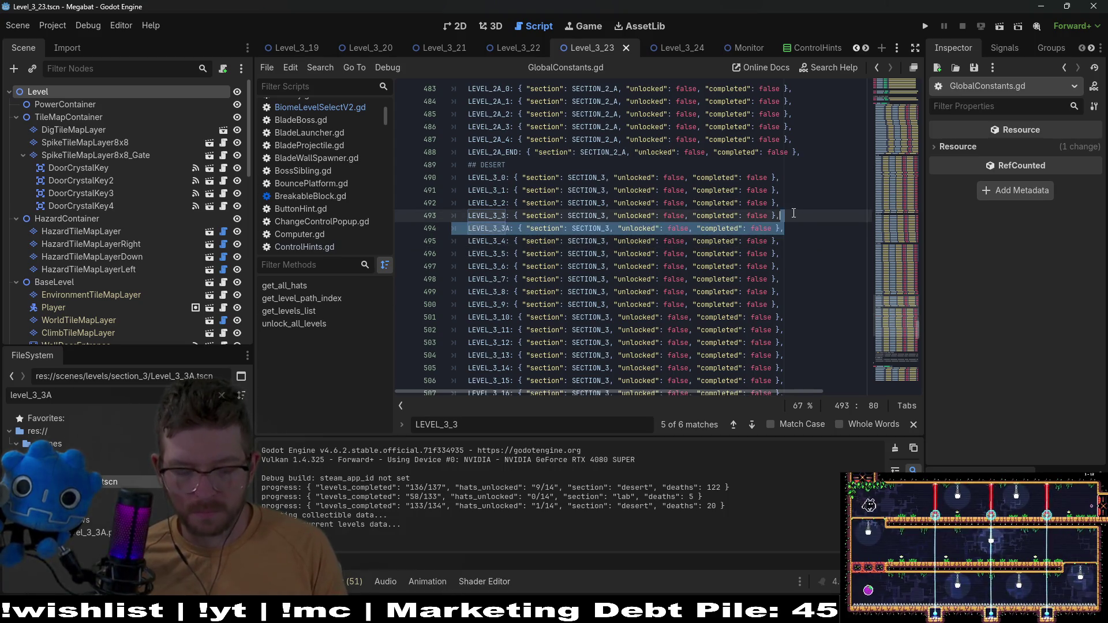
key("ctrl+x")
key("ctrl+v")
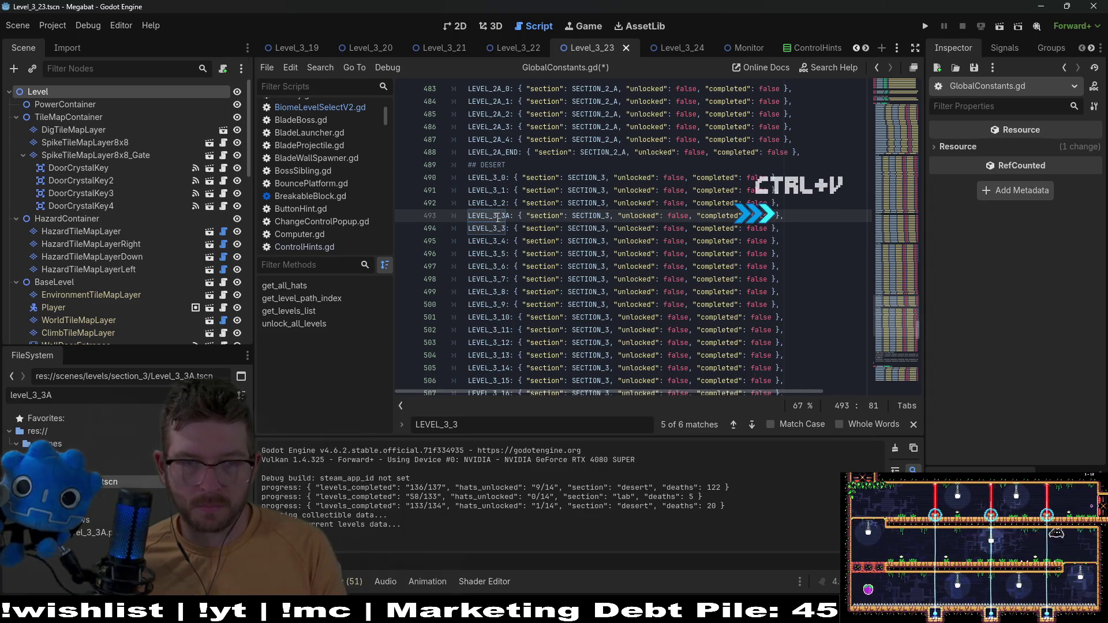
key("BackSpace")
type("2")
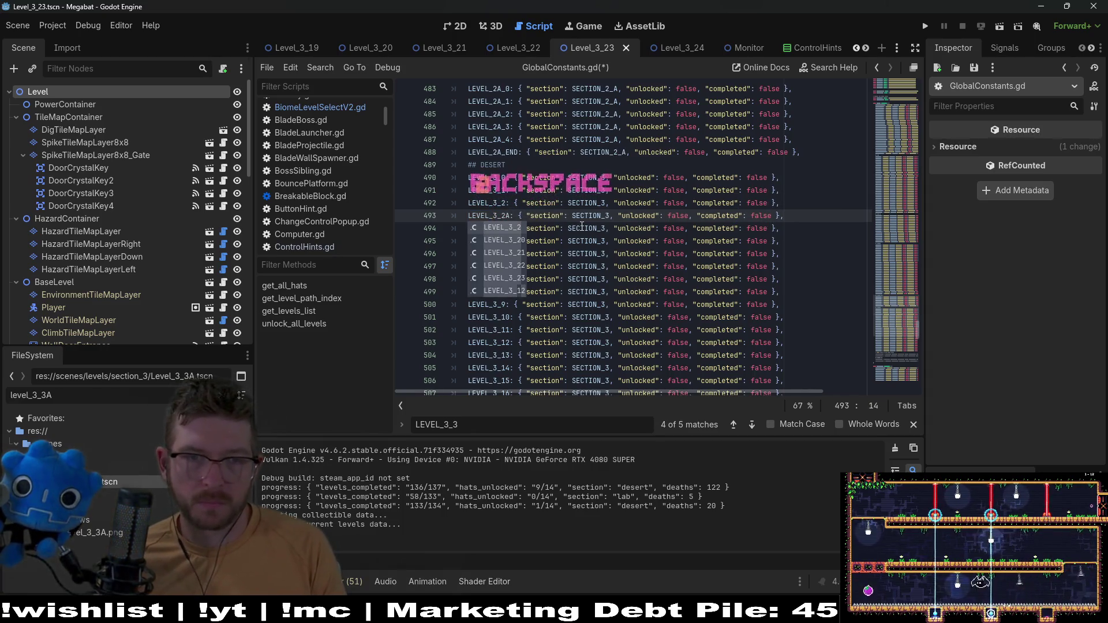
key("Left")
key("Left")
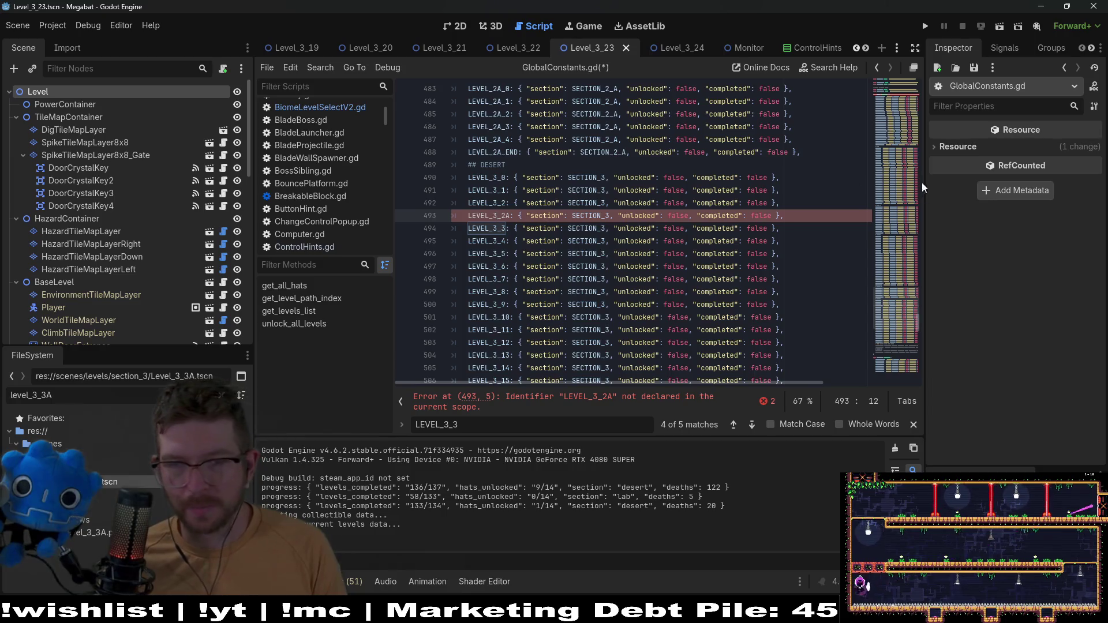
Inspect the parse error on line 493 and the LEVEL_3_2 and LEVEL_3_3 definitions
left_click_drag(901, 309, 887, 77)
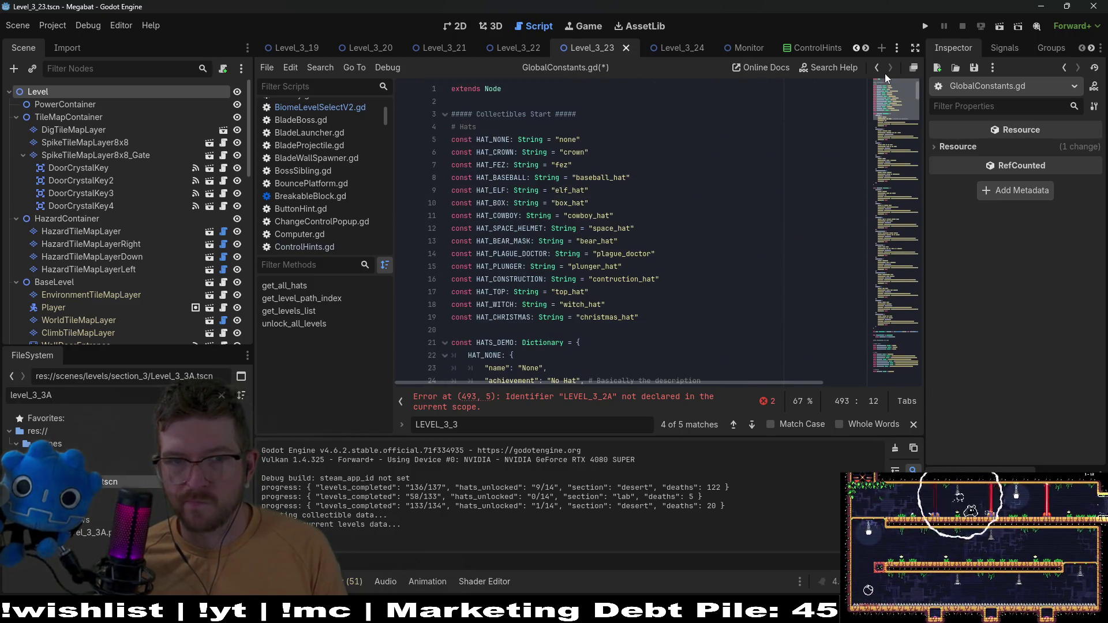
scroll(668, 236, "down", 8)
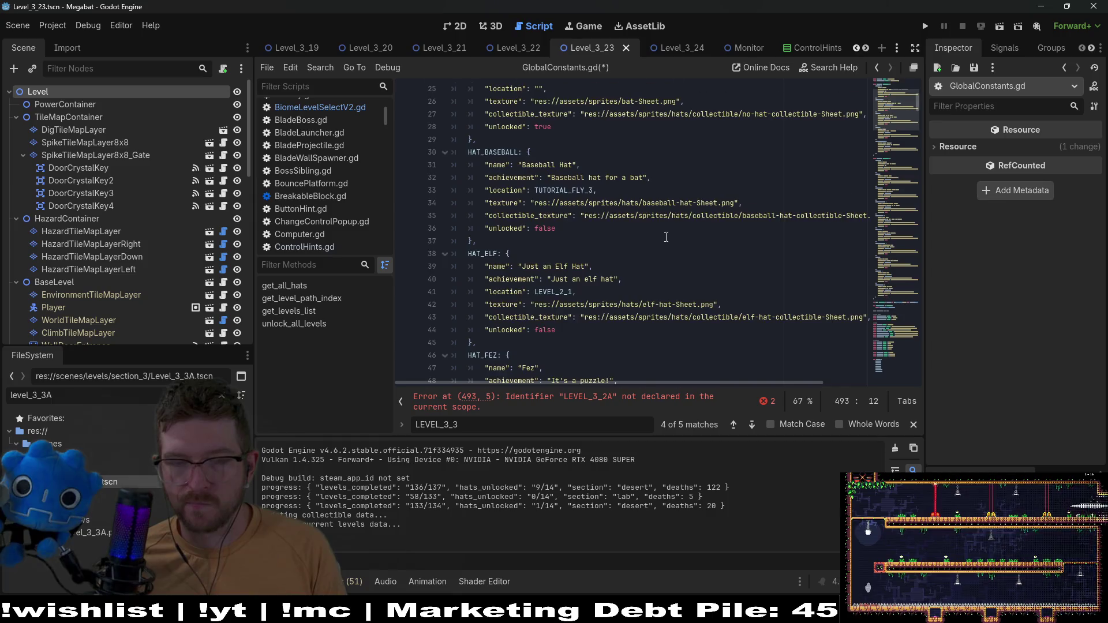
left_click(613, 401)
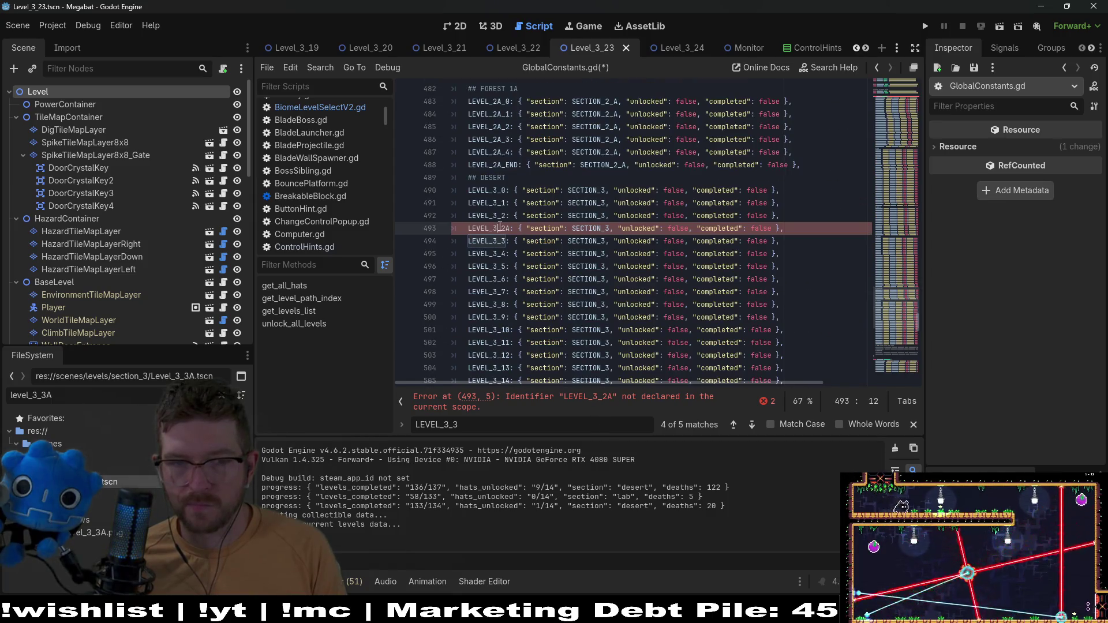
left_click(500, 228, "ctrl")
left_click(494, 241)
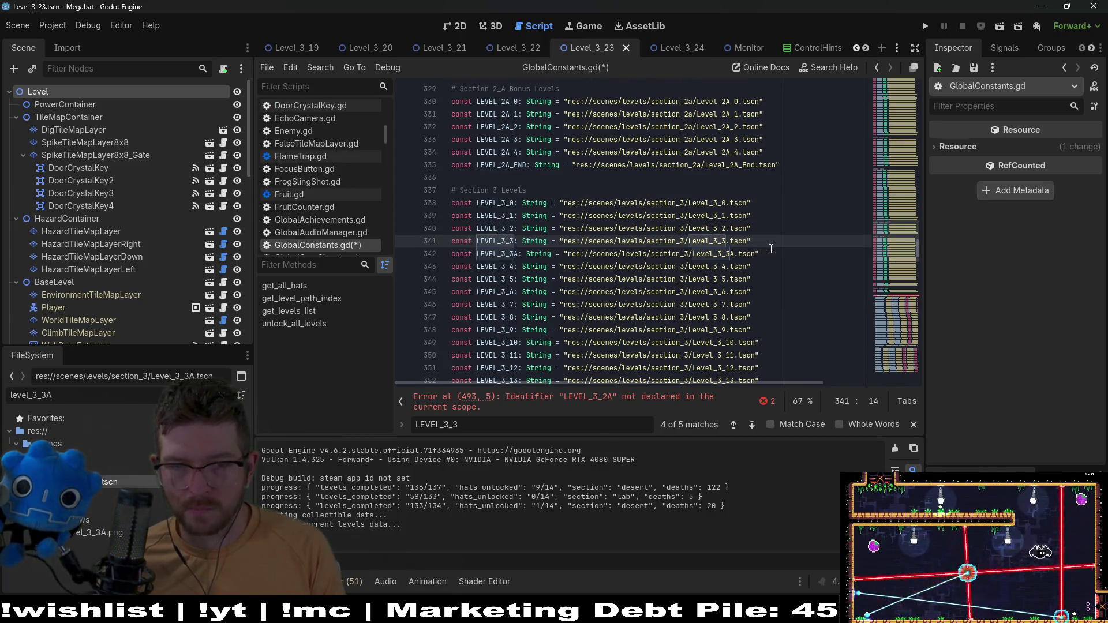
left_click_drag(771, 248, 772, 243)
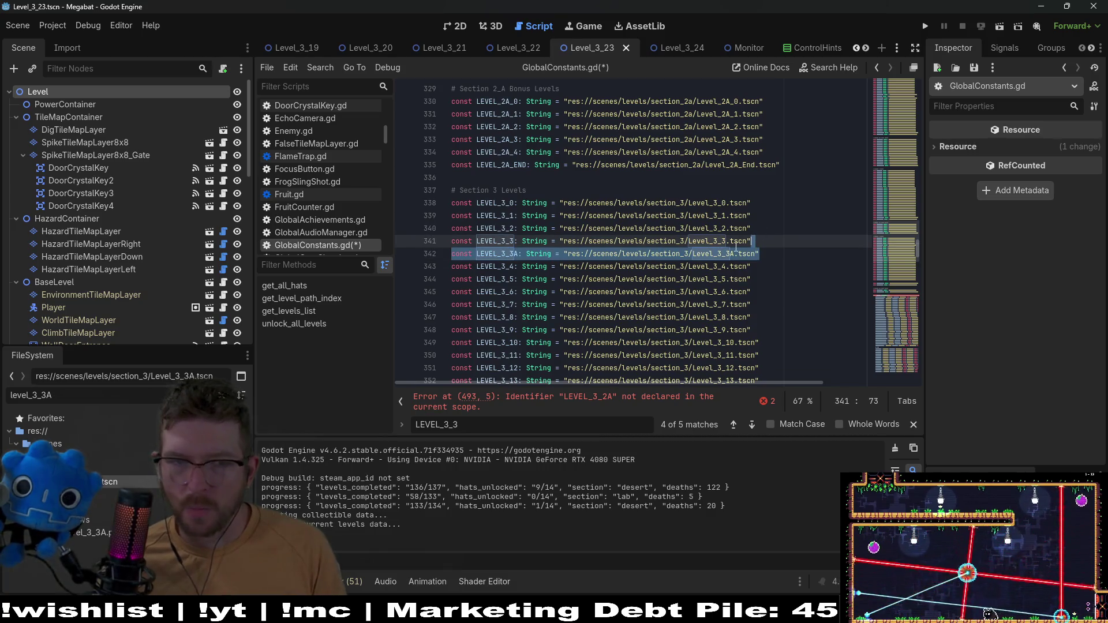
mouse_move(699, 263)
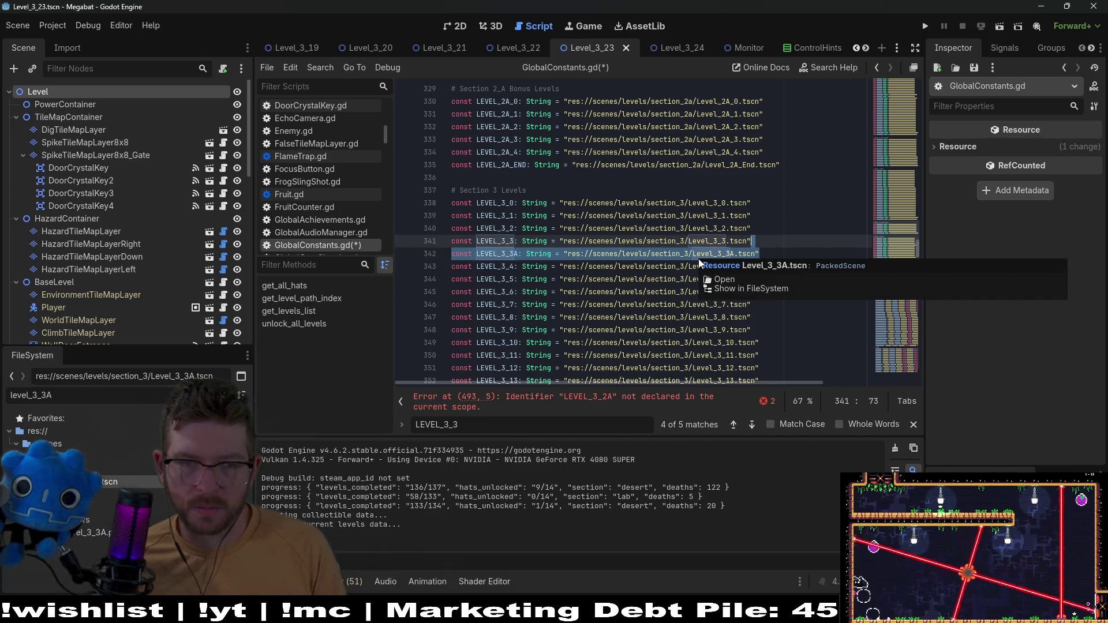
left_click(601, 292)
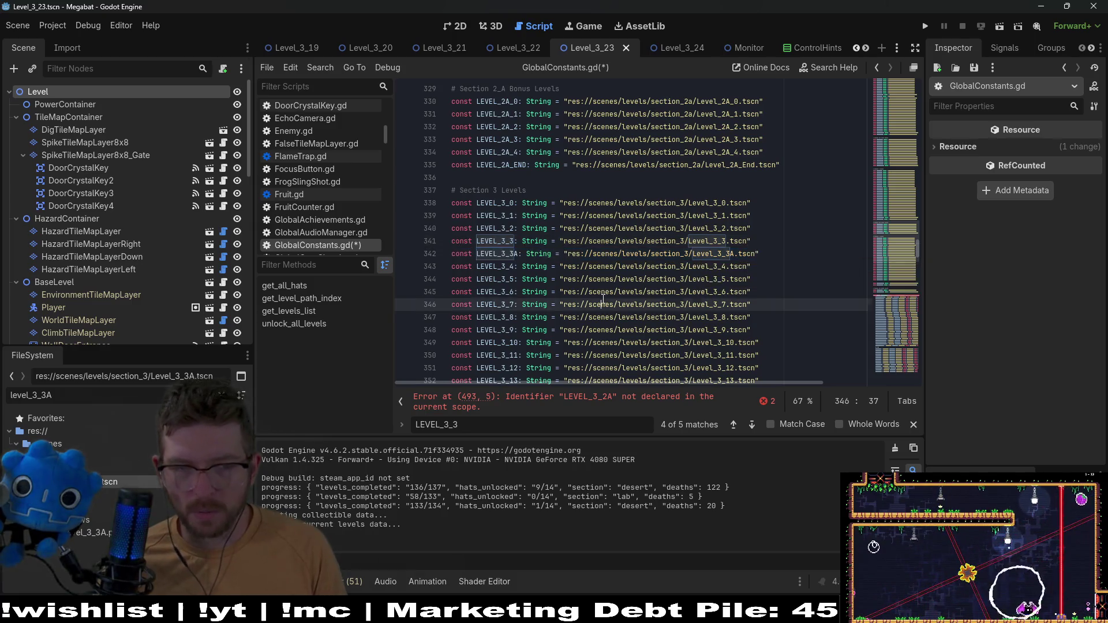
Review the line 493 error again and save the script
scroll(651, 258, "up", 10)
scroll(651, 258, "up", 12)
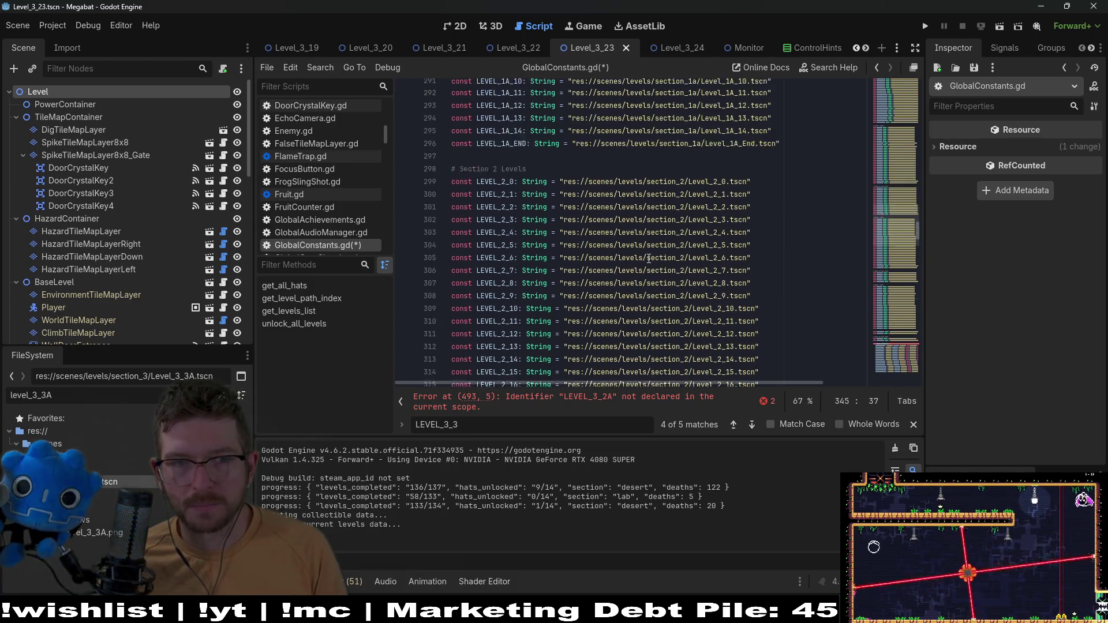
mouse_move(645, 264)
scroll(606, 248, "up", 5)
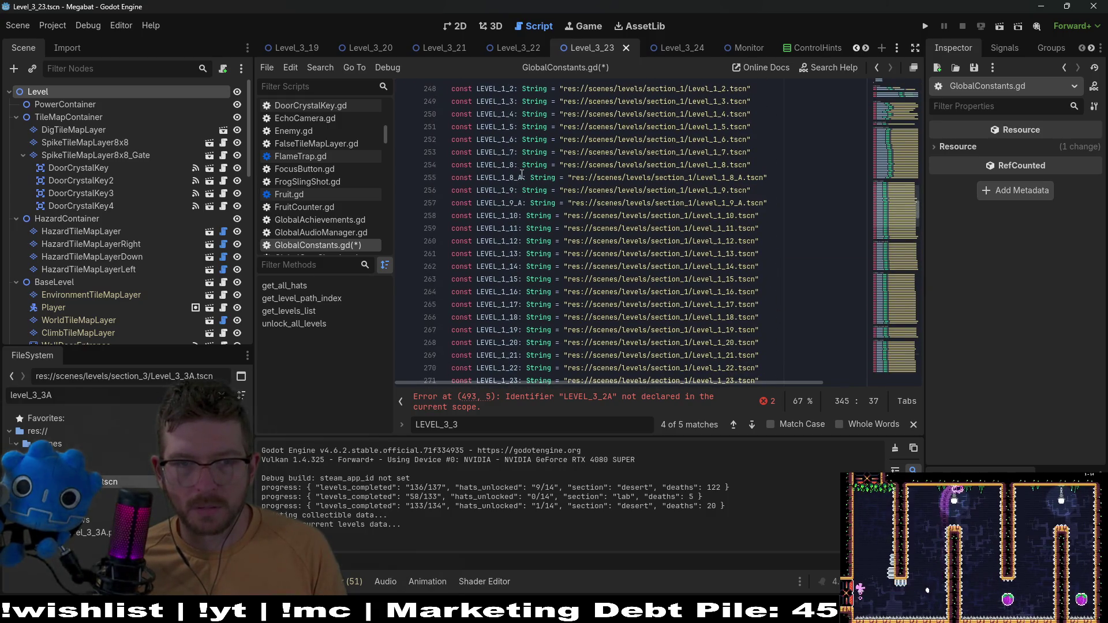
scroll(577, 260, "down", 20)
left_click(613, 405)
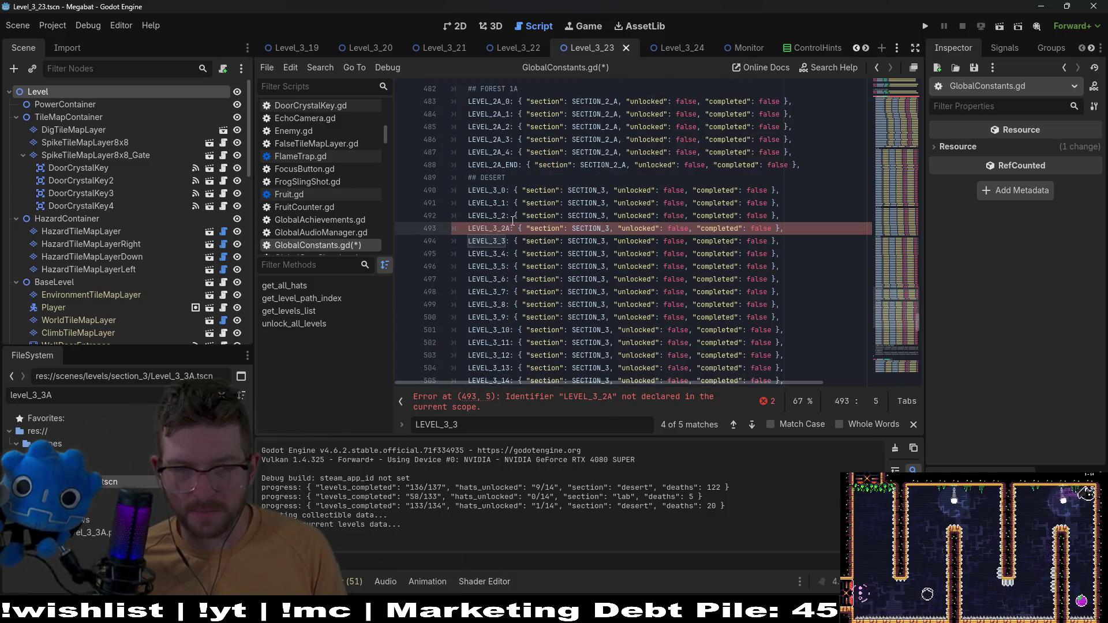
scroll(506, 232, "up", 20)
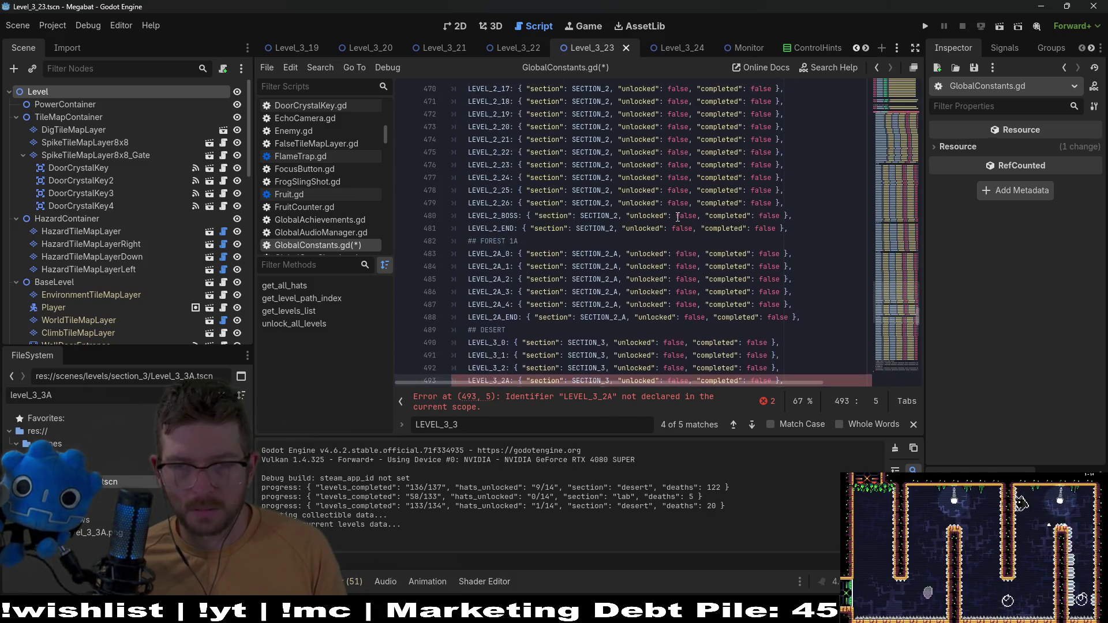
scroll(765, 233, "down", 7)
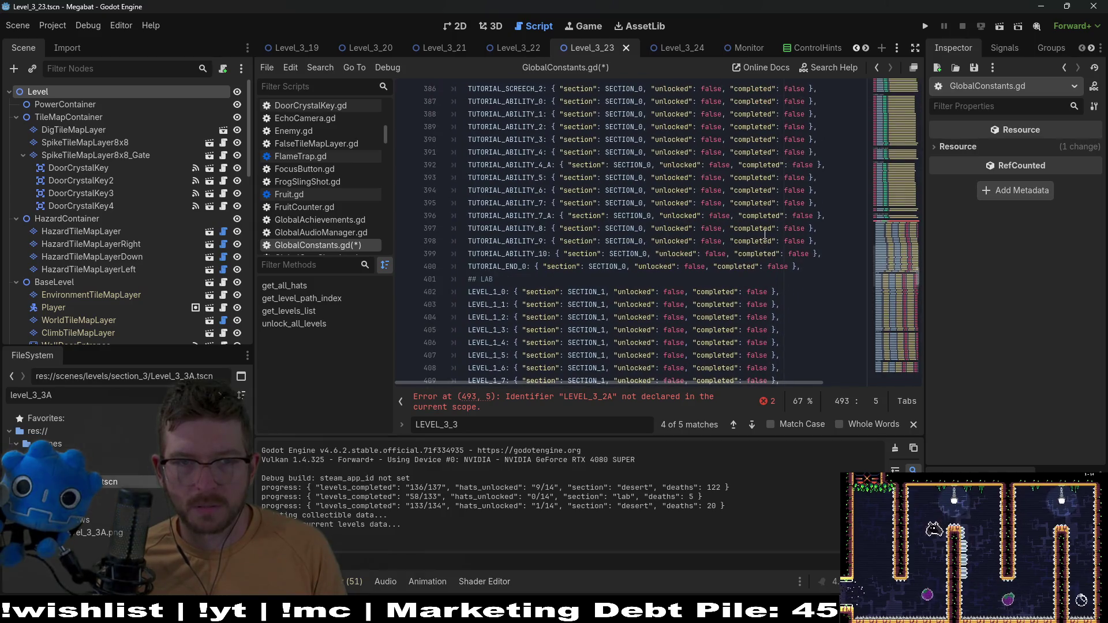
scroll(765, 234, "down", 20)
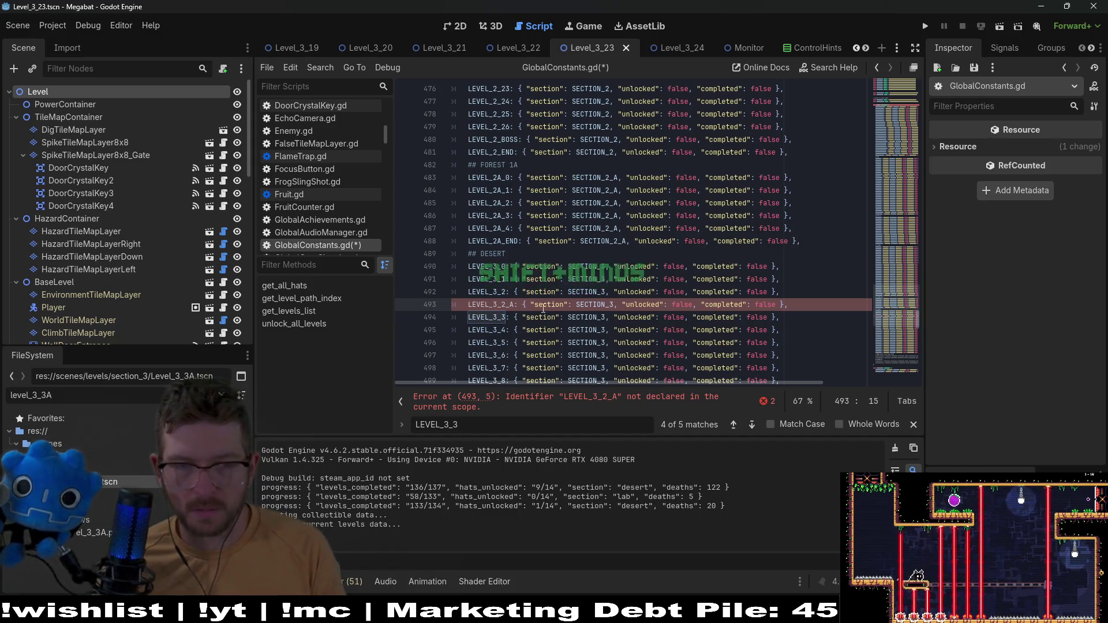
key("ctrl+s")
Cut the LEVEL_3_3A constant line and paste it above LEVEL_3_3
left_click(494, 293, "ctrl")
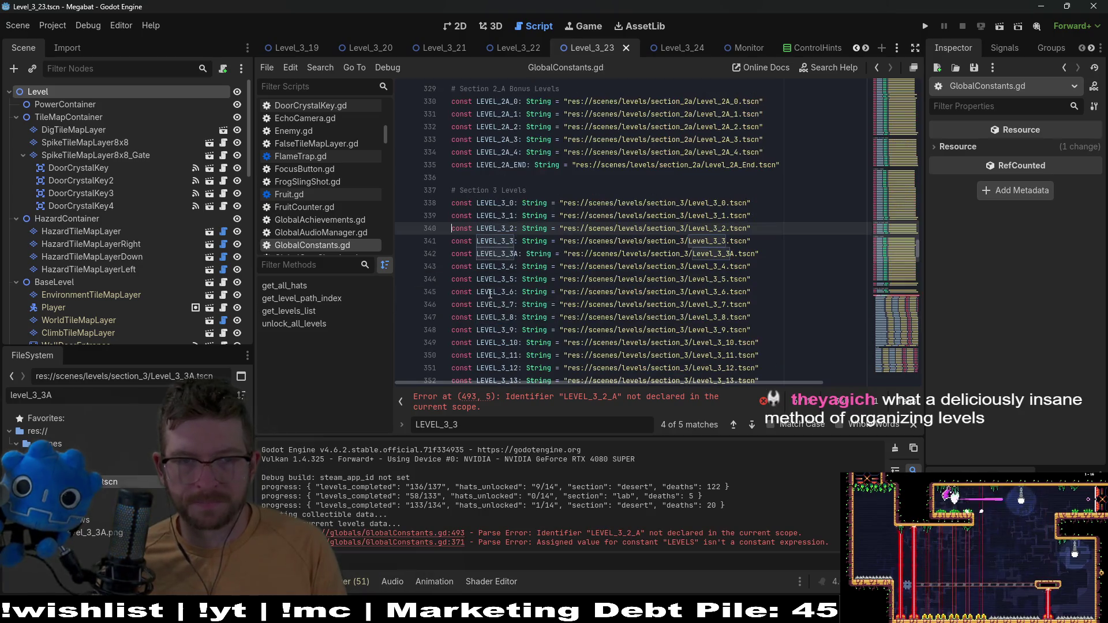
left_click(520, 254)
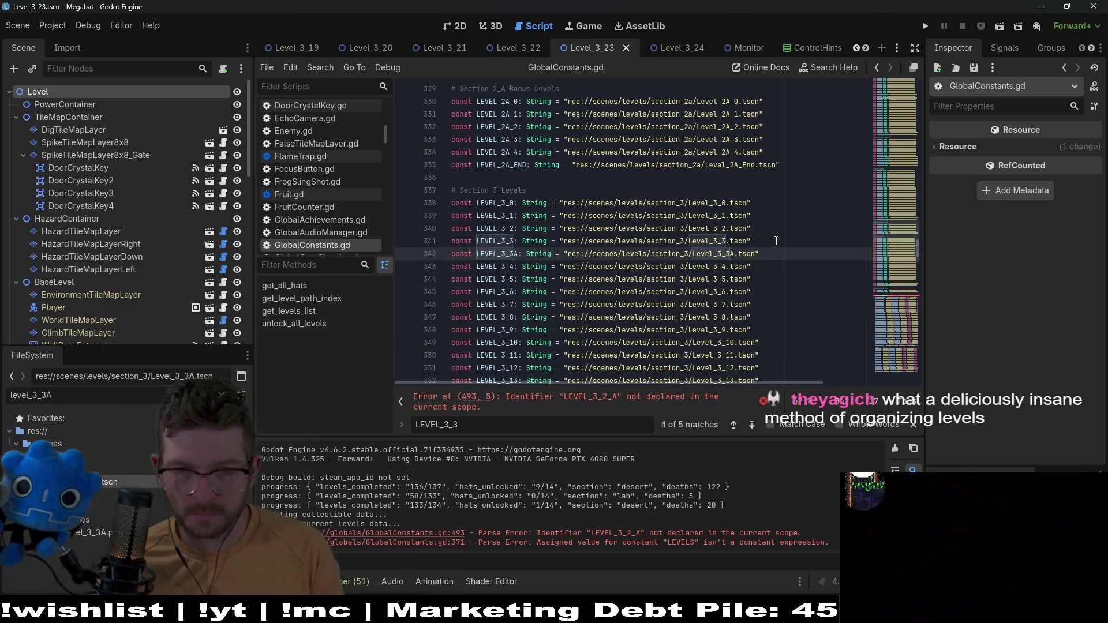
key("ctrl+x")
left_click(755, 240)
key("ctrl+v")
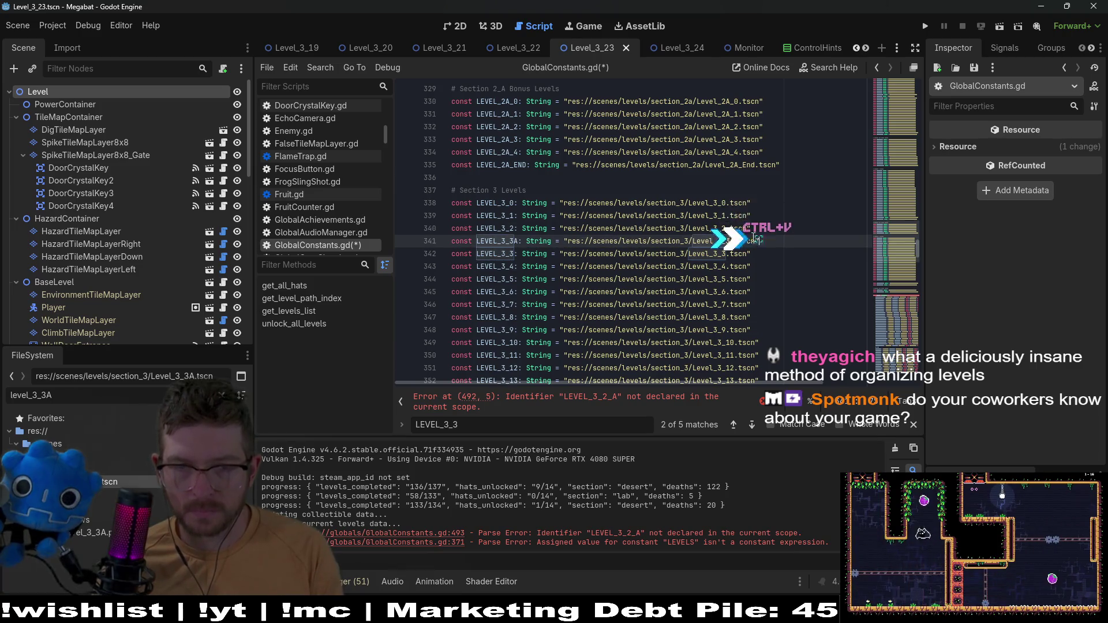
Change the constant's scene path to Level_3_2_A.tscn
key("shift+Up")
left_click(734, 241)
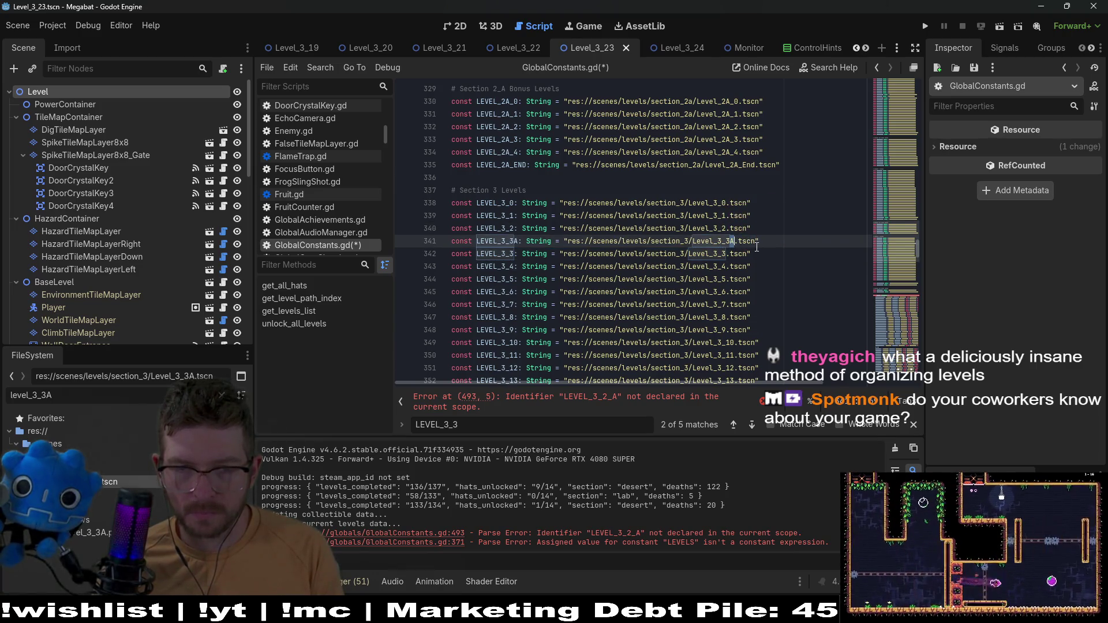
key("BackSpace")
key("BackSpace")
type("2")
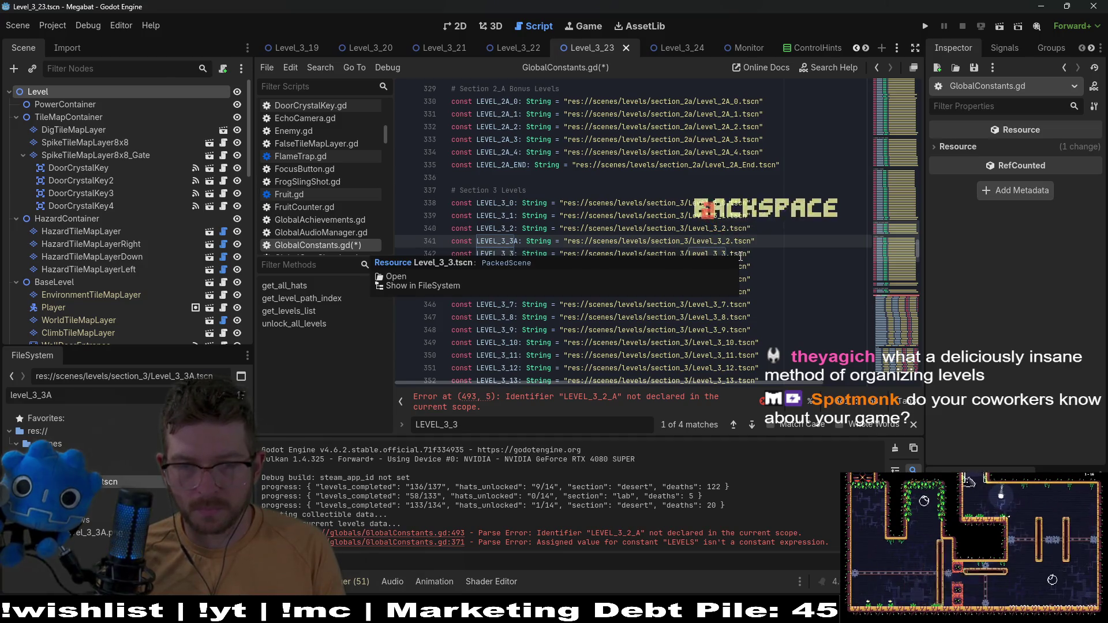
type("A")
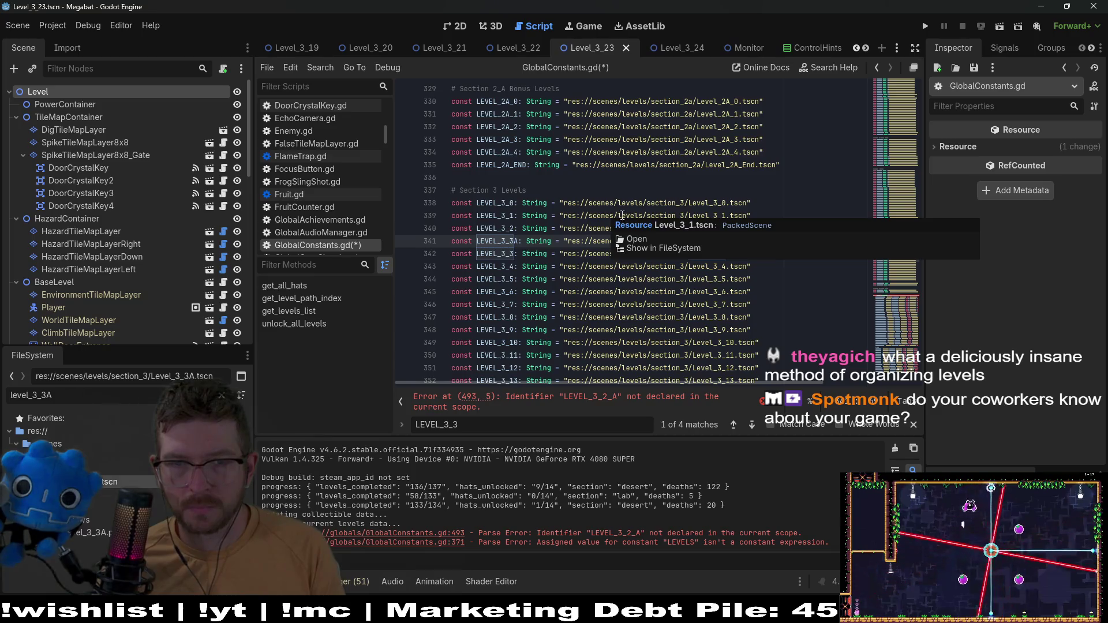
scroll(622, 216, "up", 15)
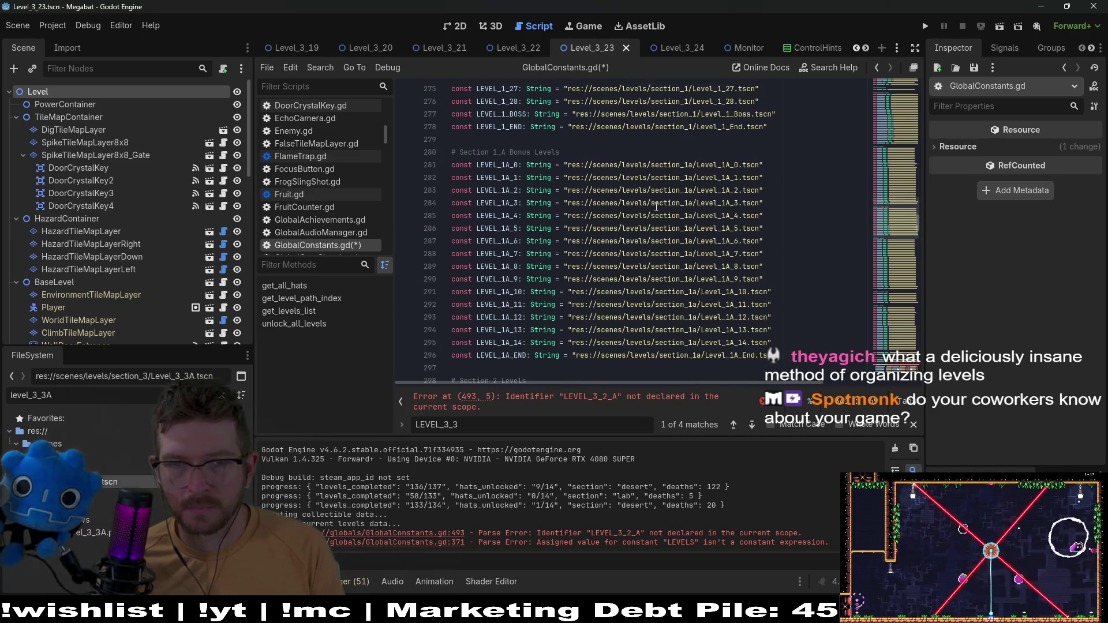
scroll(583, 231, "up", 5)
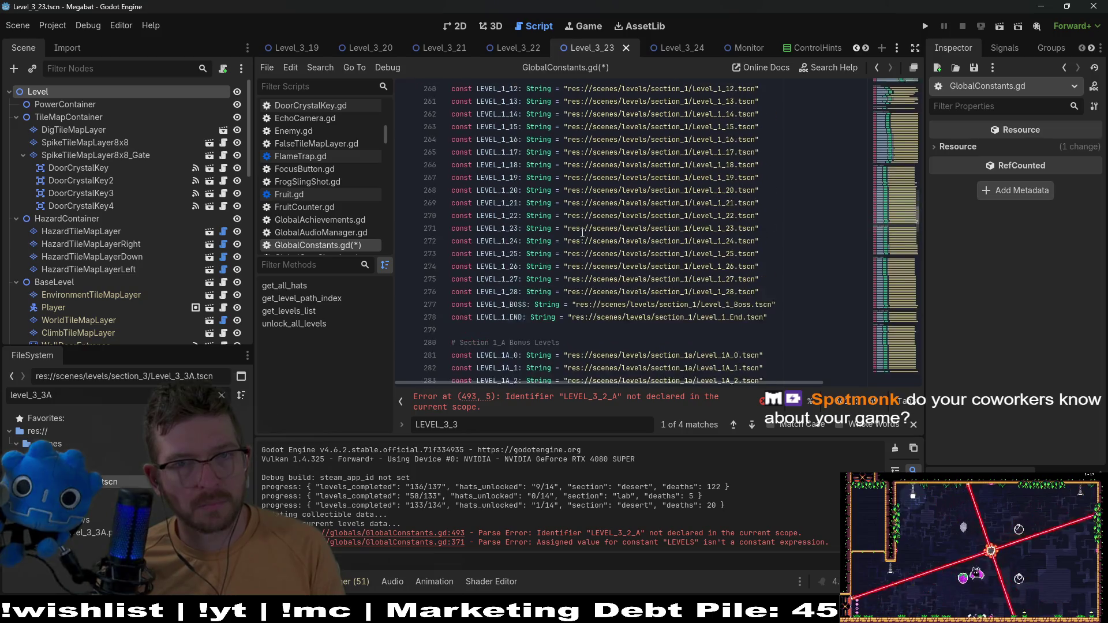
scroll(582, 233, "up", 3)
scroll(583, 236, "down", 20)
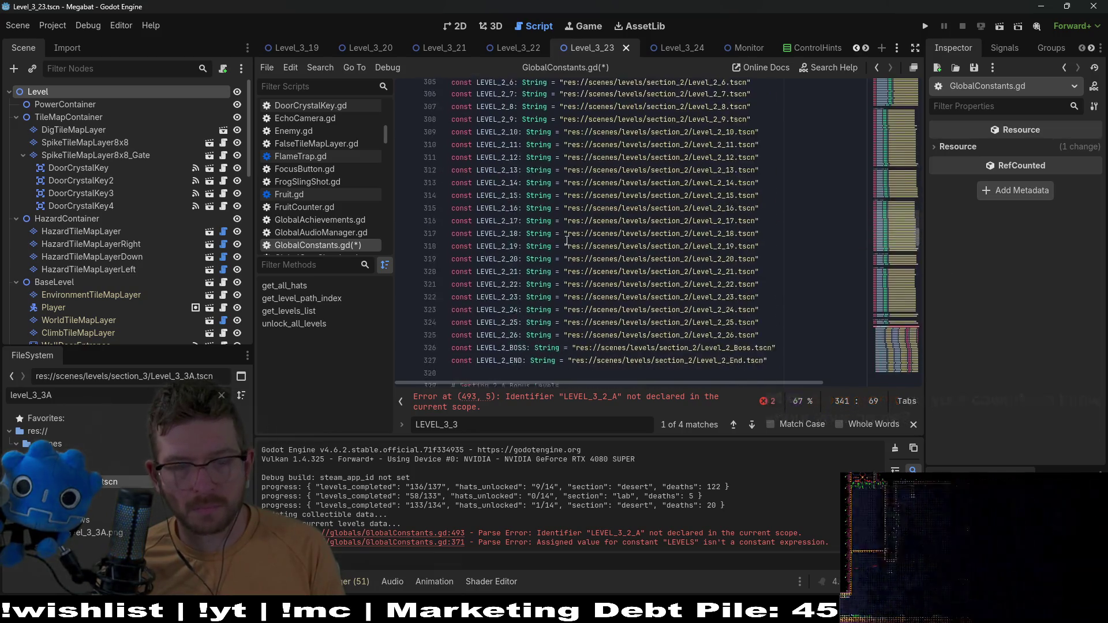
scroll(533, 279, "down", 4)
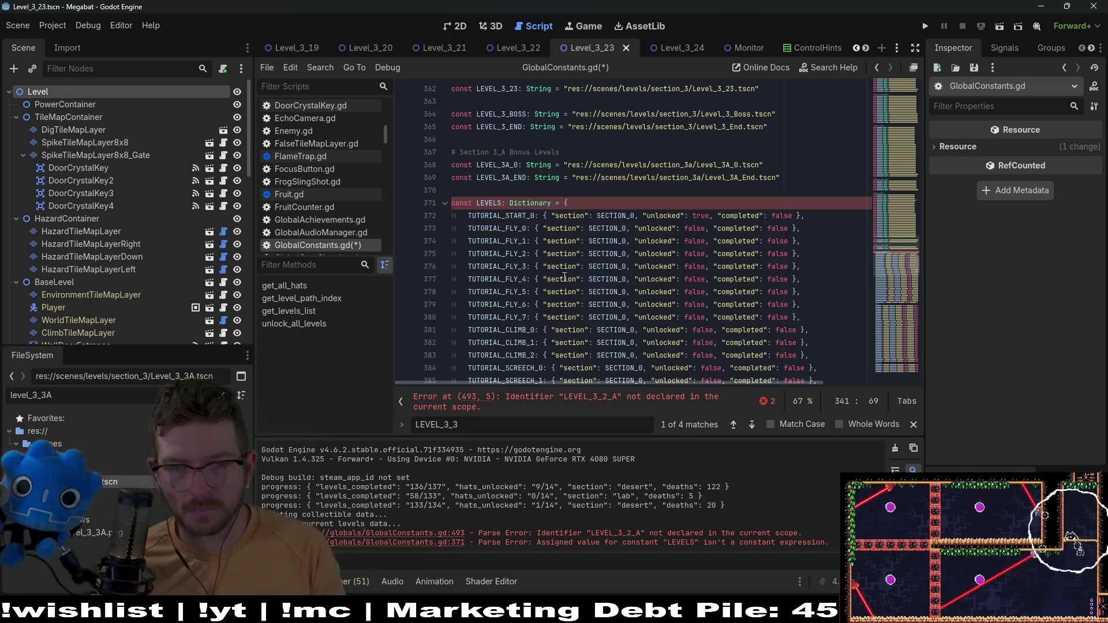
scroll(682, 285, "up", 7)
scroll(681, 285, "up", 7)
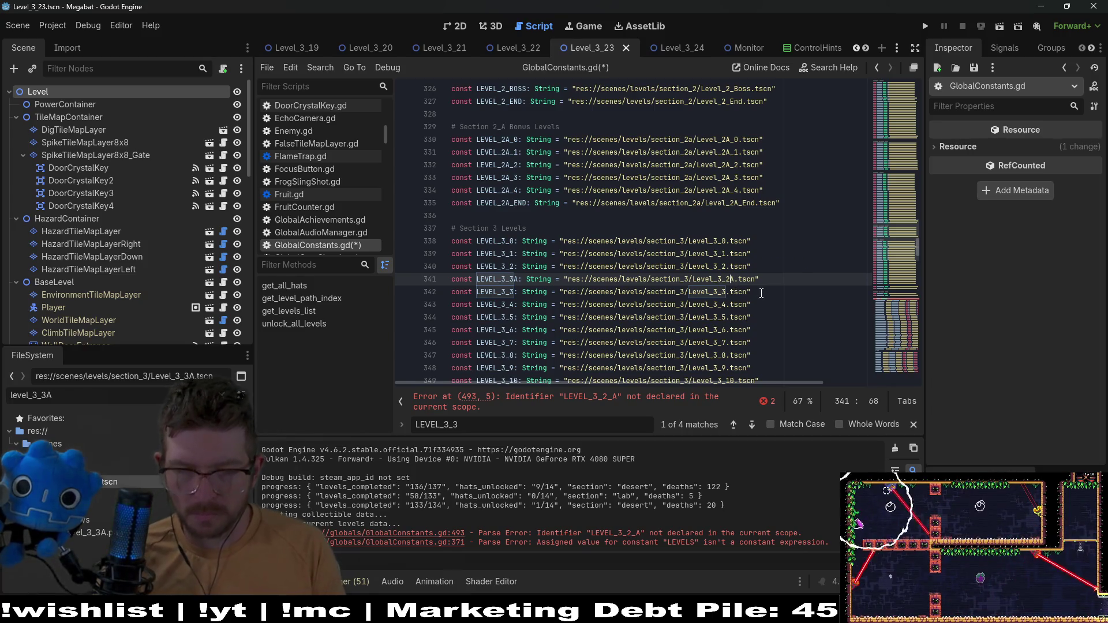
type("_")
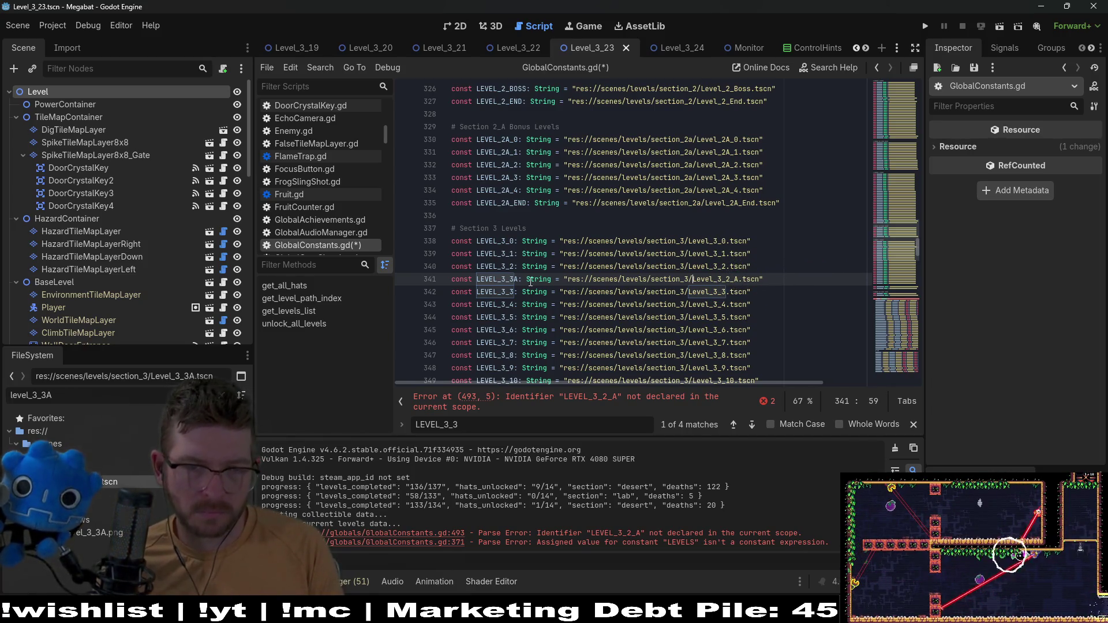
Rename the constant to LEVEL_3_2_A and save the script
key("Left")
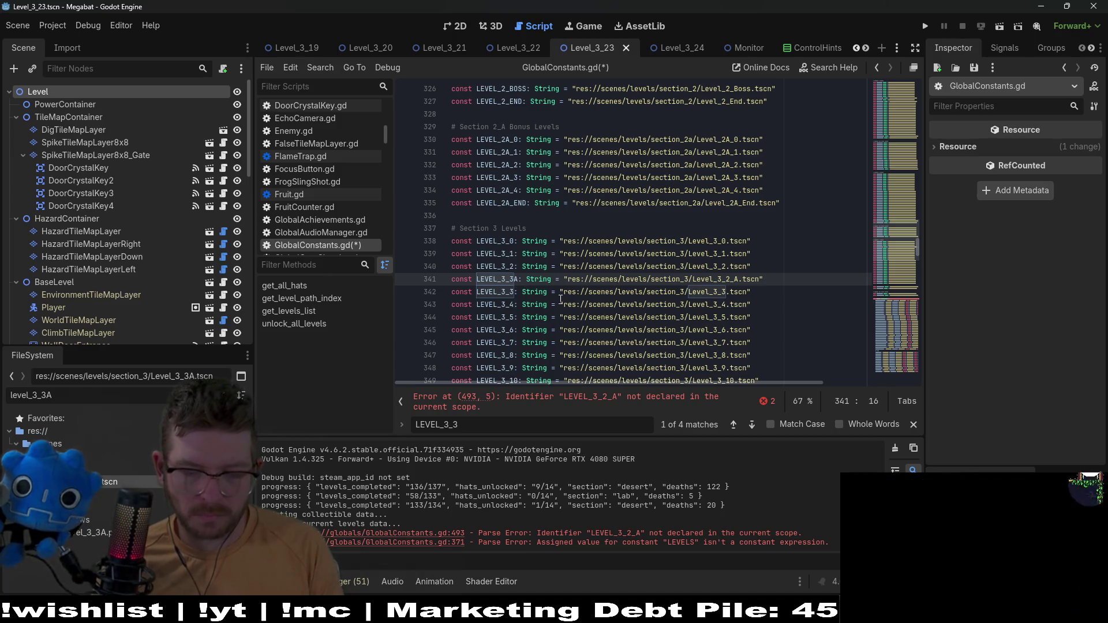
key("BackSpace")
type("2_")
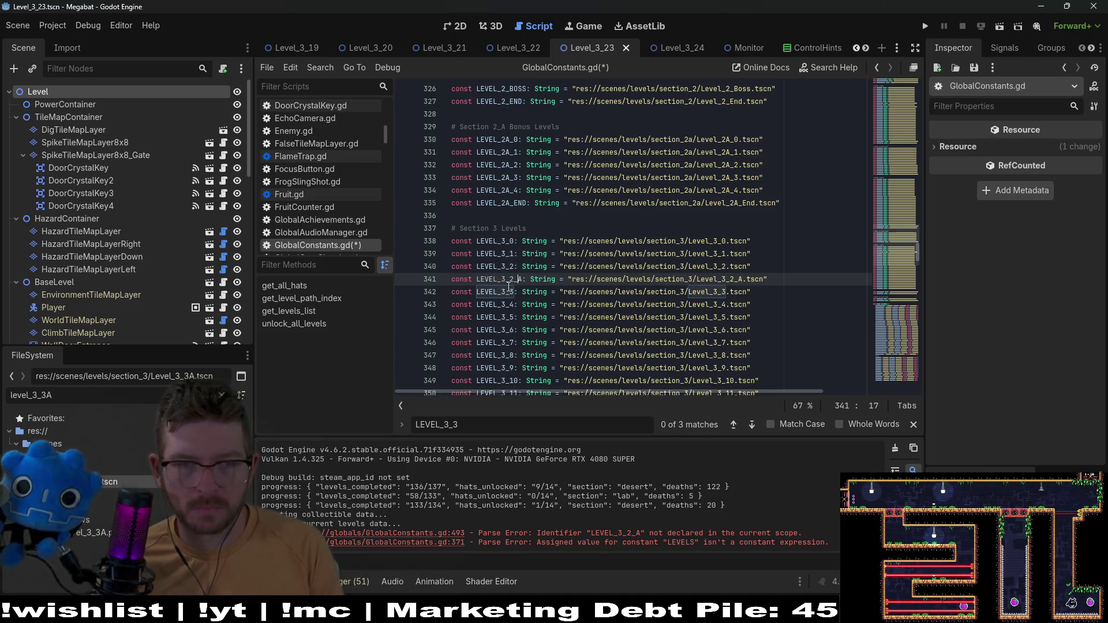
key("ctrl+s")
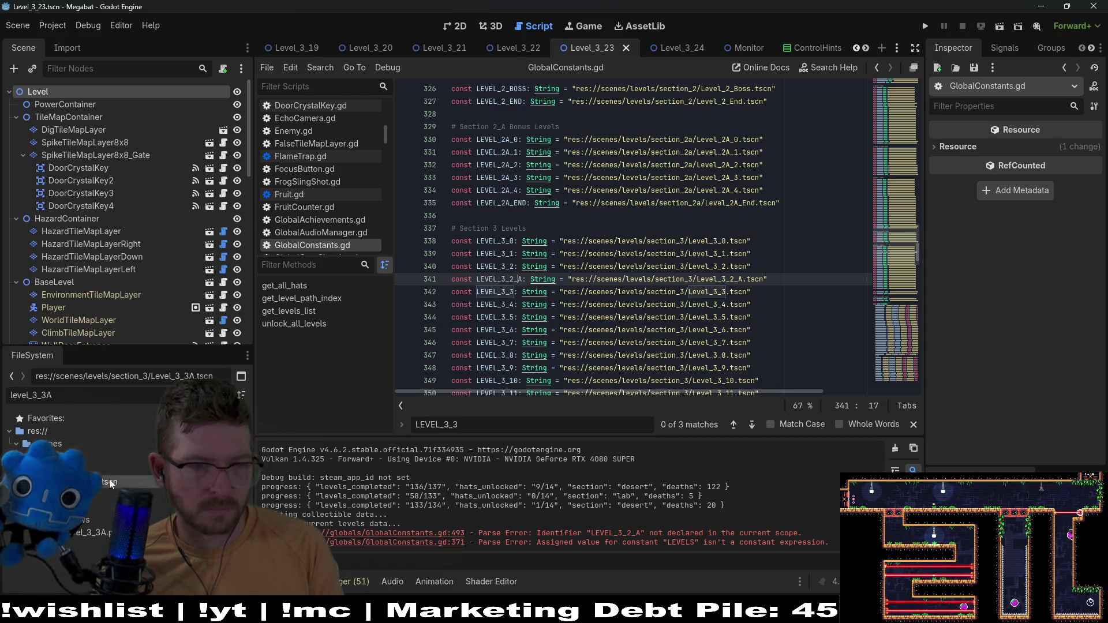
Rename Level_3_3A.tscn to Level_3_2_A and the level_3_3A.png preview image to match
mouse_move(108, 485)
left_click(141, 481)
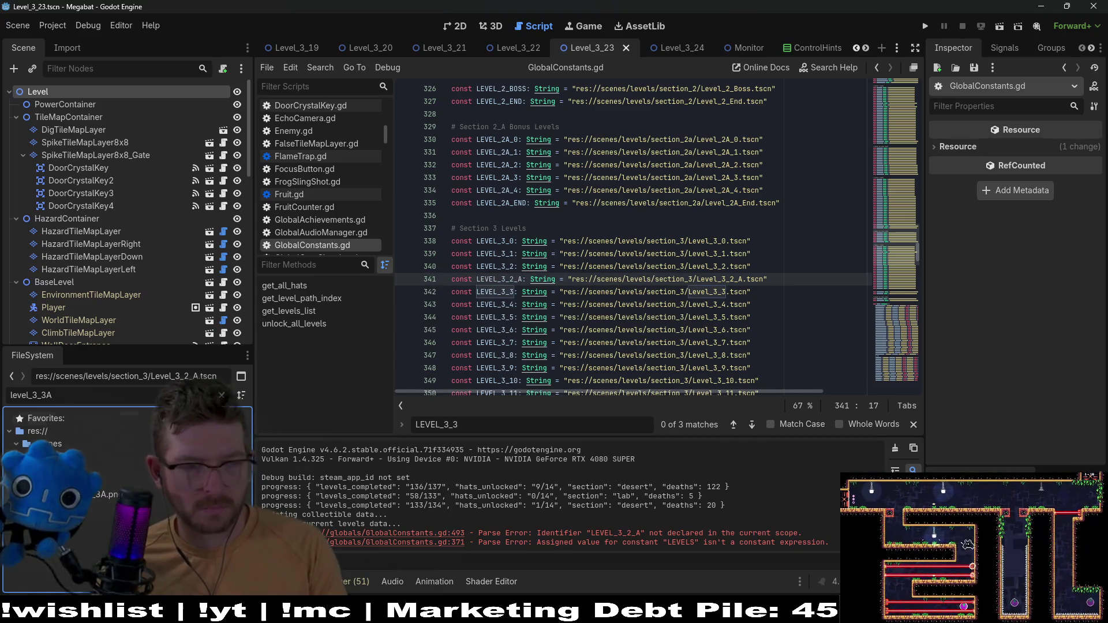
right_click(101, 496)
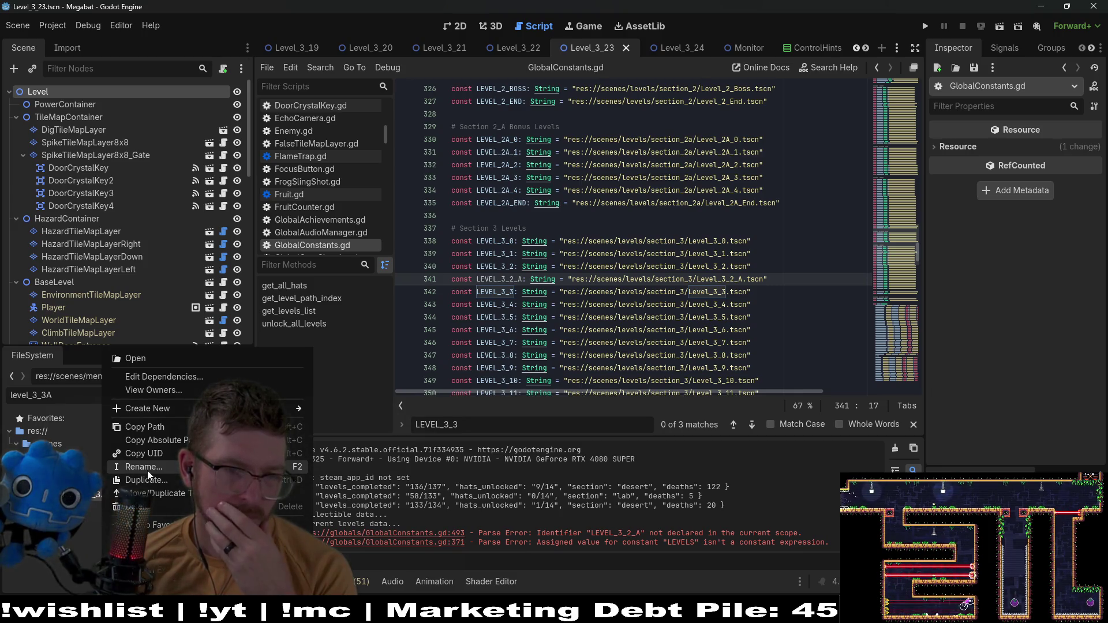
left_click(148, 472)
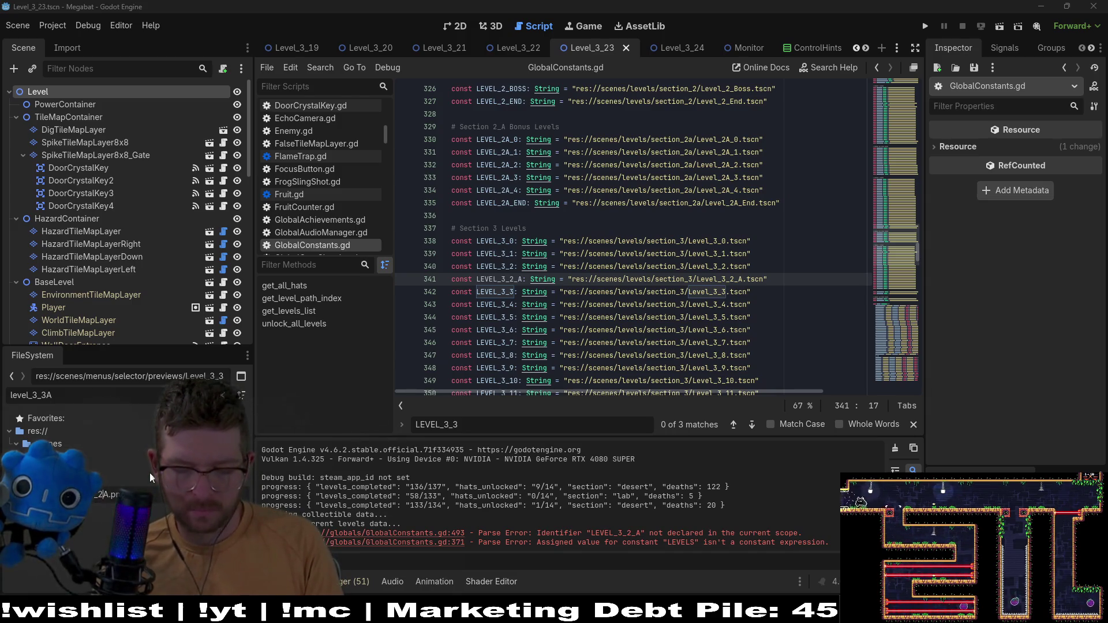
key("Return")
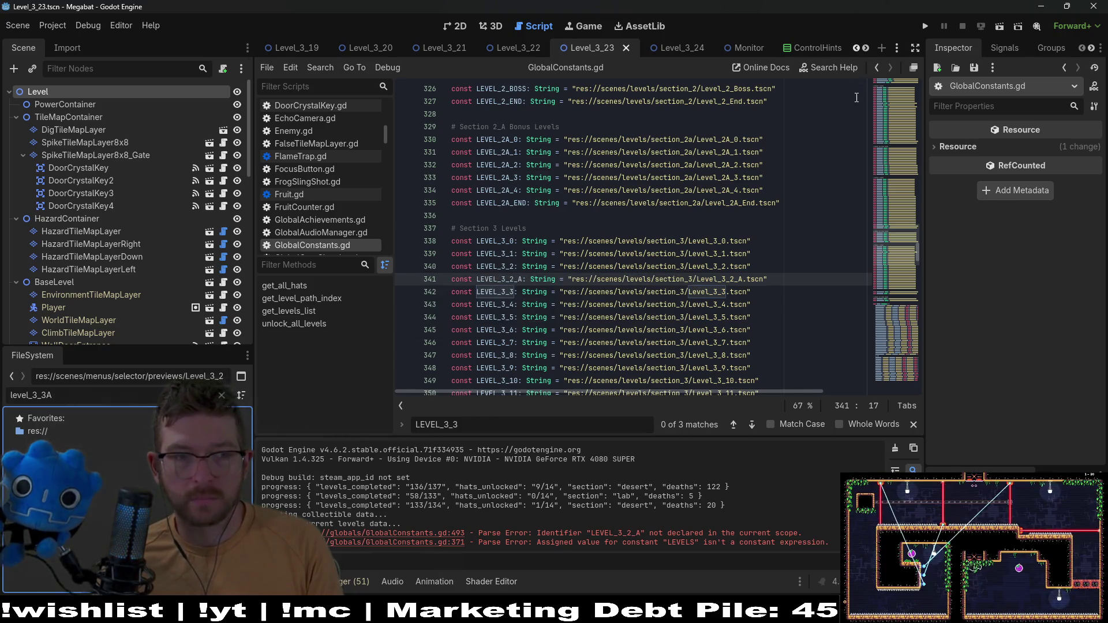
Run the project, choose the first save profile, and start level 03 from the world's level list
left_click(925, 26)
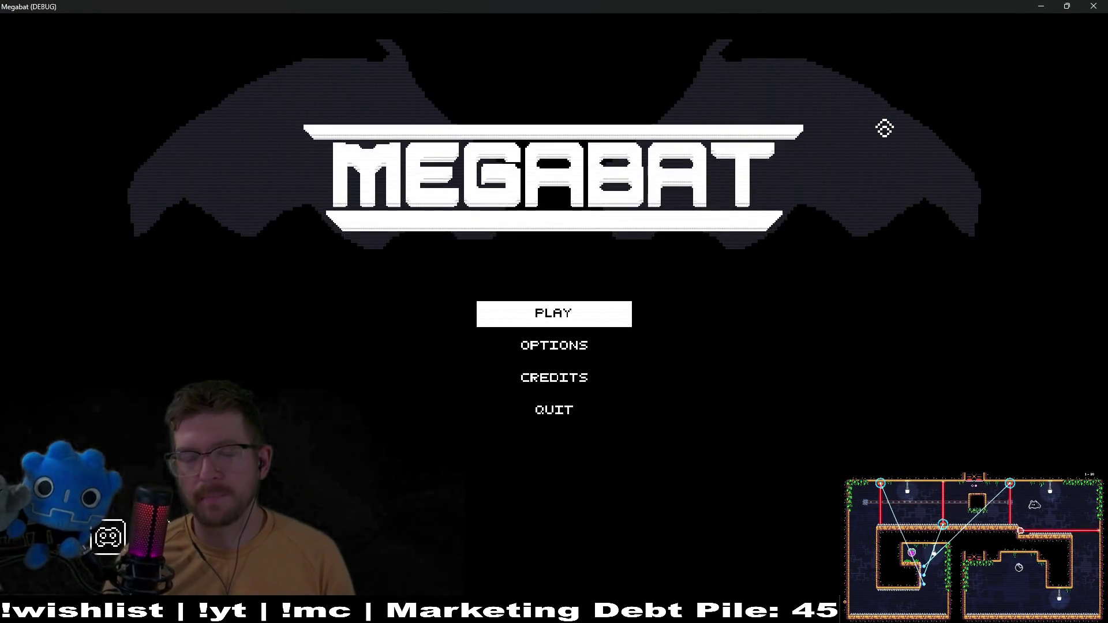
left_click(560, 320)
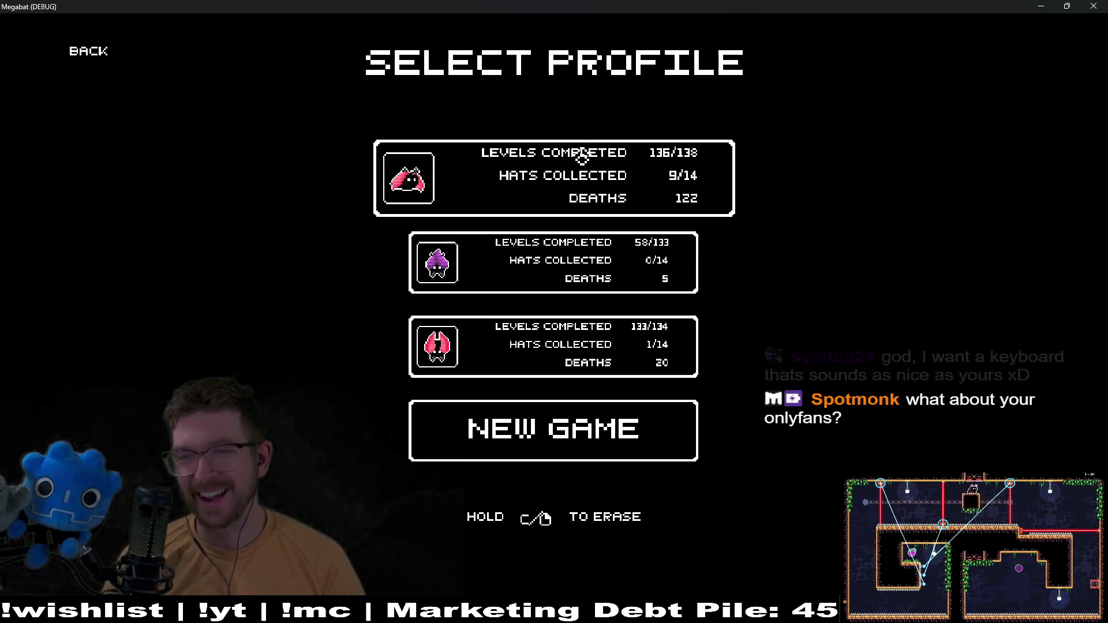
left_click(556, 173)
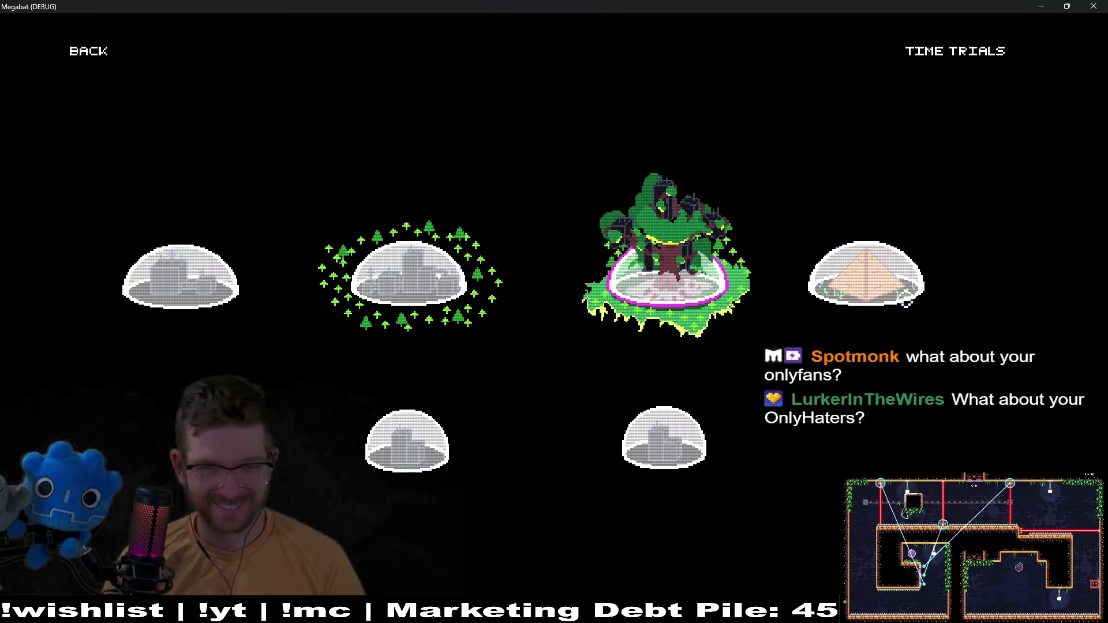
left_click(670, 277)
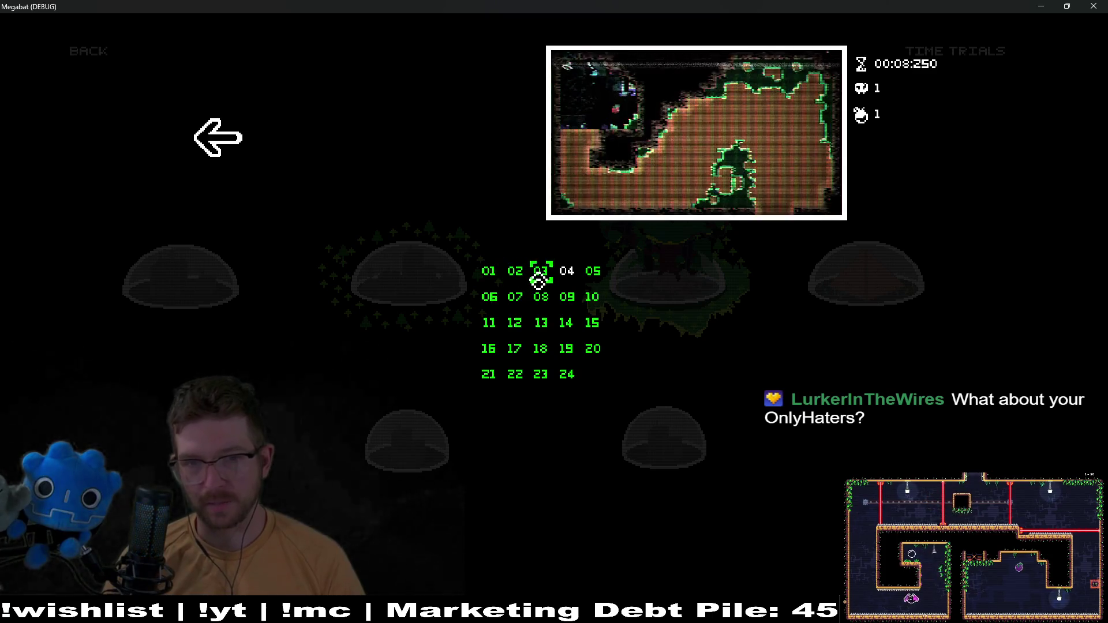
left_click(567, 273)
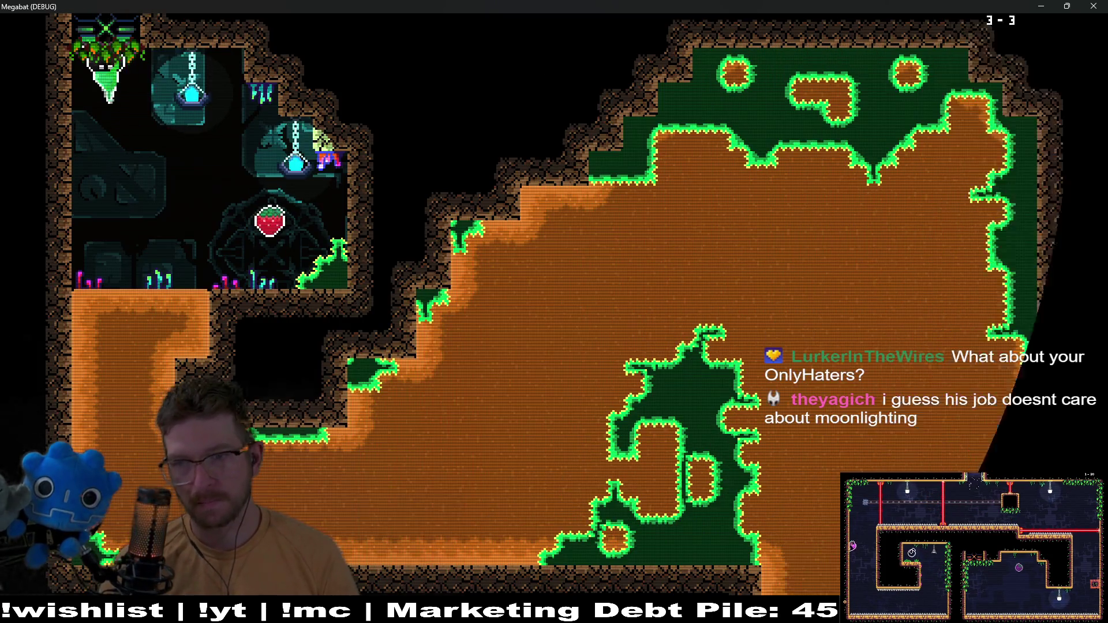
Fly the bat up to the strawberry, across the cave and out its right exit
key("Up")
key("Right")
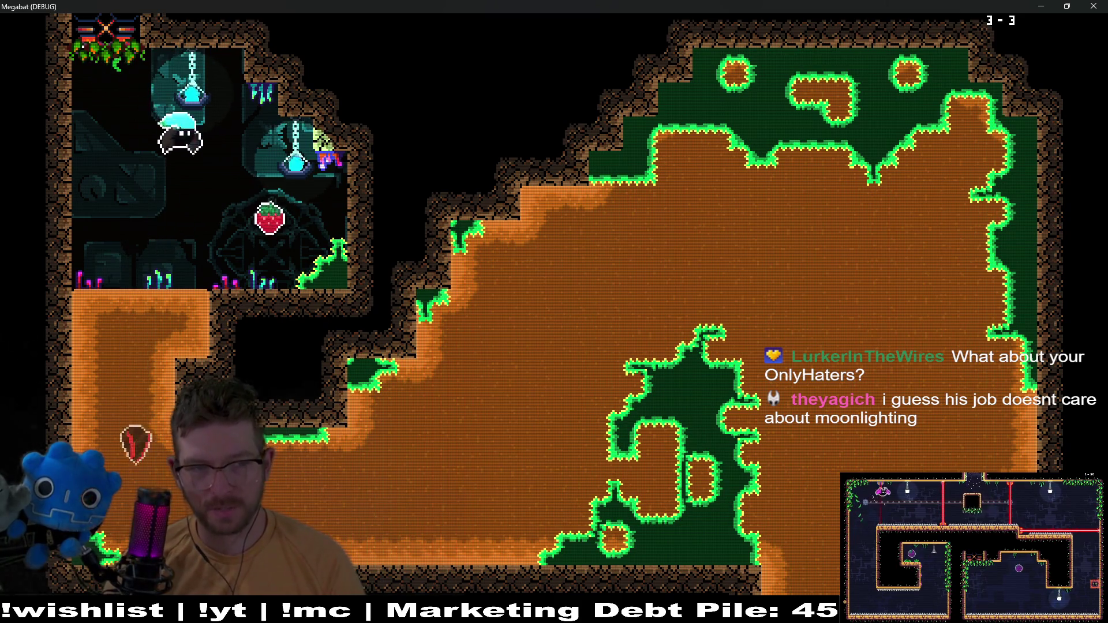
key("Right")
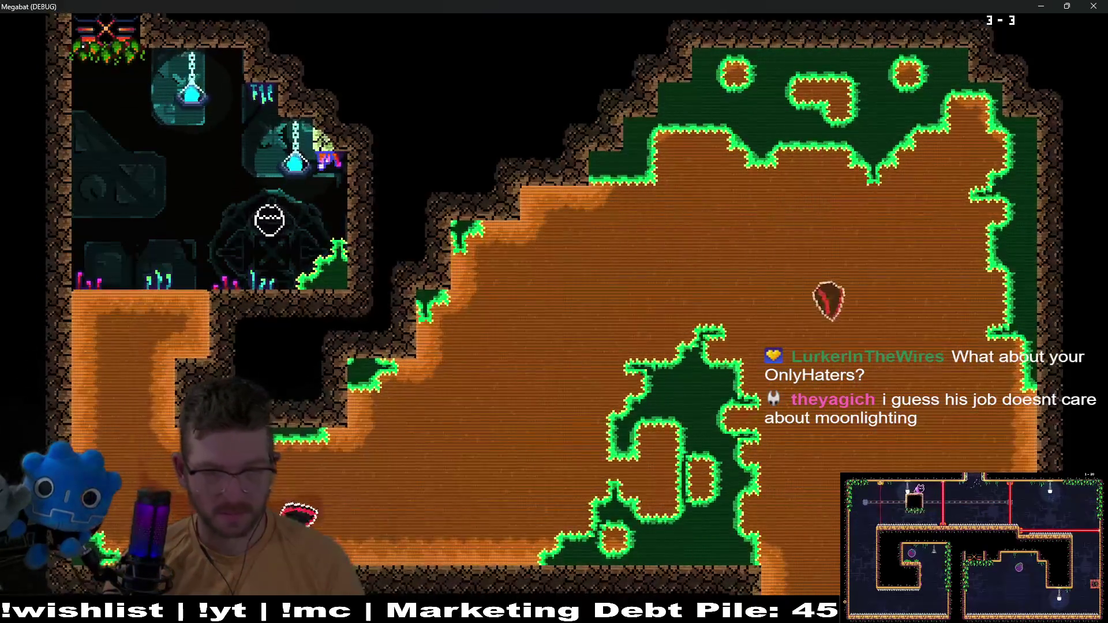
key("Up")
key("Down")
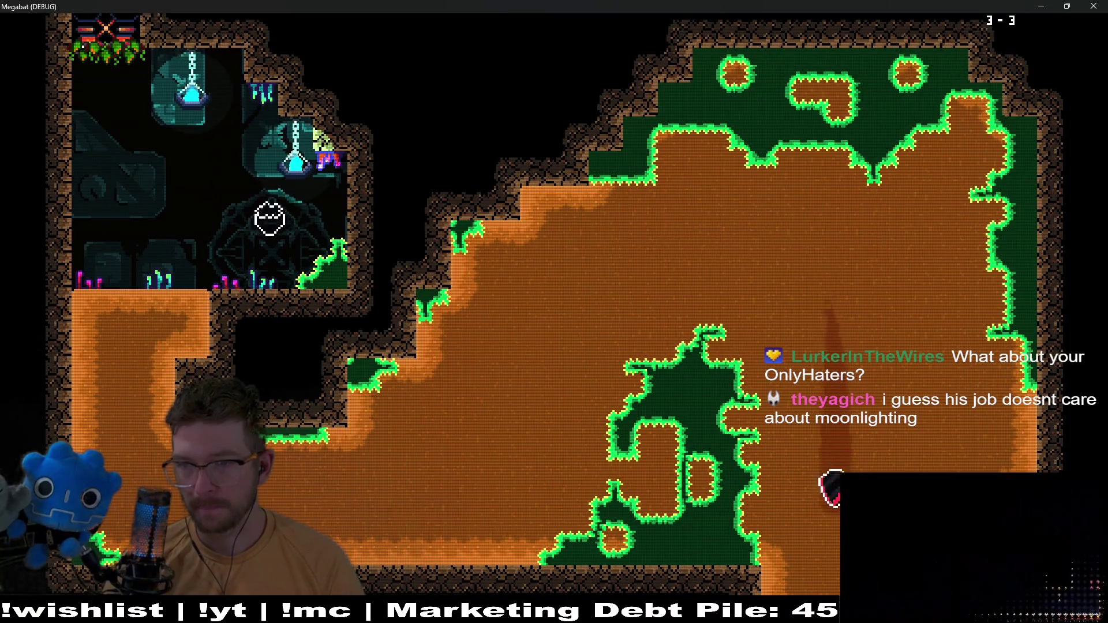
key("Up")
key("Right")
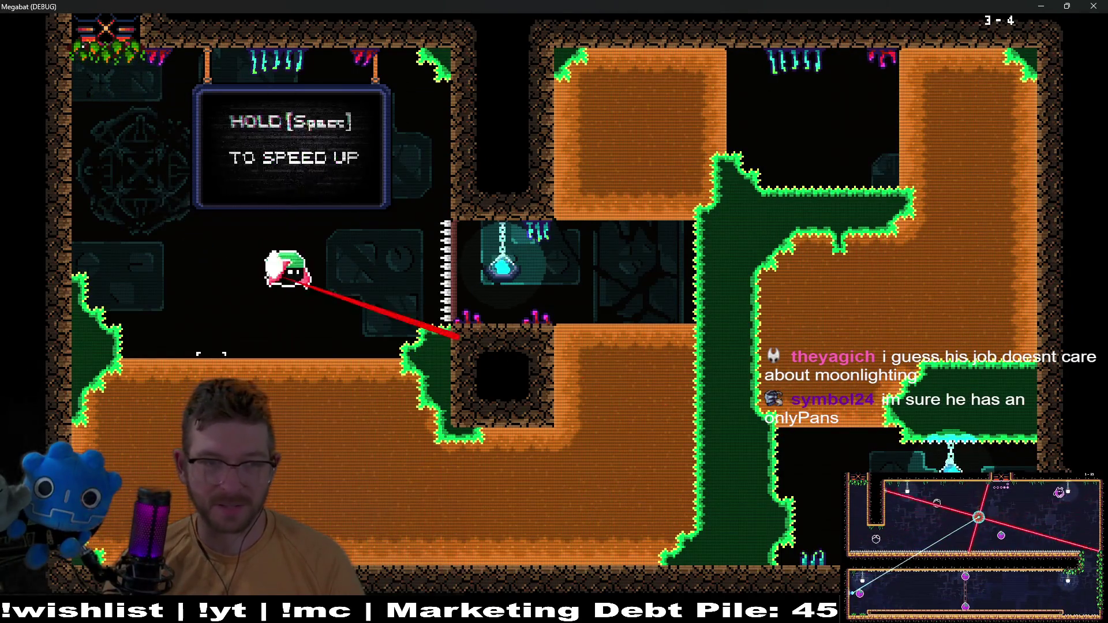
Tunnel the bat through the orange ground into the middle chamber and down the lower shaft
key("Down")
key("Up")
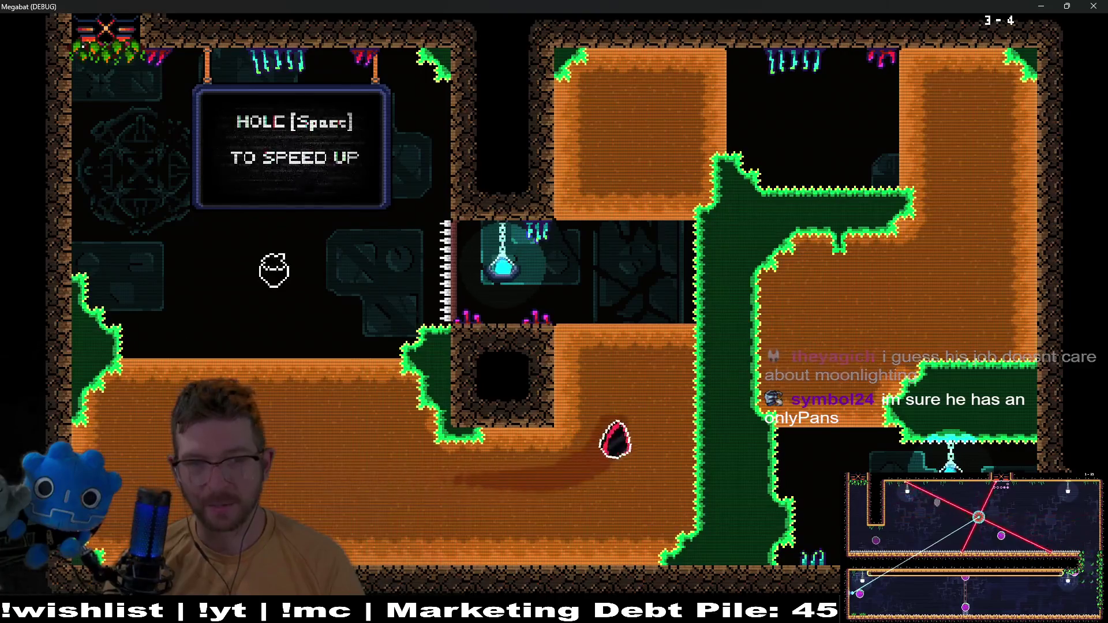
key("Up")
key("Right")
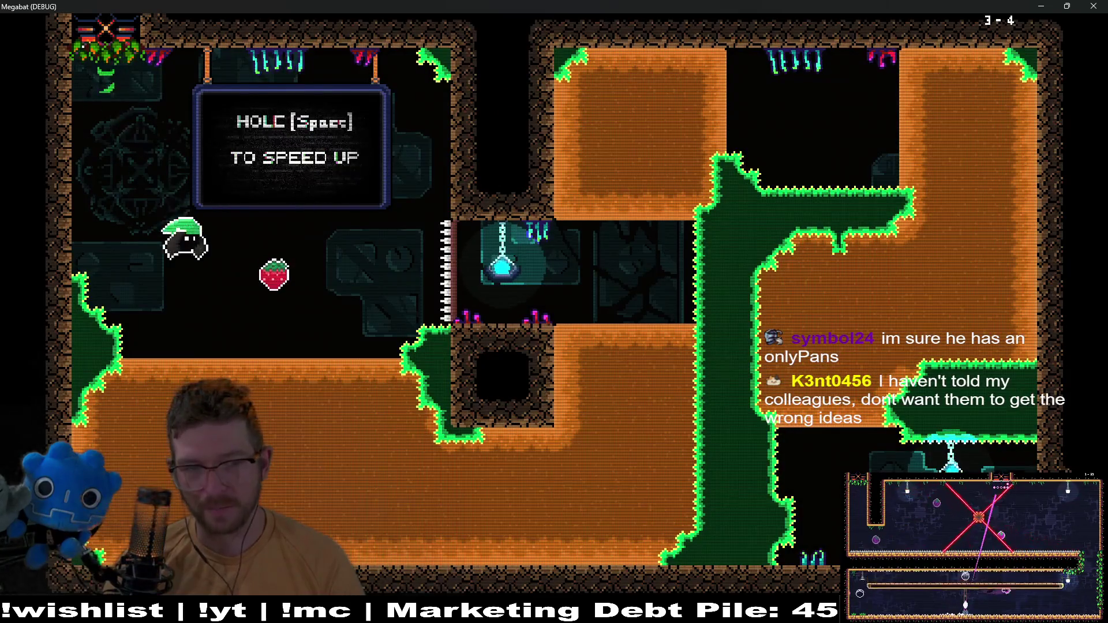
key("Down")
key("Right")
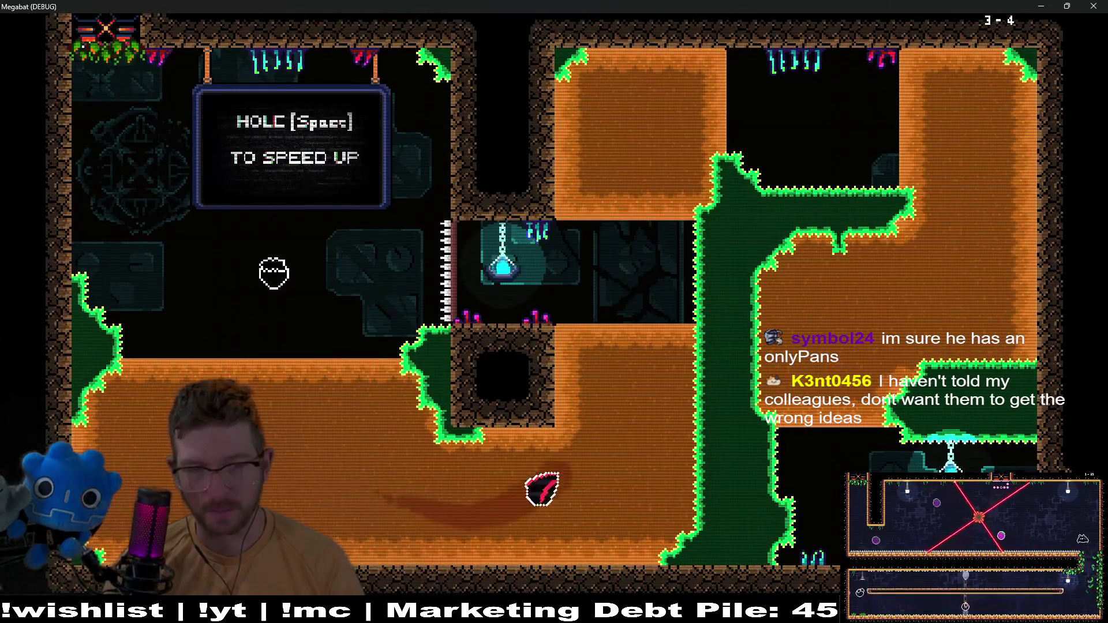
key("Up")
key("Right")
key("Down")
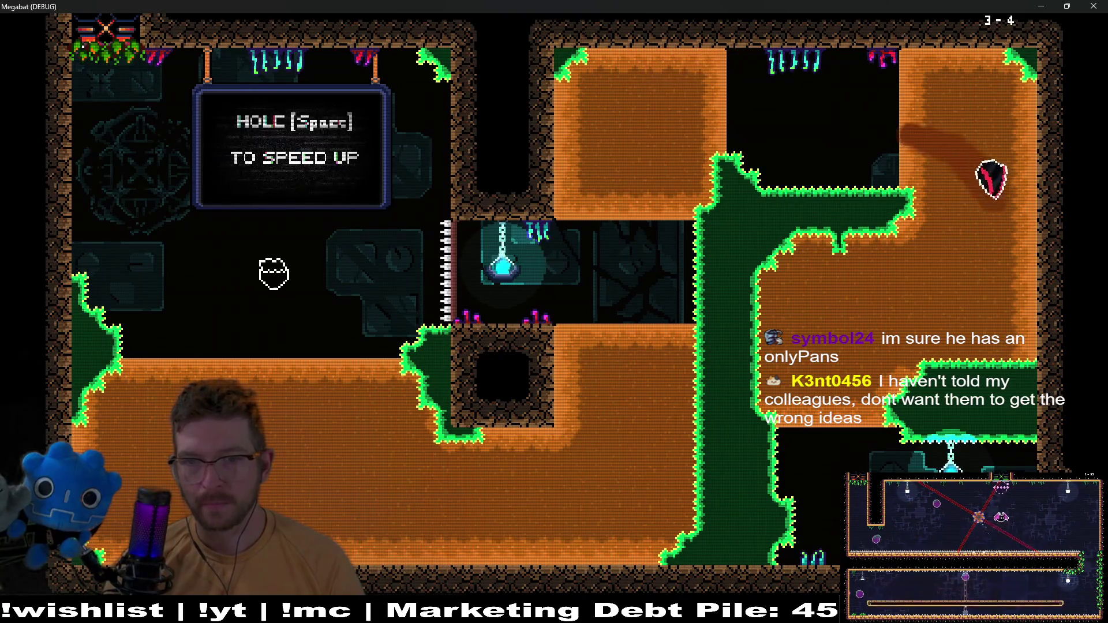
key("Left")
key("Down")
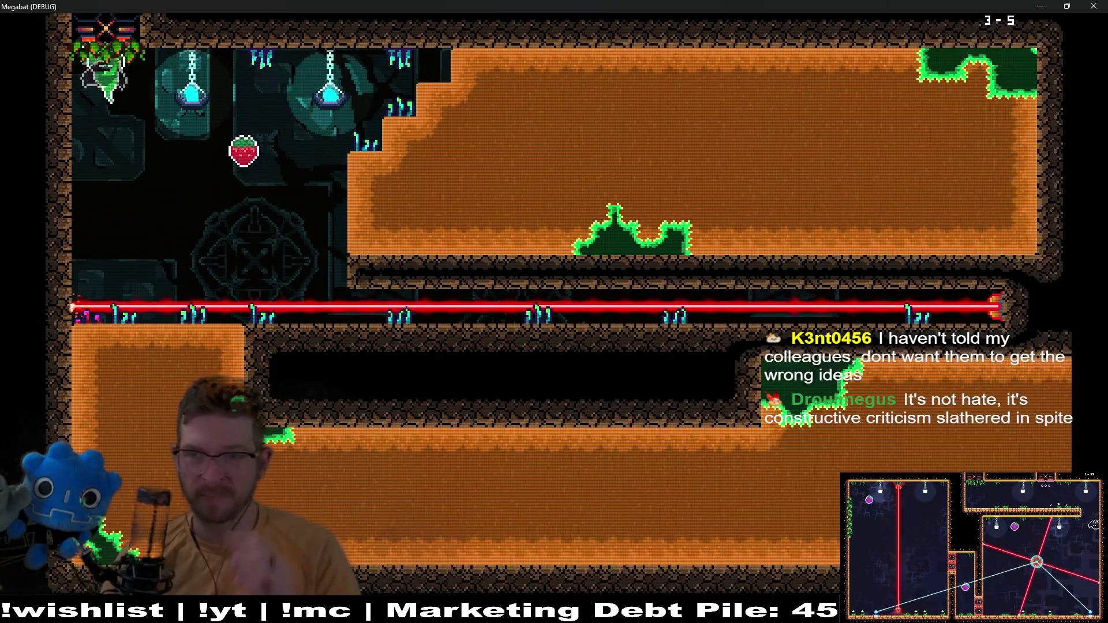
Tunnel right and back left, cross into the next room, then close the debug game
key("Right")
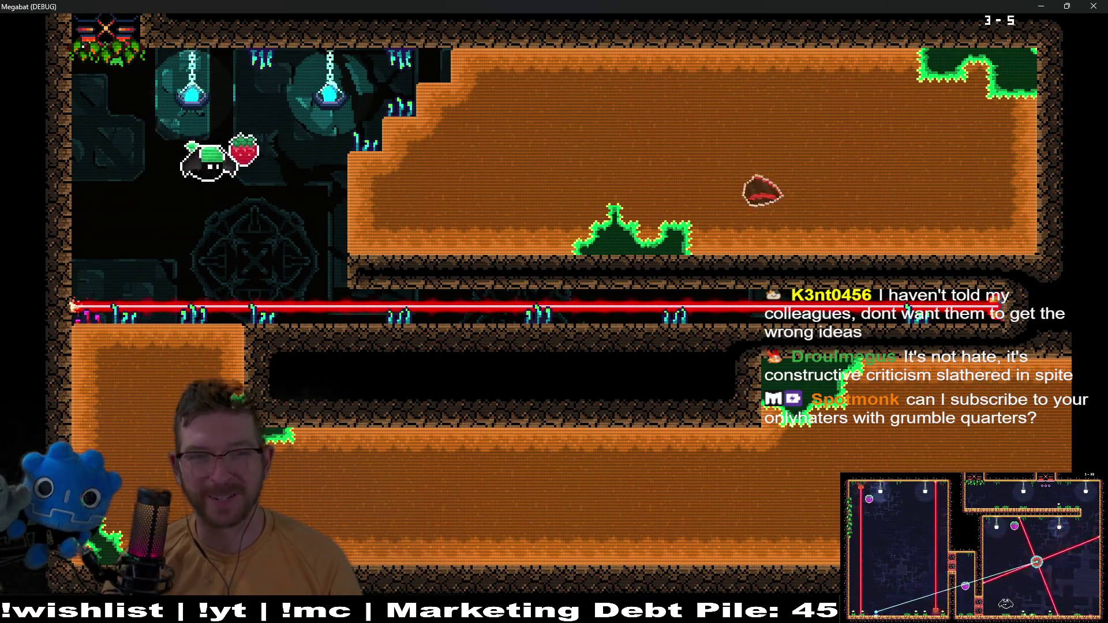
key("Right")
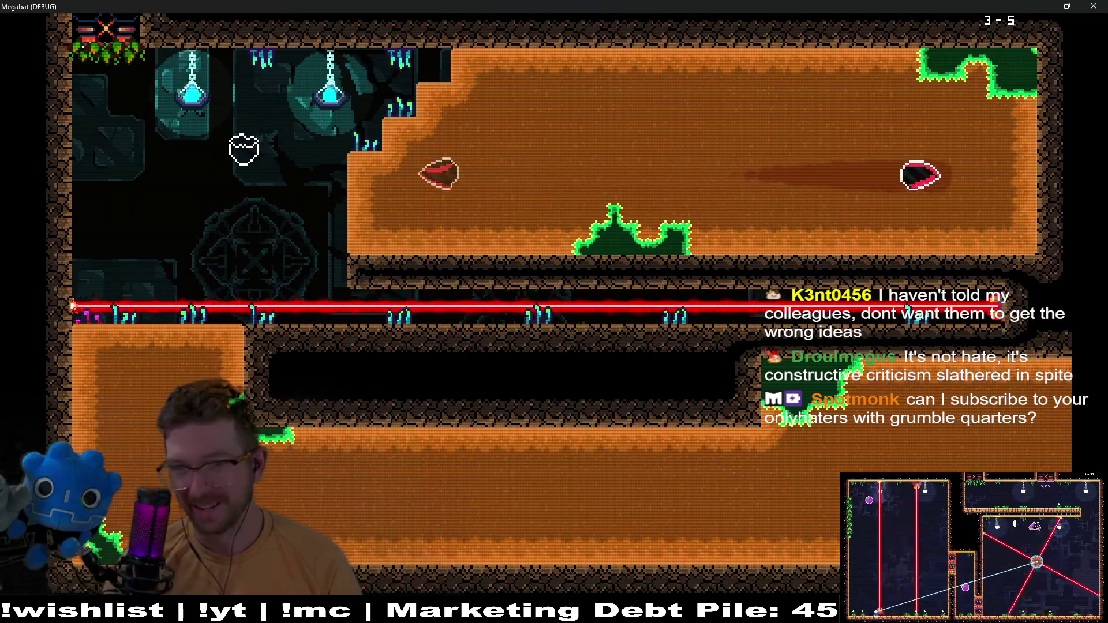
key("Left")
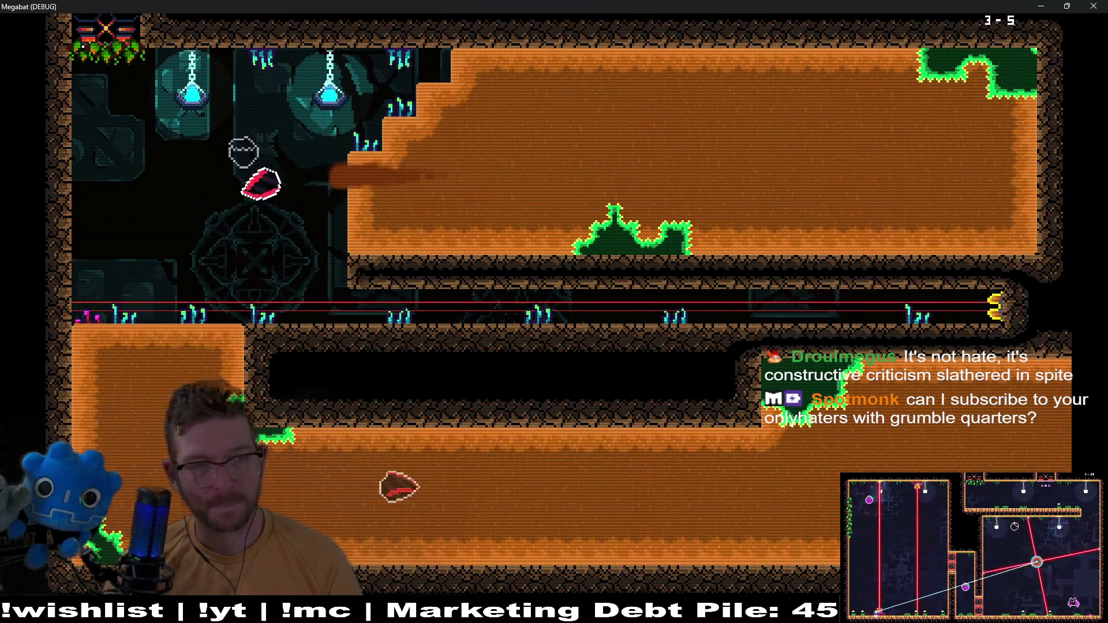
key("Down")
key("Right")
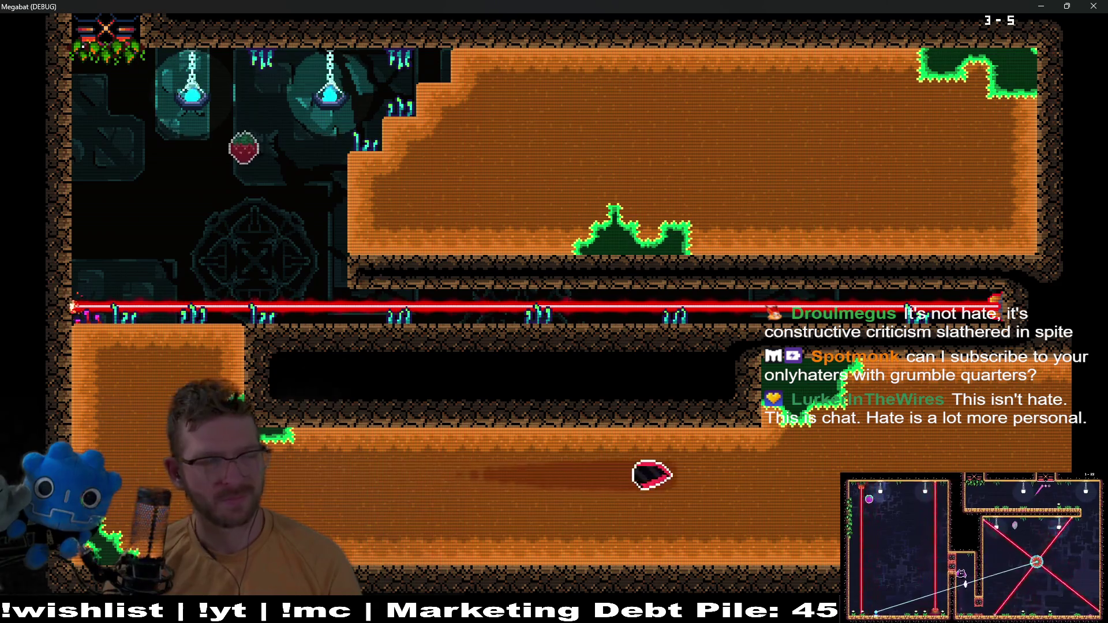
key("Right")
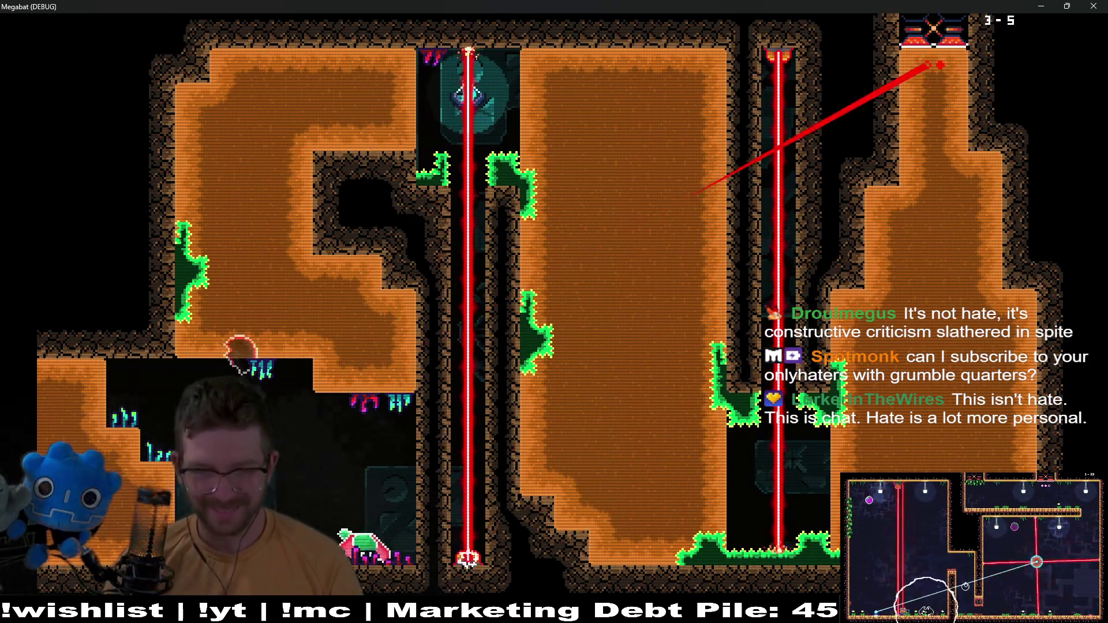
key("Left")
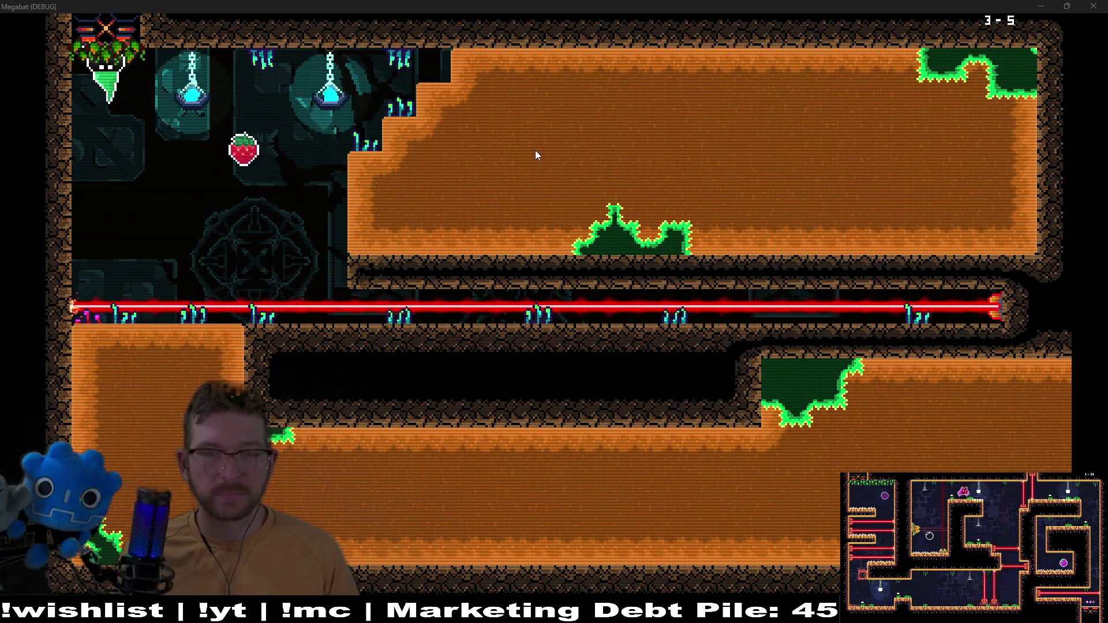
left_click(1093, 6)
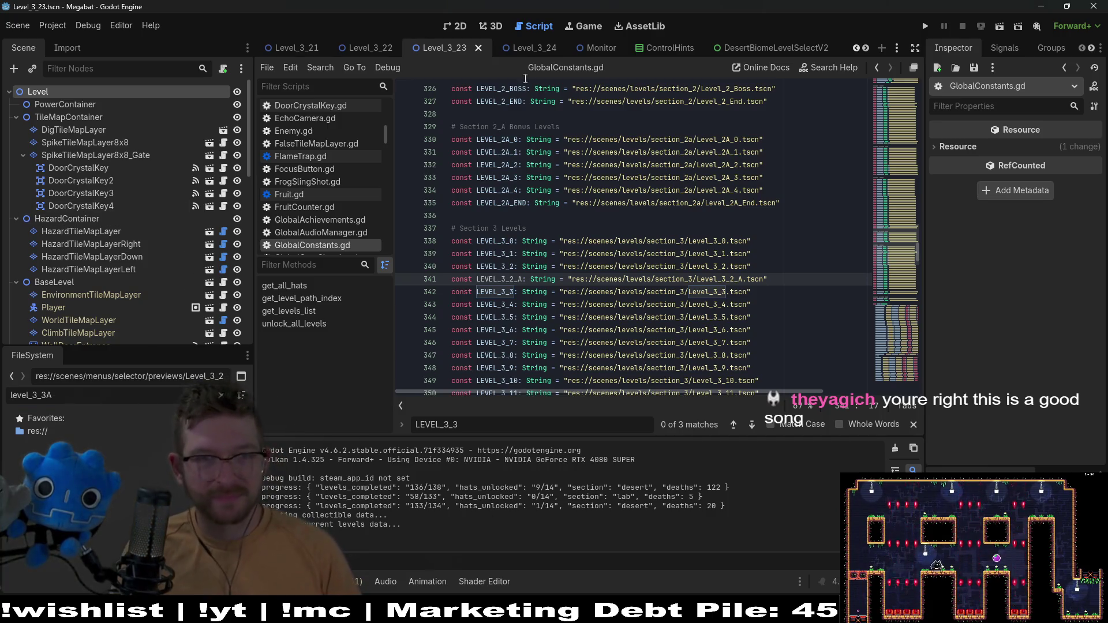
Show the Level_3_24 scene in the 2D view and zoom in on the level
left_click(541, 46)
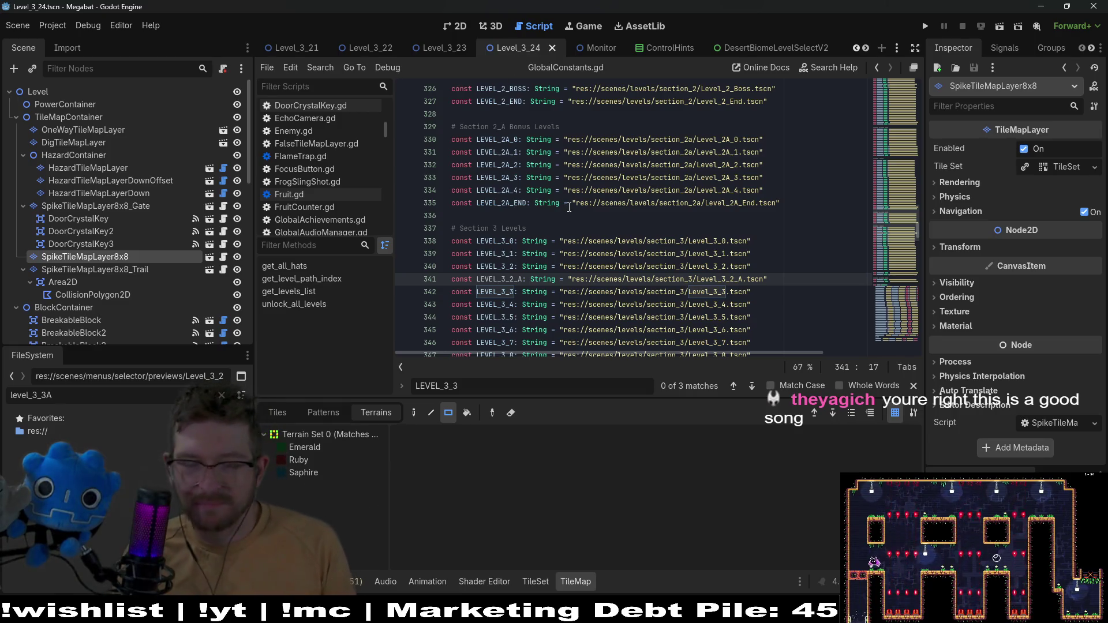
key("ctrl+F1")
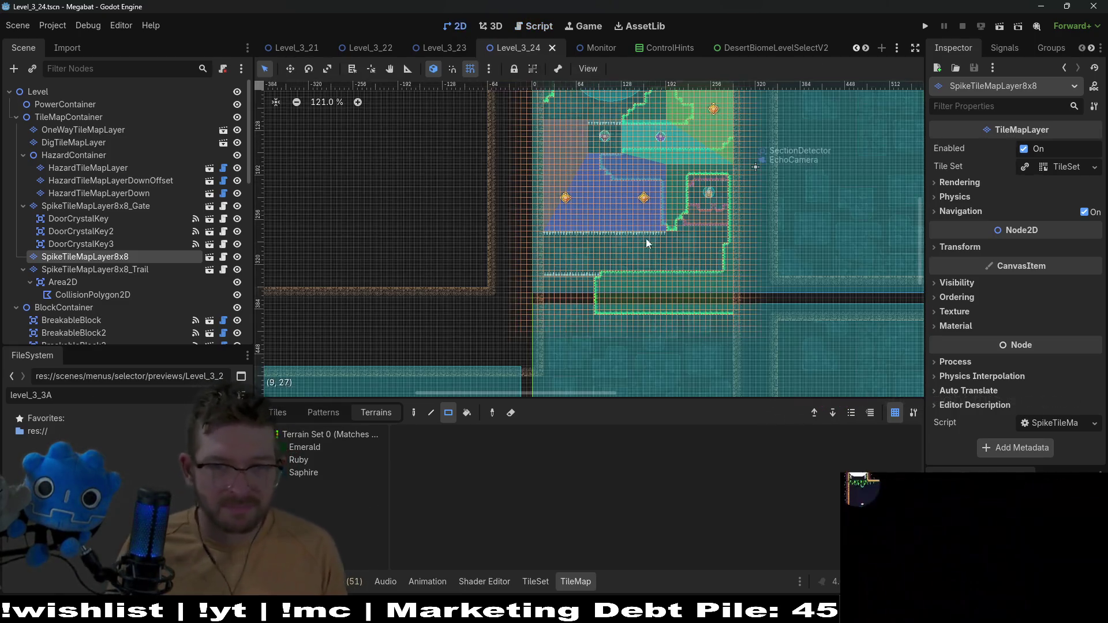
scroll(691, 241, "down", 3)
scroll(691, 240, "up", 4)
scroll(698, 266, "up", 4)
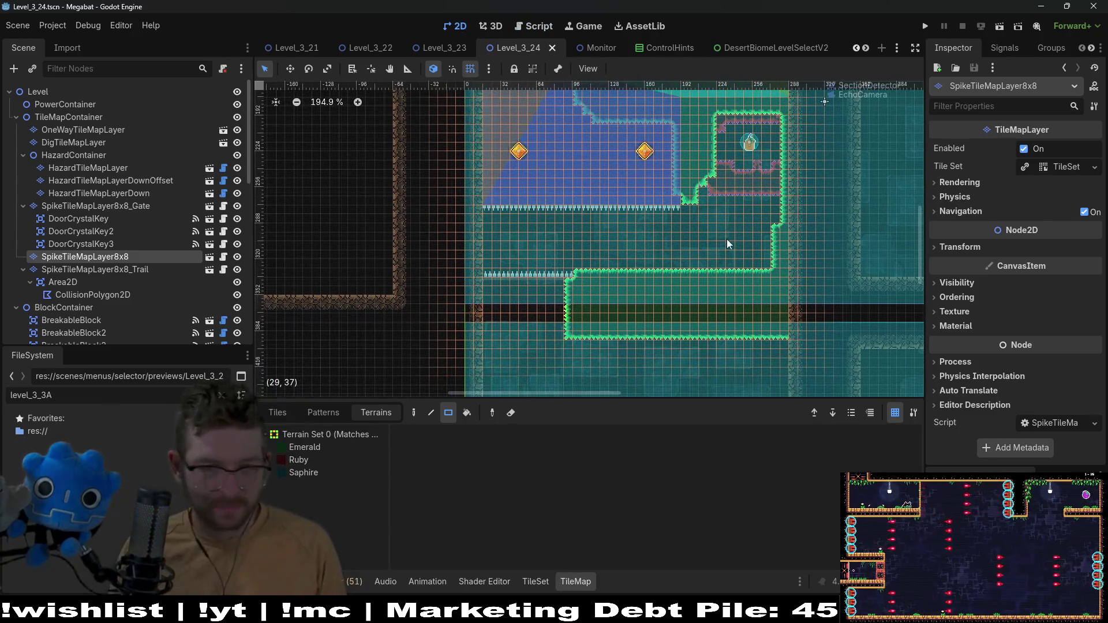
scroll(698, 260, "up", 2)
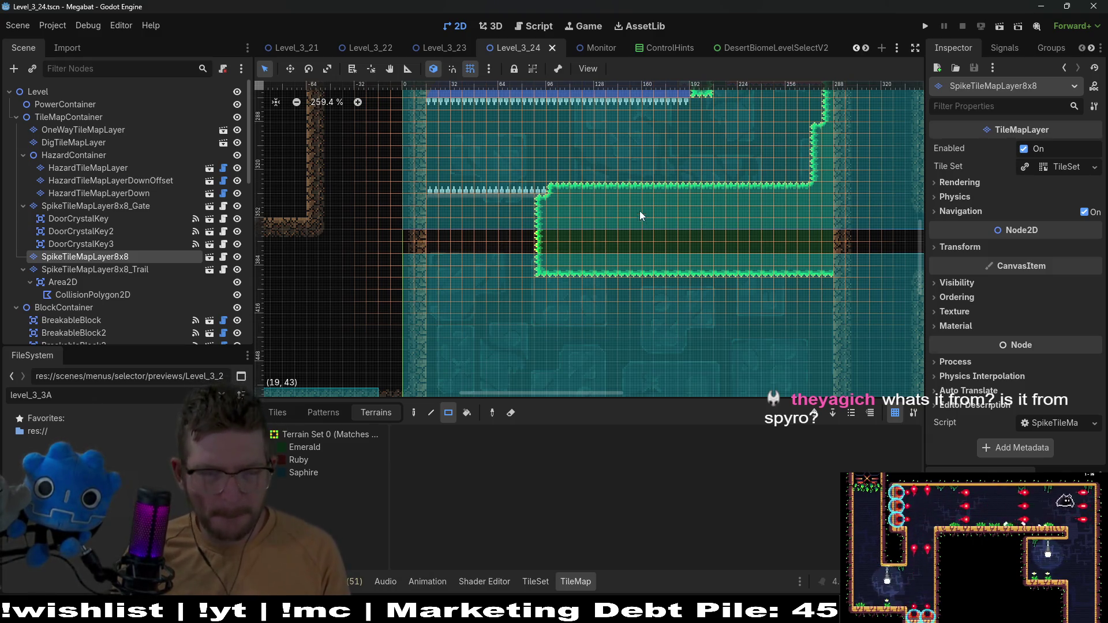
scroll(686, 297, "down", 3)
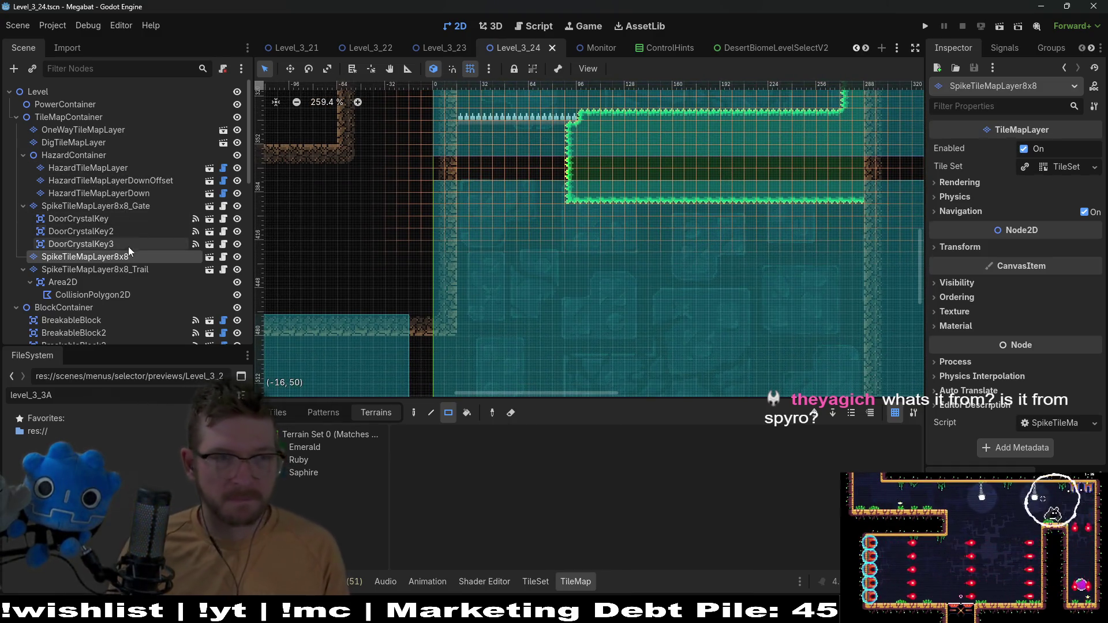
Select HazardTileMapLayer, then WorldTileMapLayer to list its terrains, and switch to Steam
left_click(140, 169)
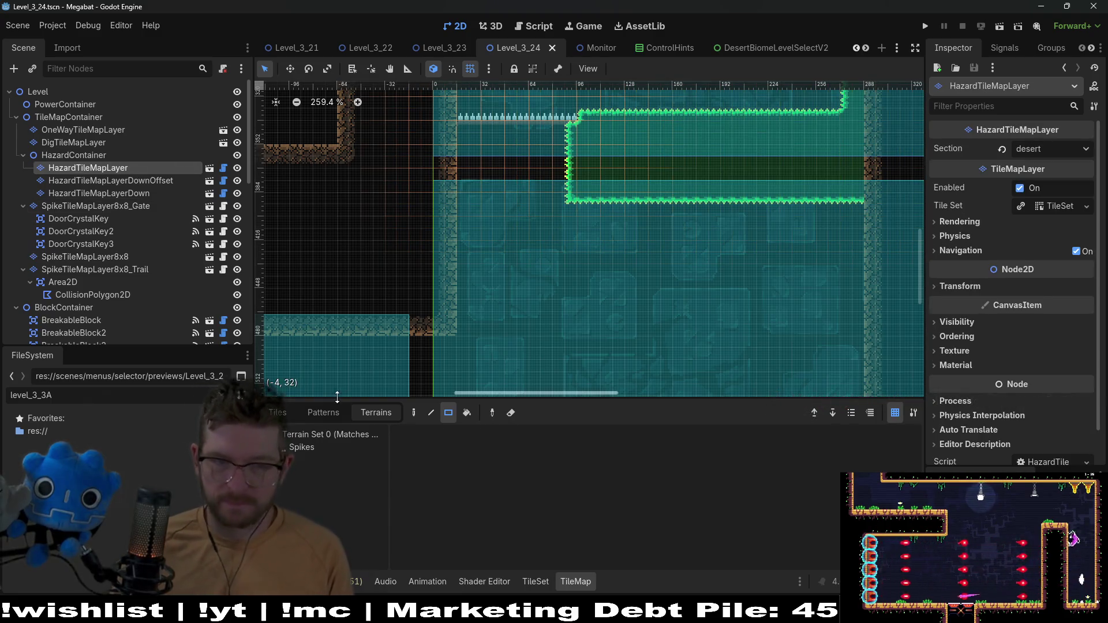
scroll(93, 254, "down", 2)
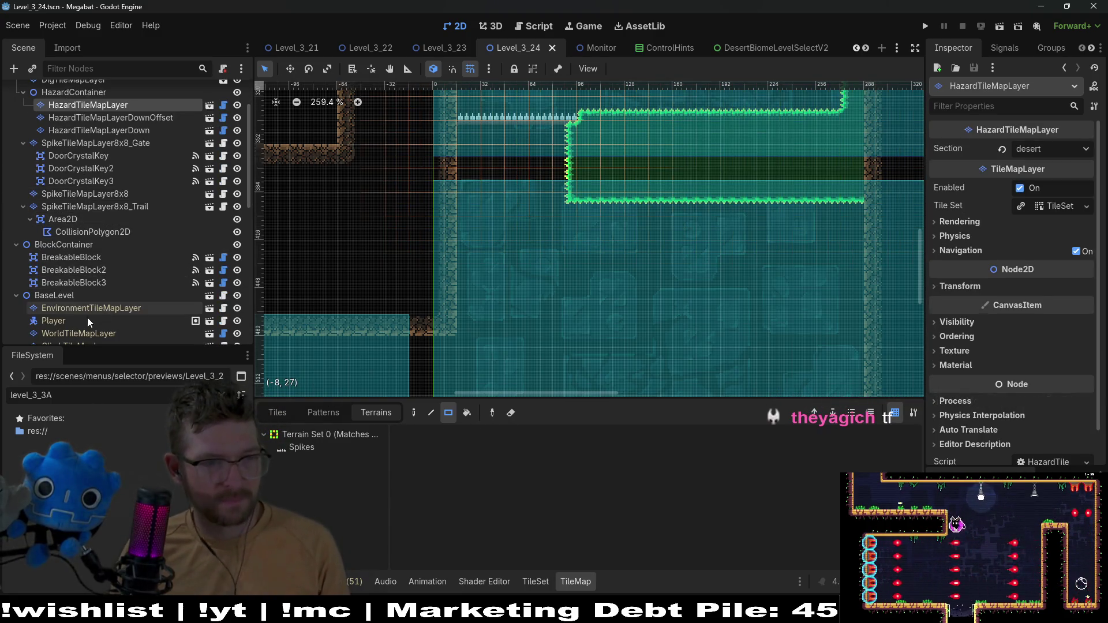
left_click(81, 333)
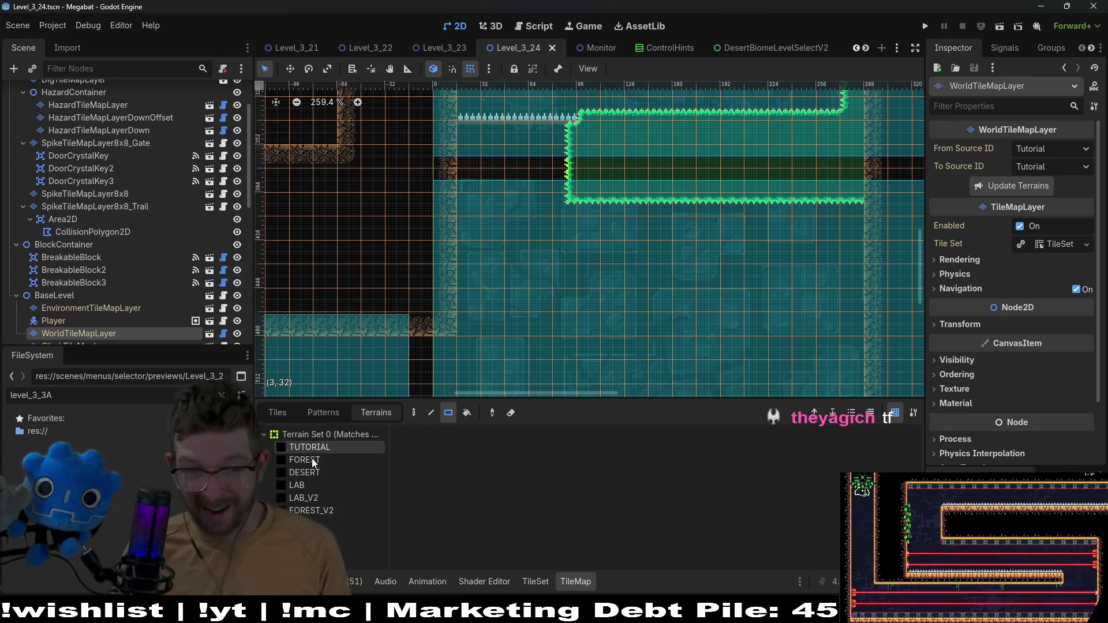
key("alt+Tab")
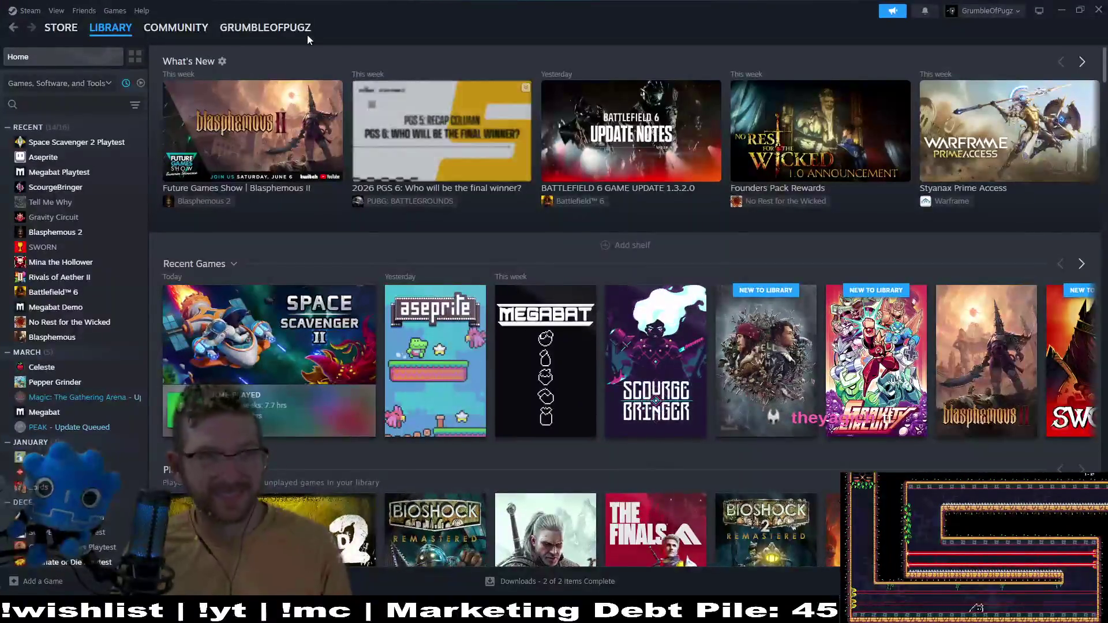
Try Steam store searches such as 'zombies' and 'corporate', clearing each afterwards
left_click(61, 27)
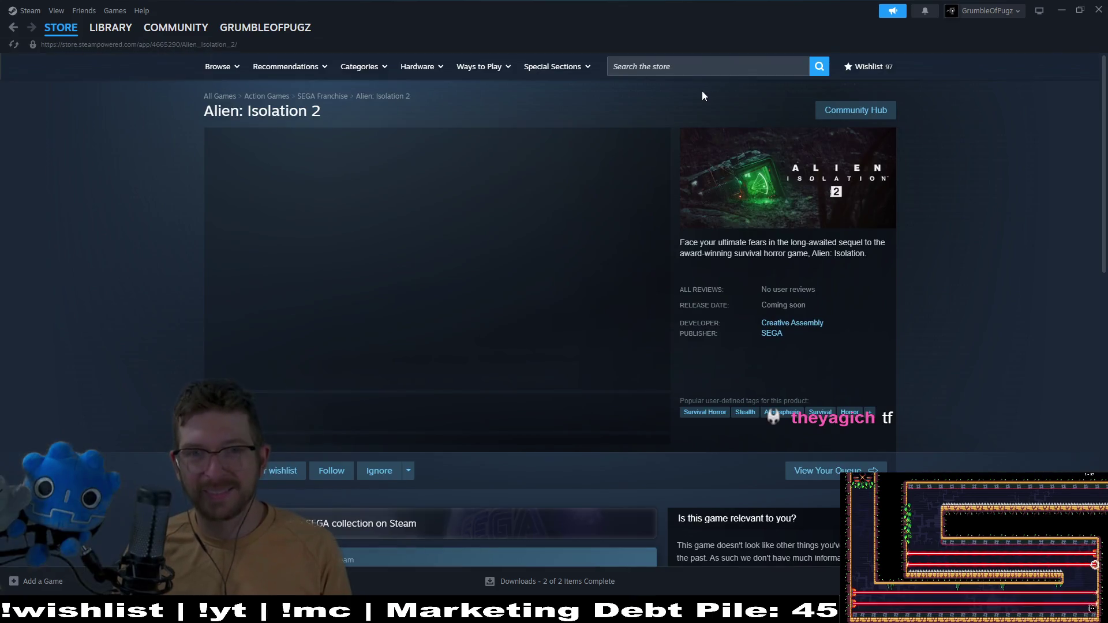
left_click(688, 69)
type("zombies/")
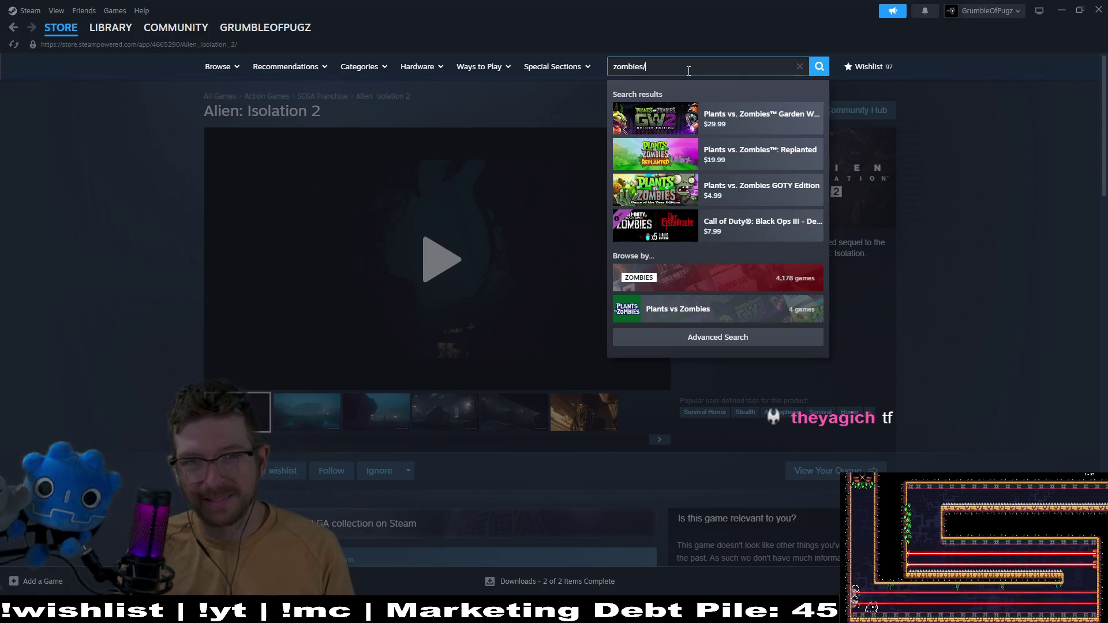
type("cor")
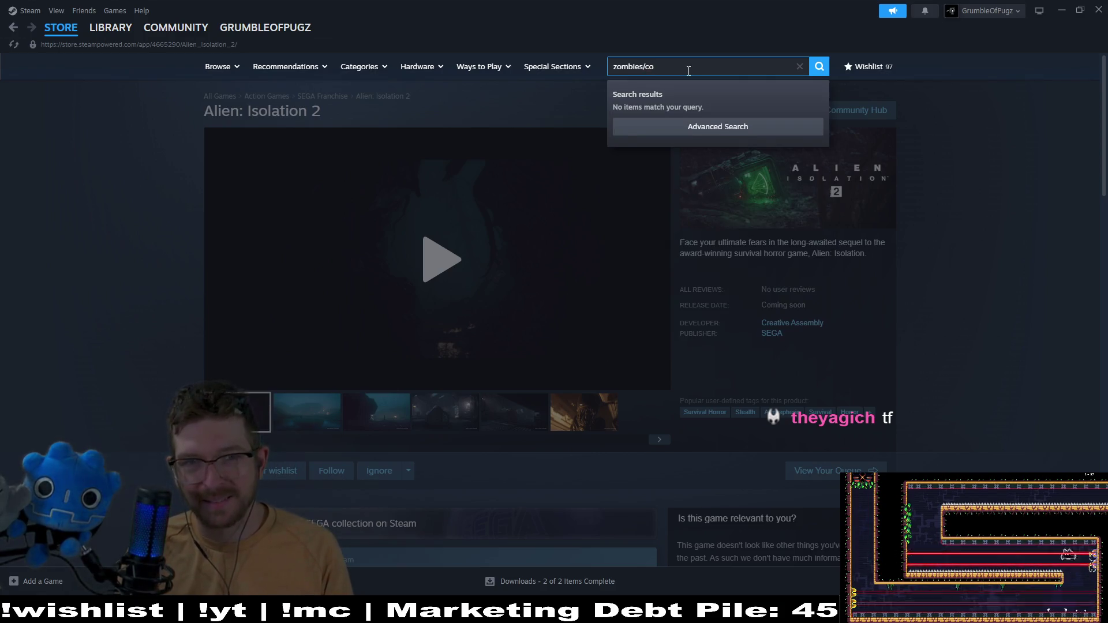
key("BackSpace")
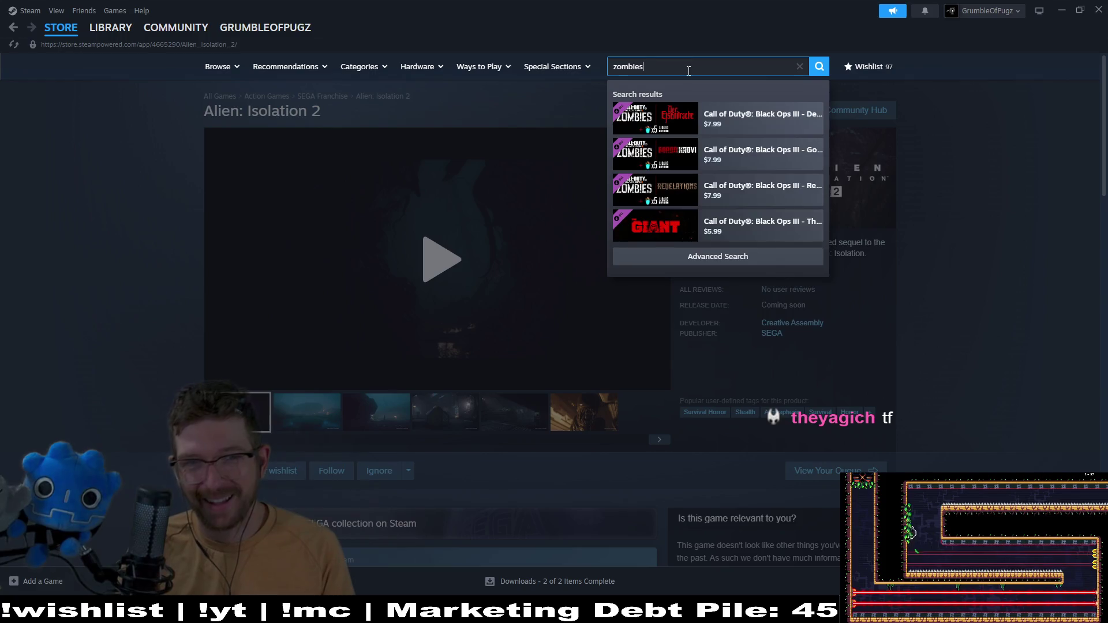
type(" corp")
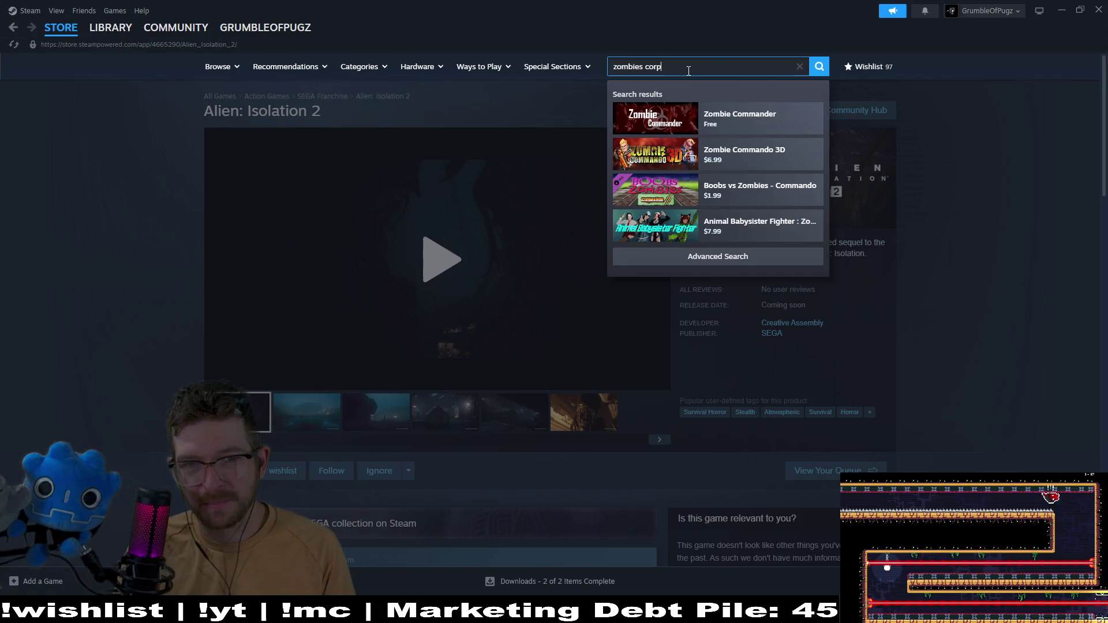
key("BackSpace")
key("BackSpace")
key("BackSpace")
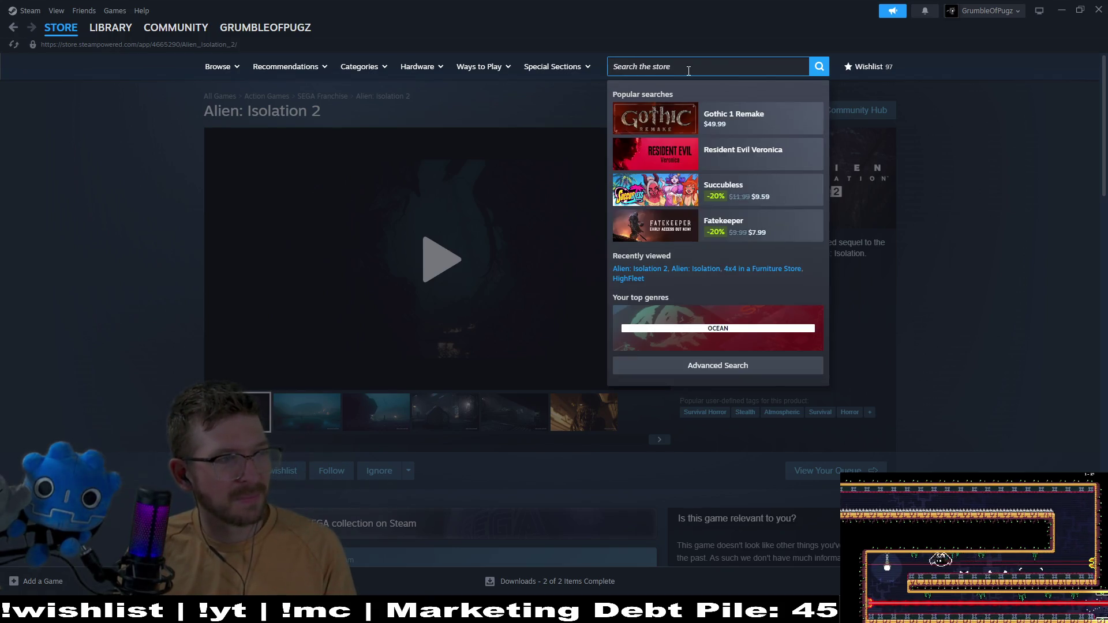
type("corporate li")
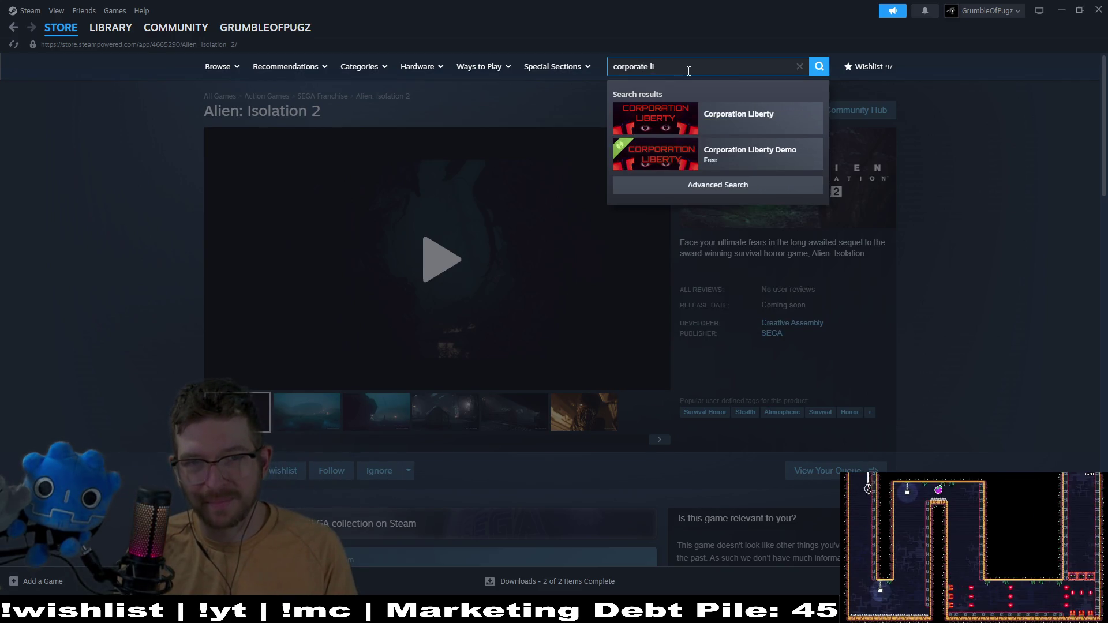
key("BackSpace")
key("BackSpace")
key("BackSpace")
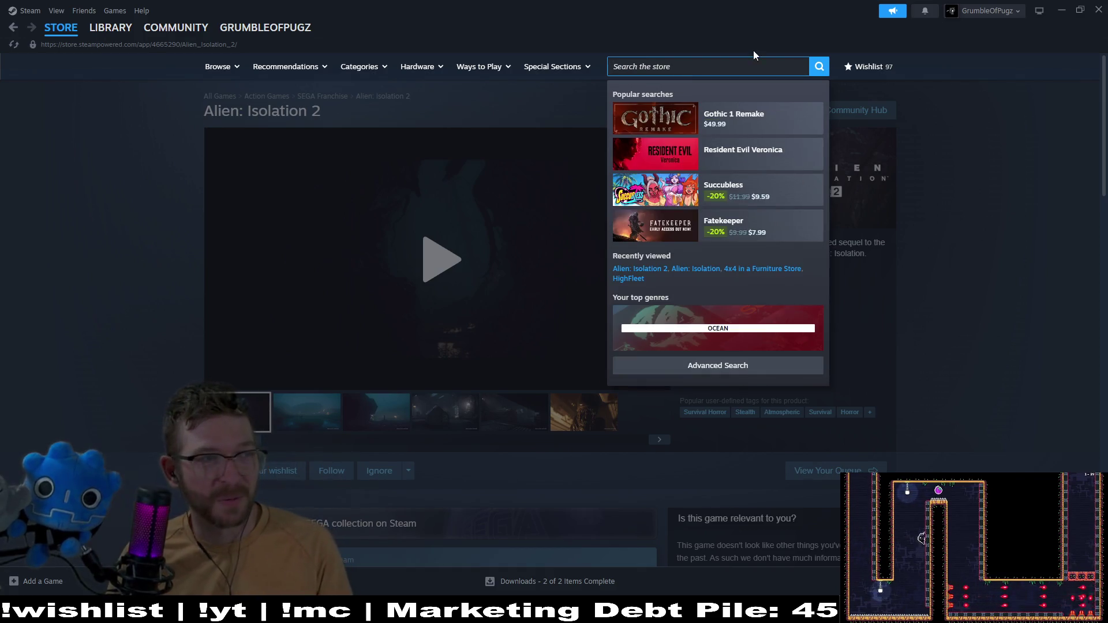
left_click(168, 148)
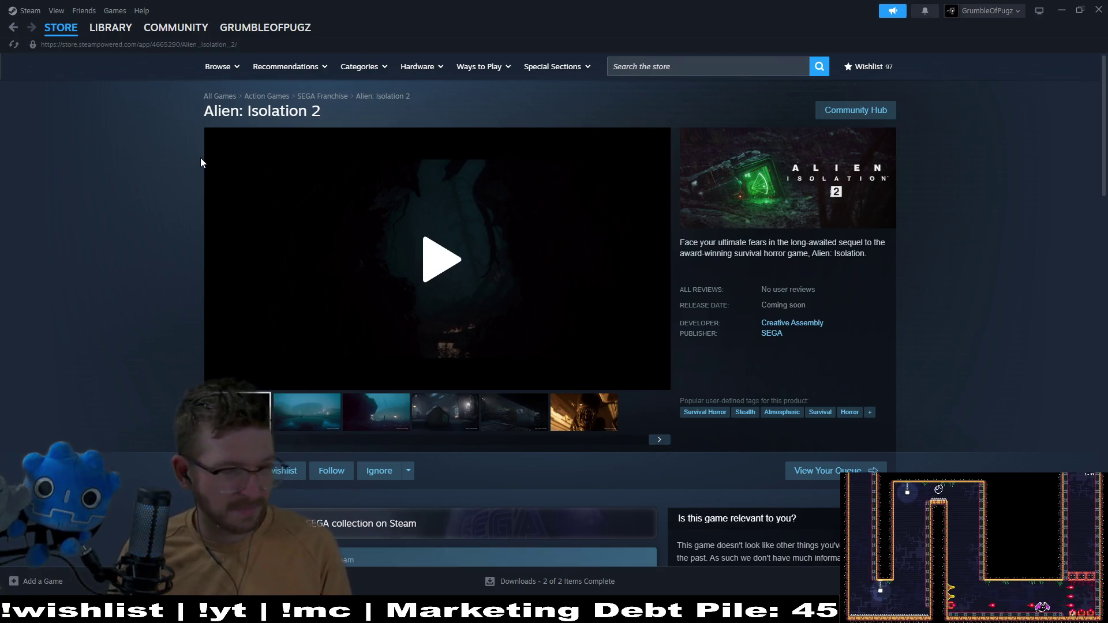
Minimize Steam, return it to the library, and switch back to Godot
left_click(1060, 11)
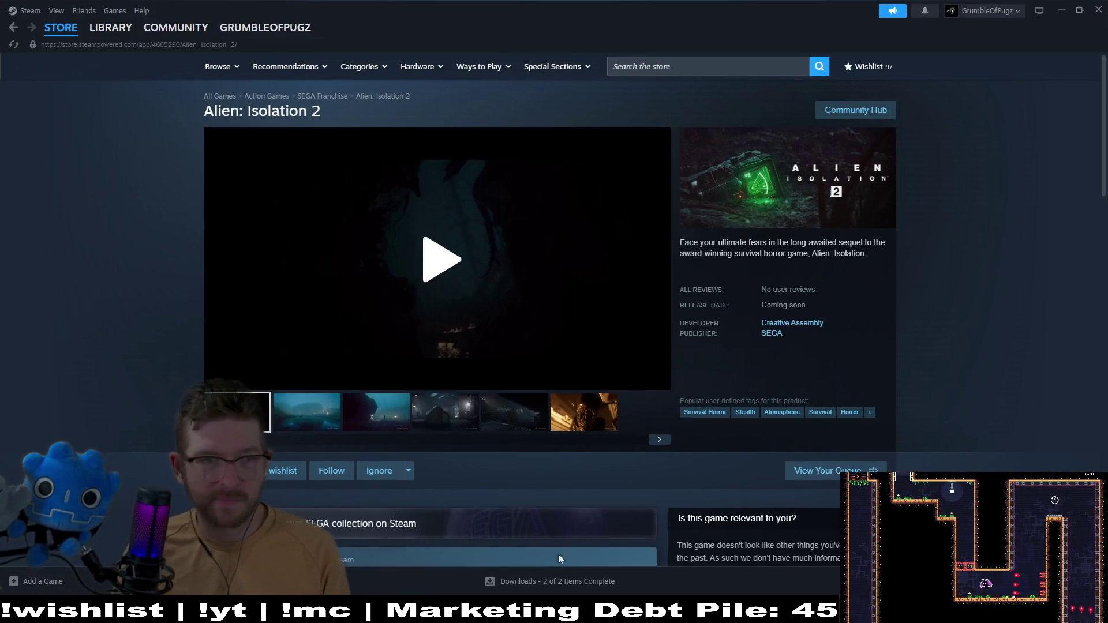
left_click(110, 27)
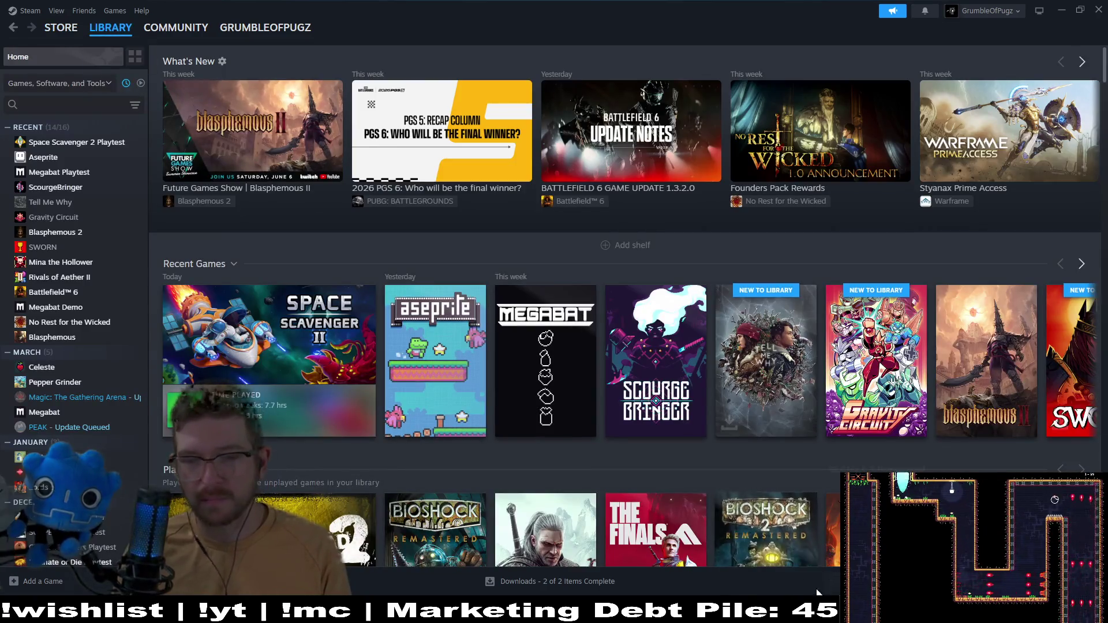
key("alt+Tab")
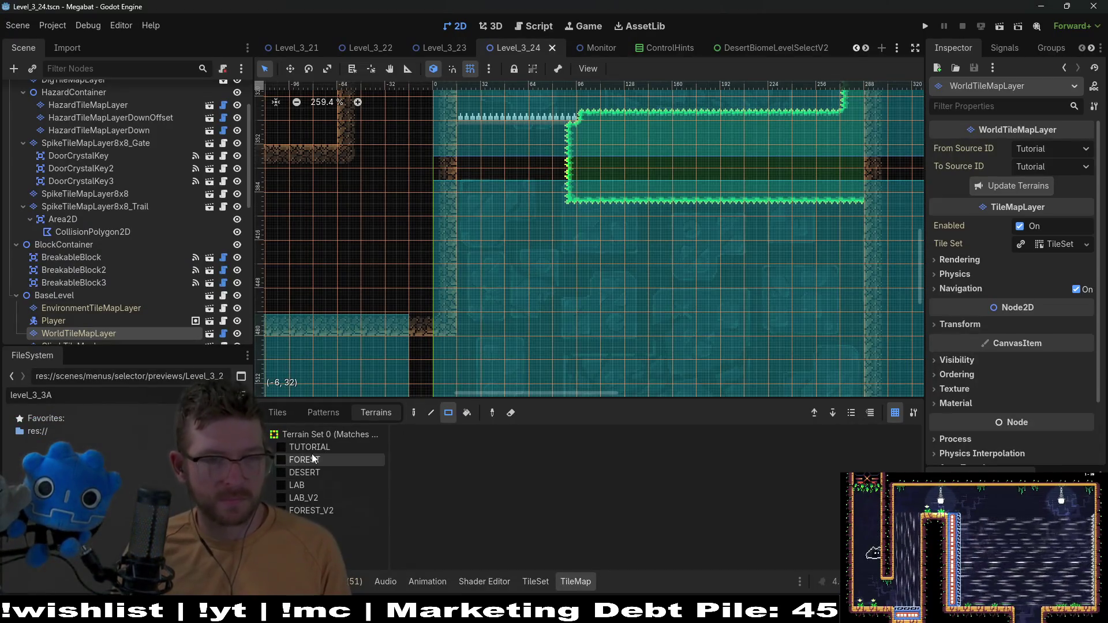
Select the DESERT terrain and paint desert strips along the corridor ledge
left_click(304, 460)
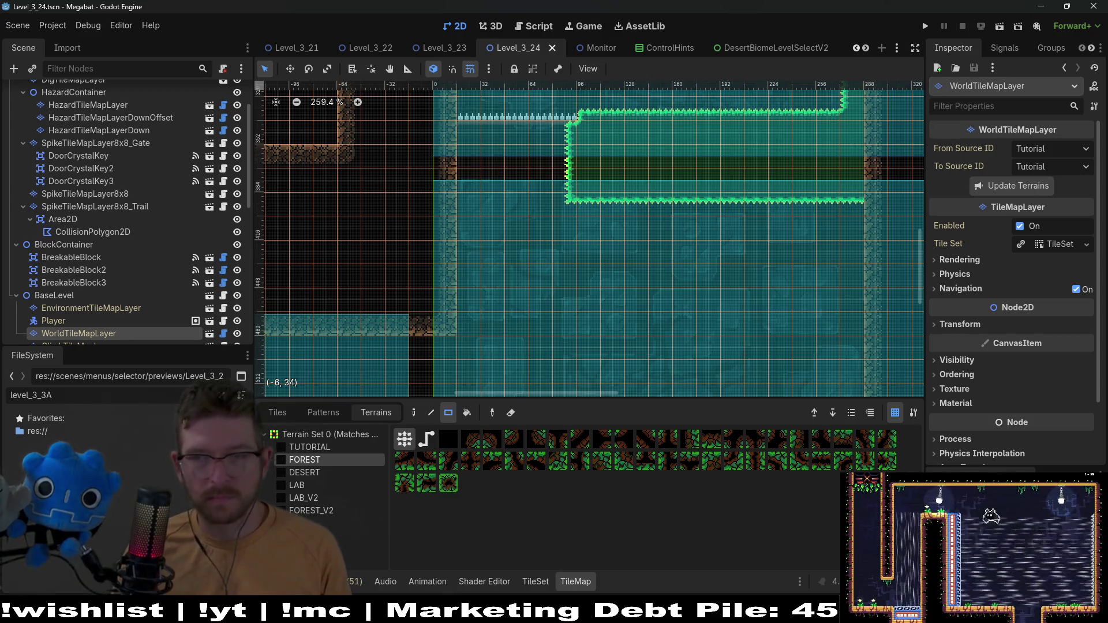
left_click(732, 300)
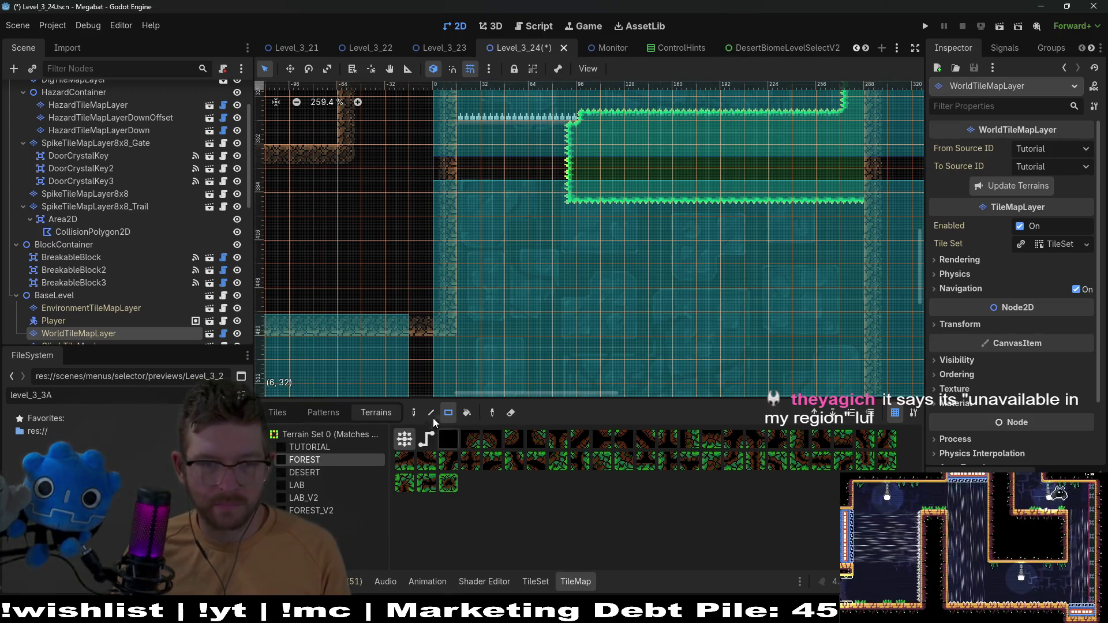
left_click(304, 473)
scroll(582, 185, "down", 3)
scroll(582, 185, "right", 2)
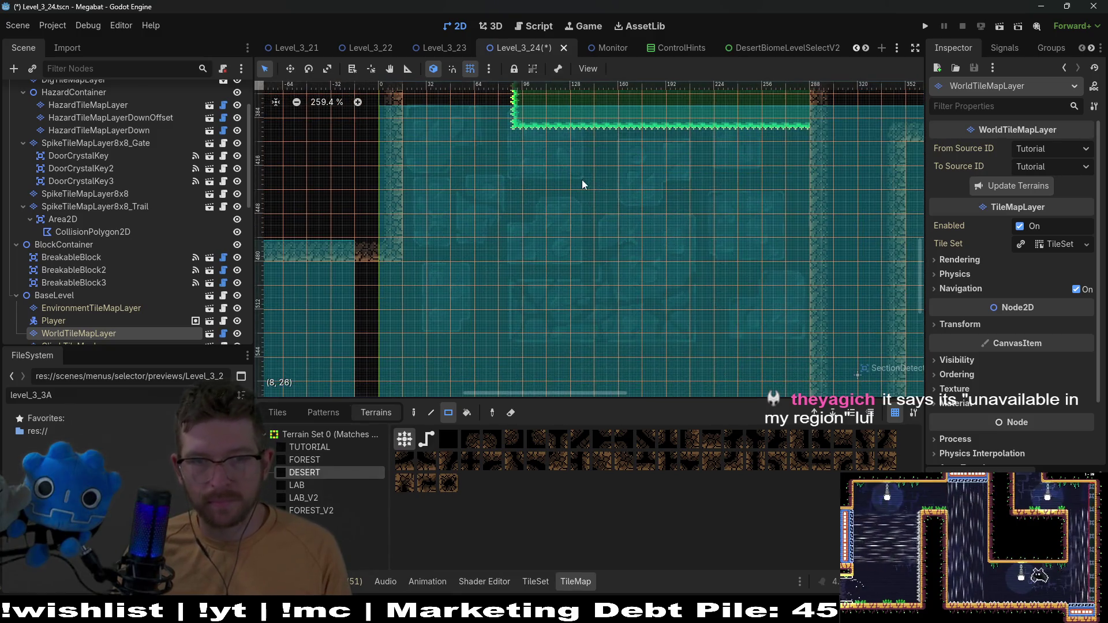
mouse_move(569, 121)
left_mouse_down()
mouse_move(808, 213)
mouse_move(742, 193)
mouse_move(577, 222)
mouse_move(687, 201)
mouse_move(788, 200)
left_mouse_up()
scroll(742, 193, "up", 3)
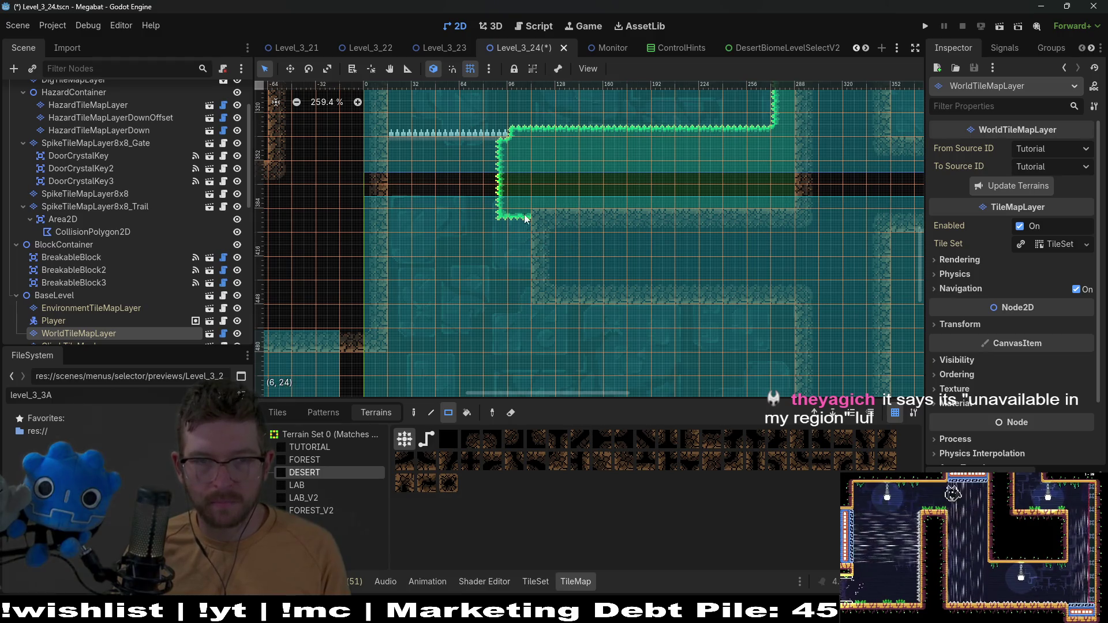
left_click_drag(540, 205, 796, 206)
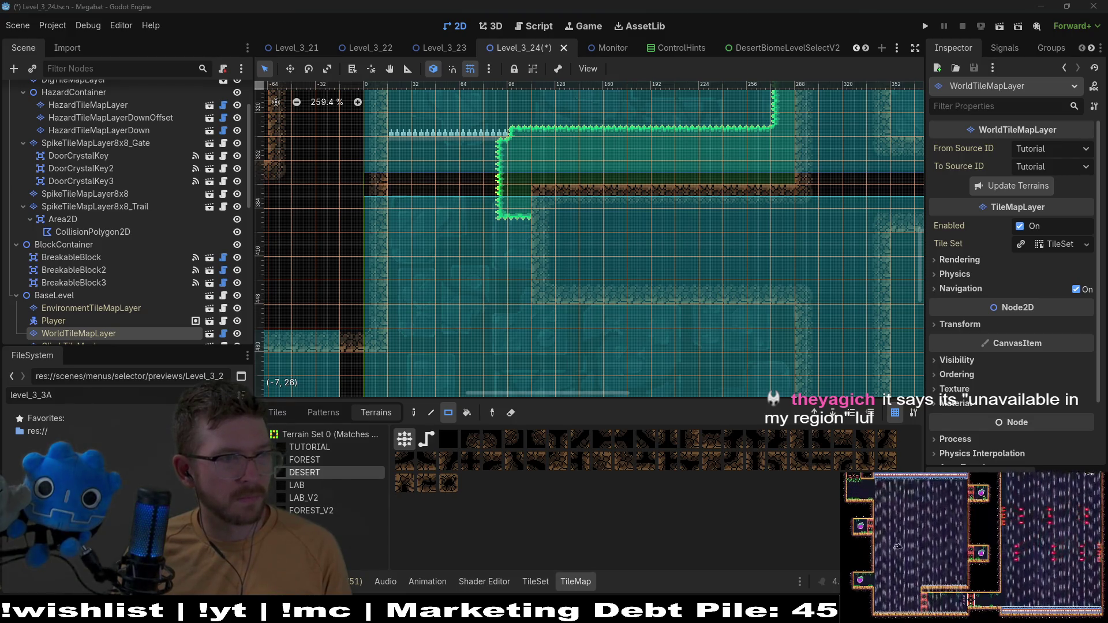
Paint single DESERT cells at the wall corner to form a stepped shape
scroll(687, 228, "down", 3)
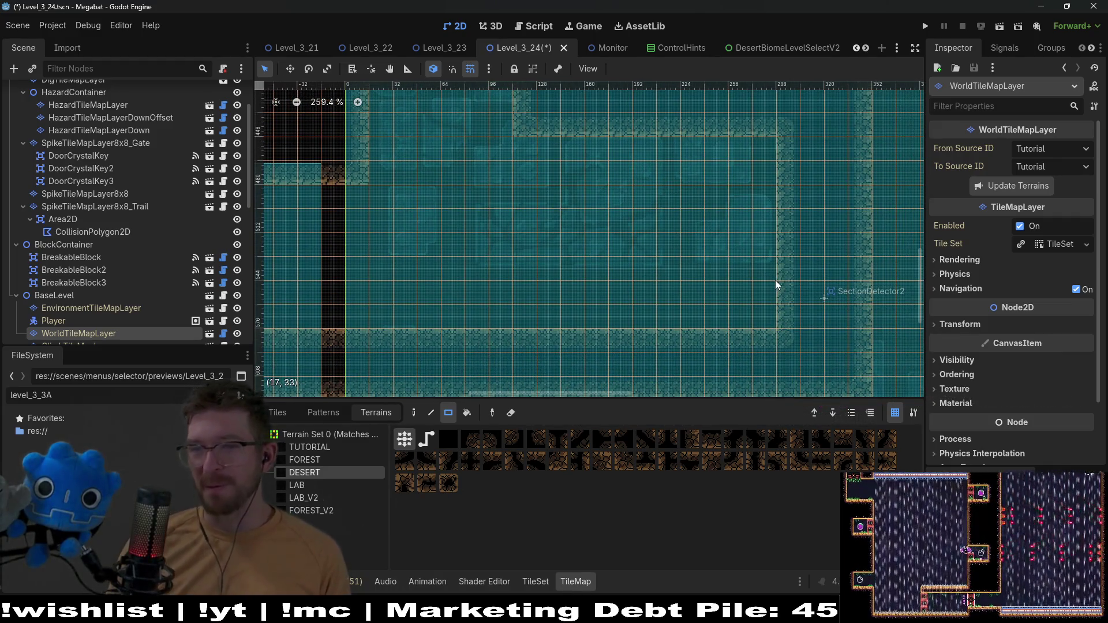
scroll(559, 253, "right", 2)
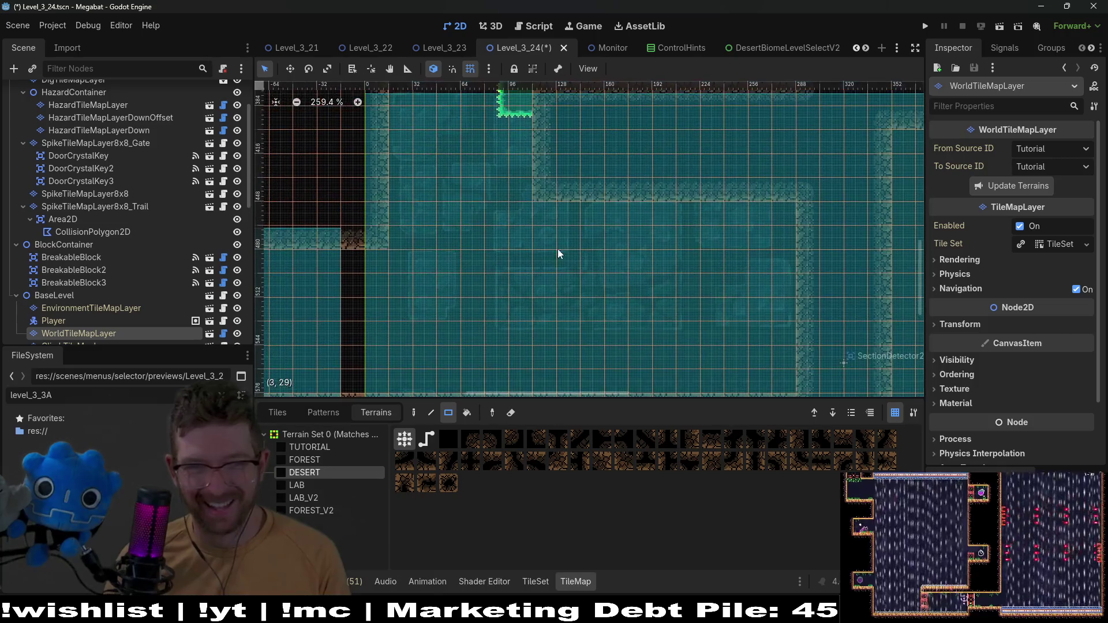
scroll(532, 235, "down", 1)
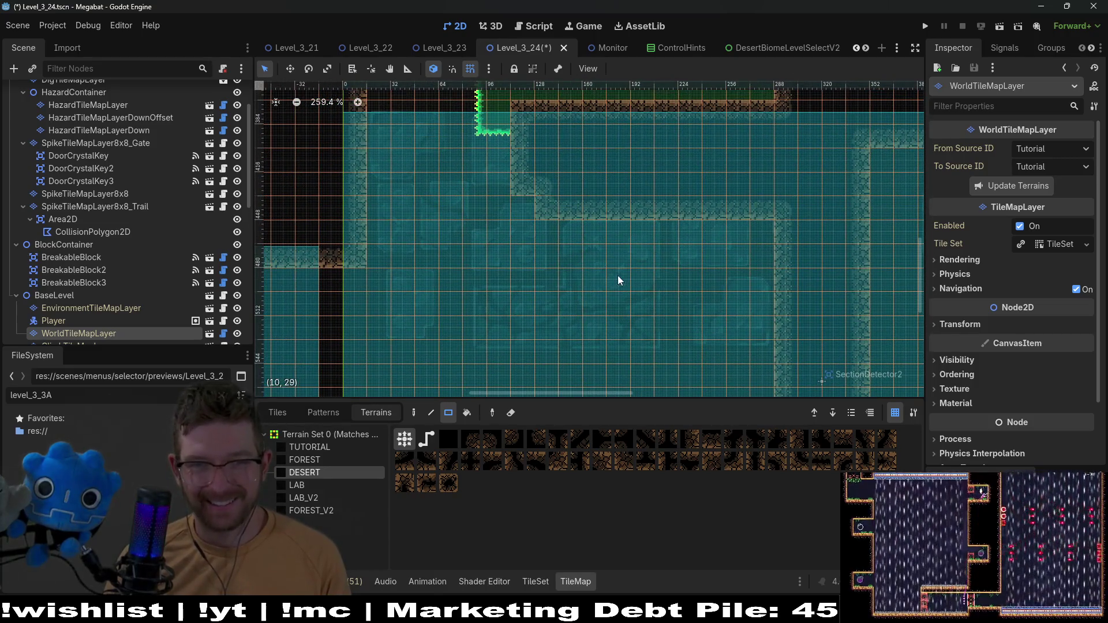
scroll(510, 234, "left", 2)
scroll(479, 231, "up", 1)
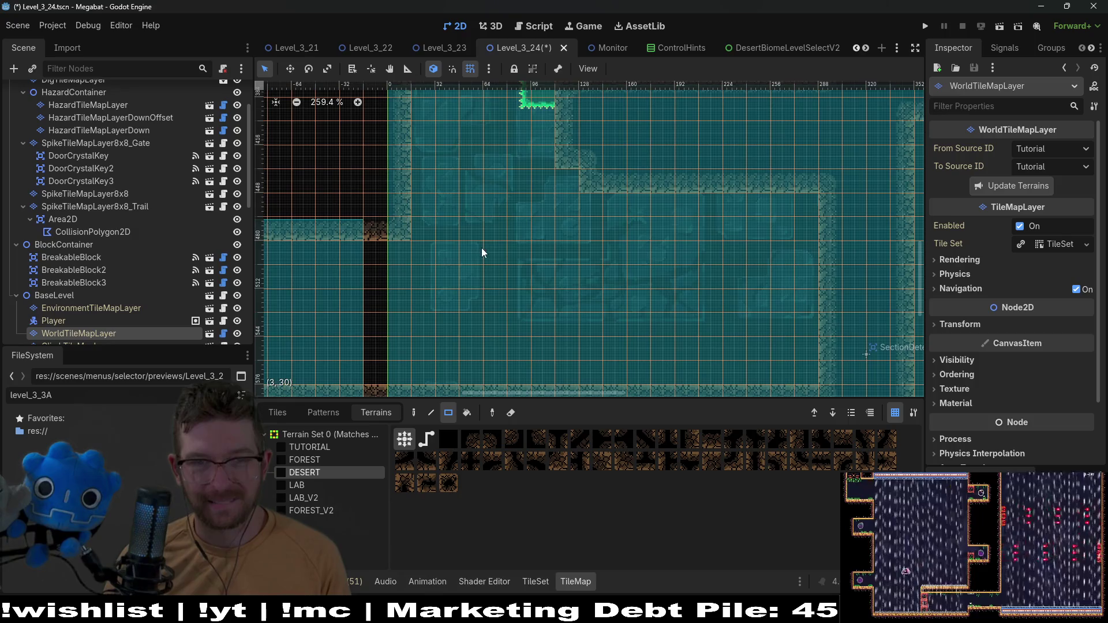
scroll(577, 231, "up", 1)
left_click(549, 218)
left_click(571, 247)
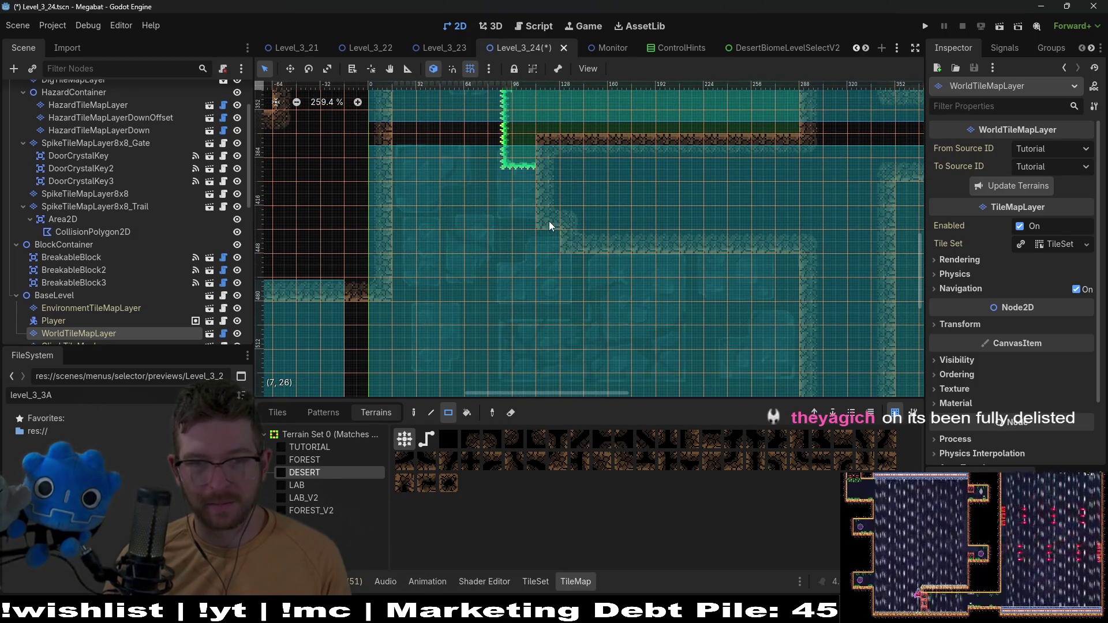
left_click(569, 240)
scroll(598, 205, "down", 2)
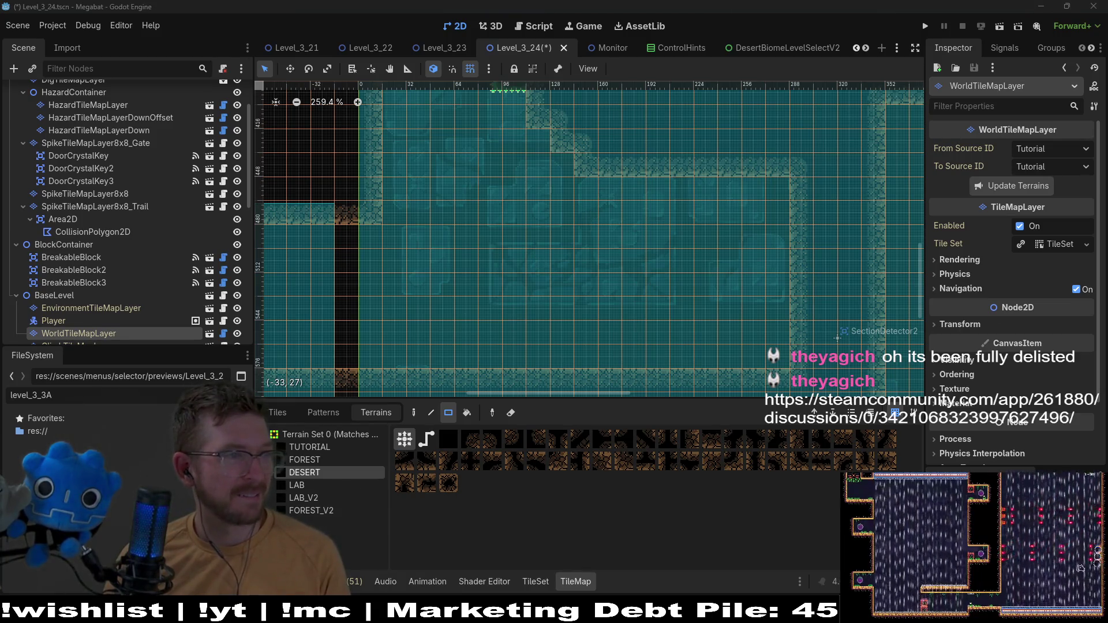
mouse_move(808, 0)
left_mouse_down()
mouse_move(818, 116)
mouse_move(770, 54)
mouse_move(724, 54)
left_mouse_up()
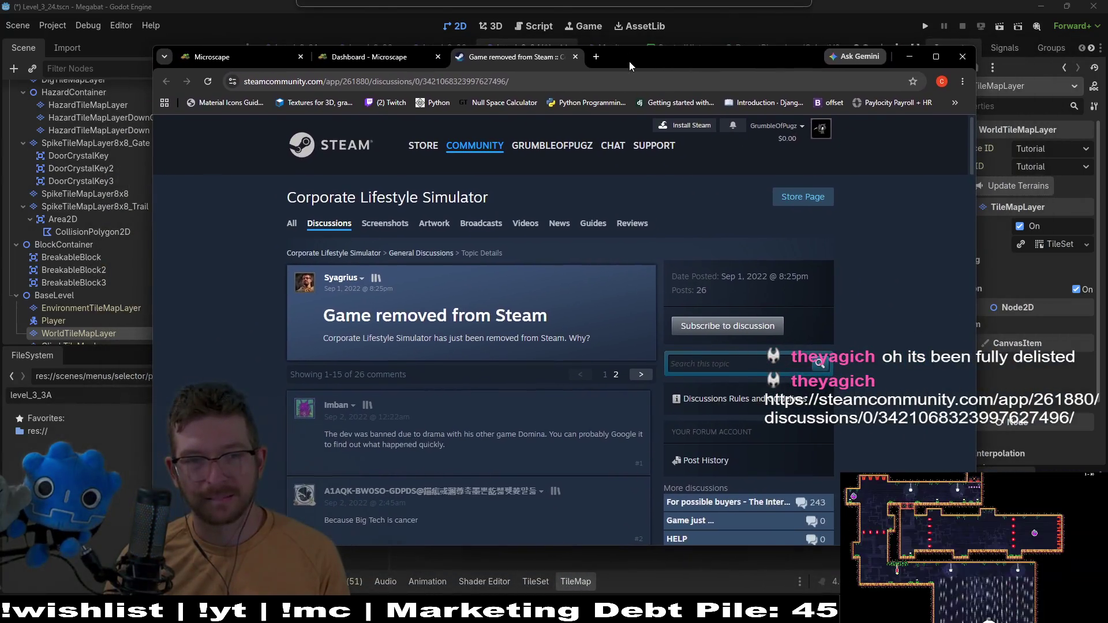
Reposition the browser and read through the Steam discussion thread
left_click_drag(629, 61, 639, 39)
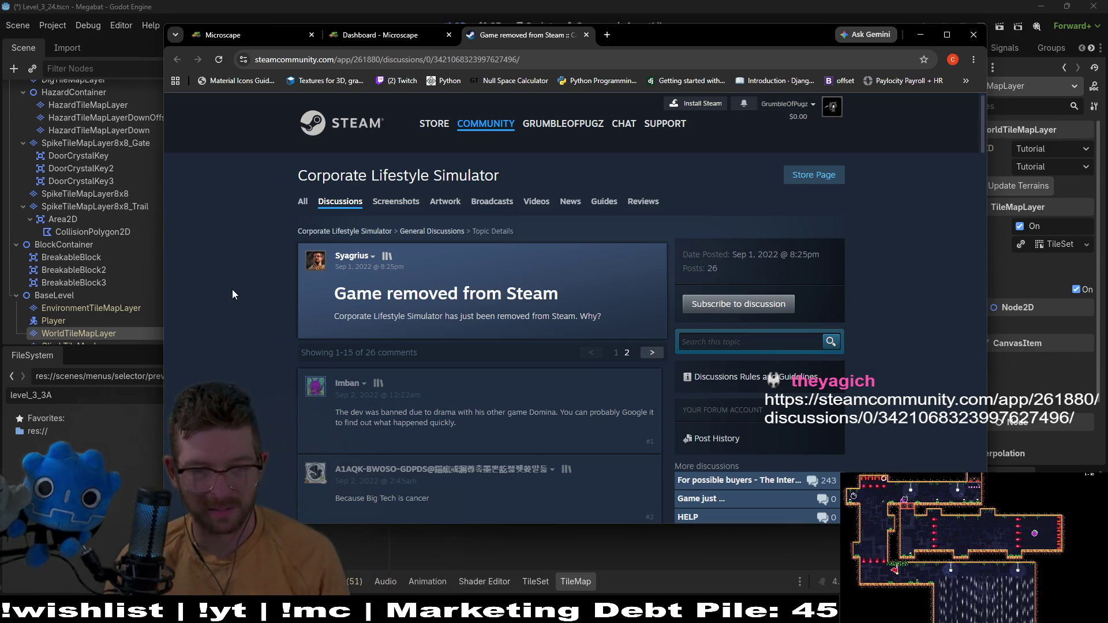
middle_click(233, 317)
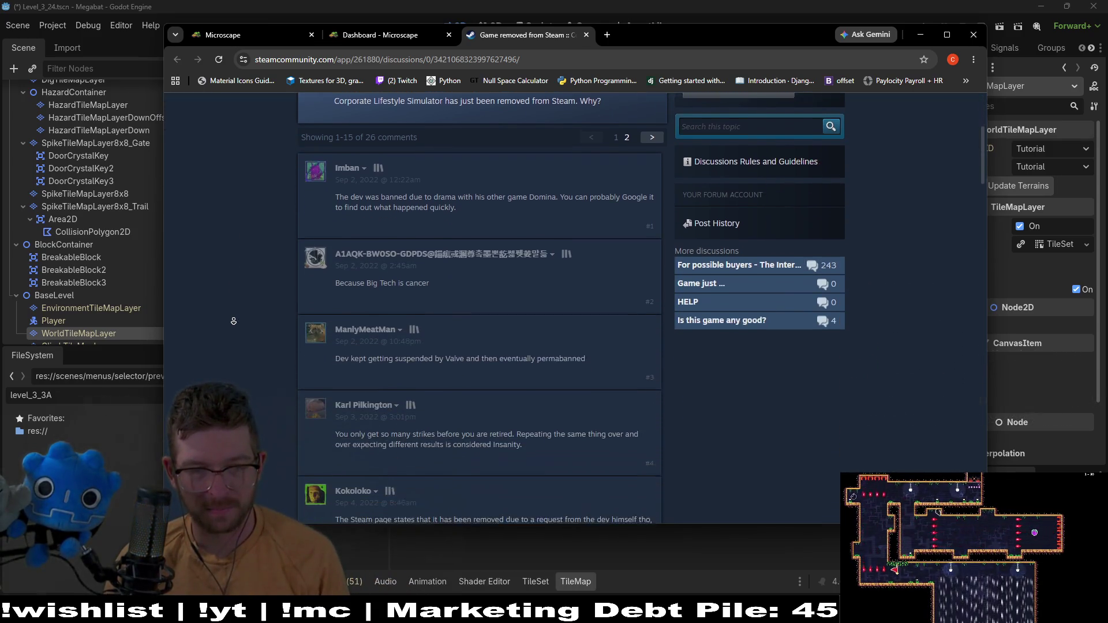
middle_click(233, 324)
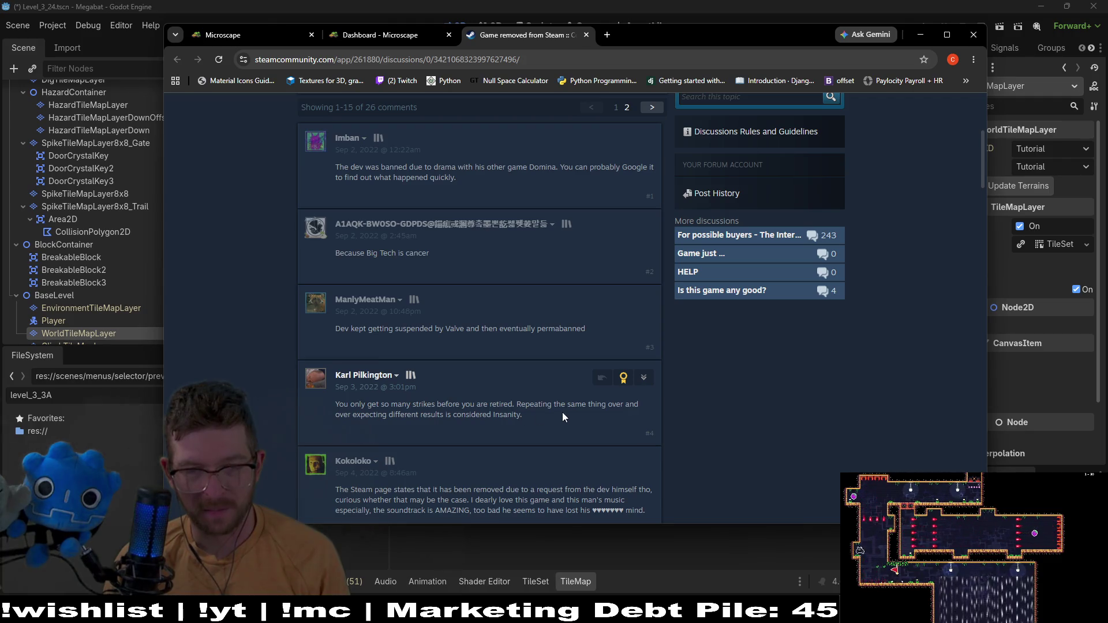
scroll(954, 344, "down", 2)
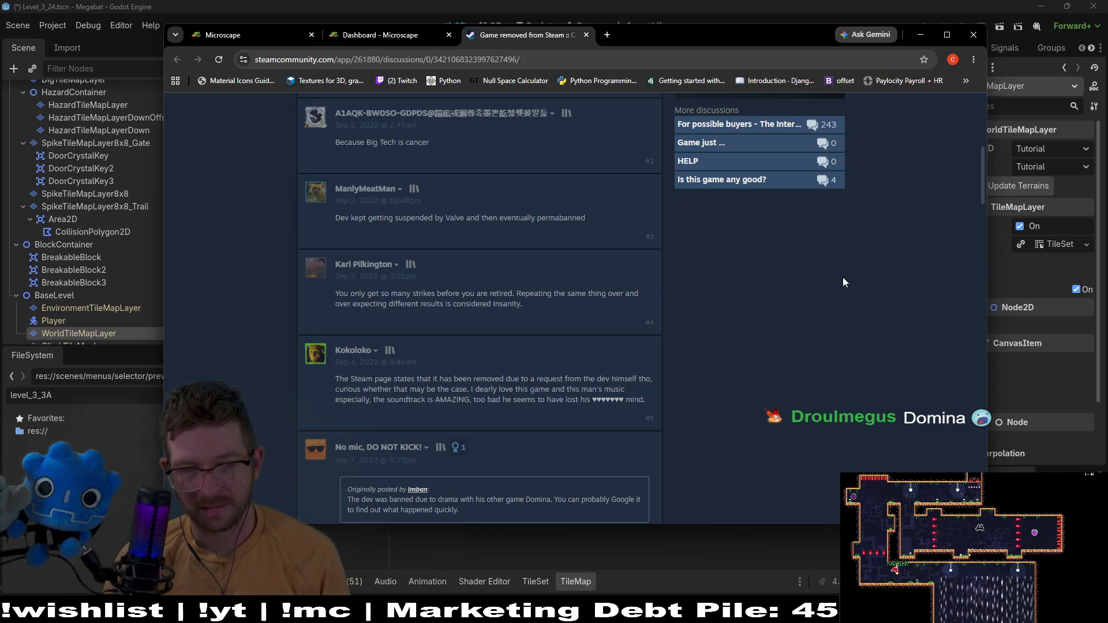
middle_click(849, 306)
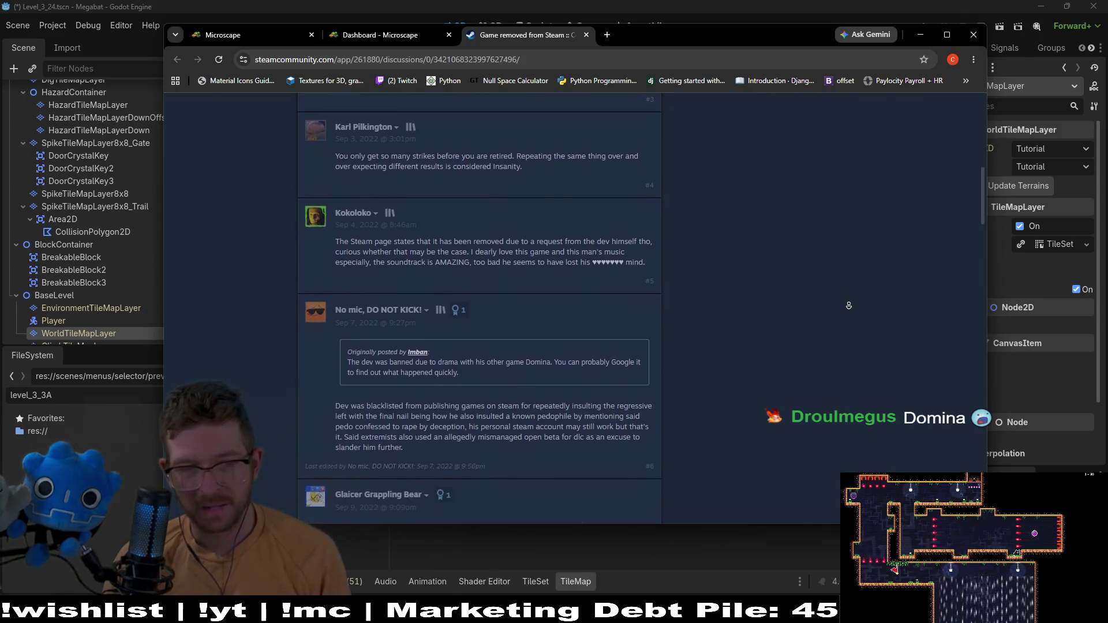
middle_click(563, 289)
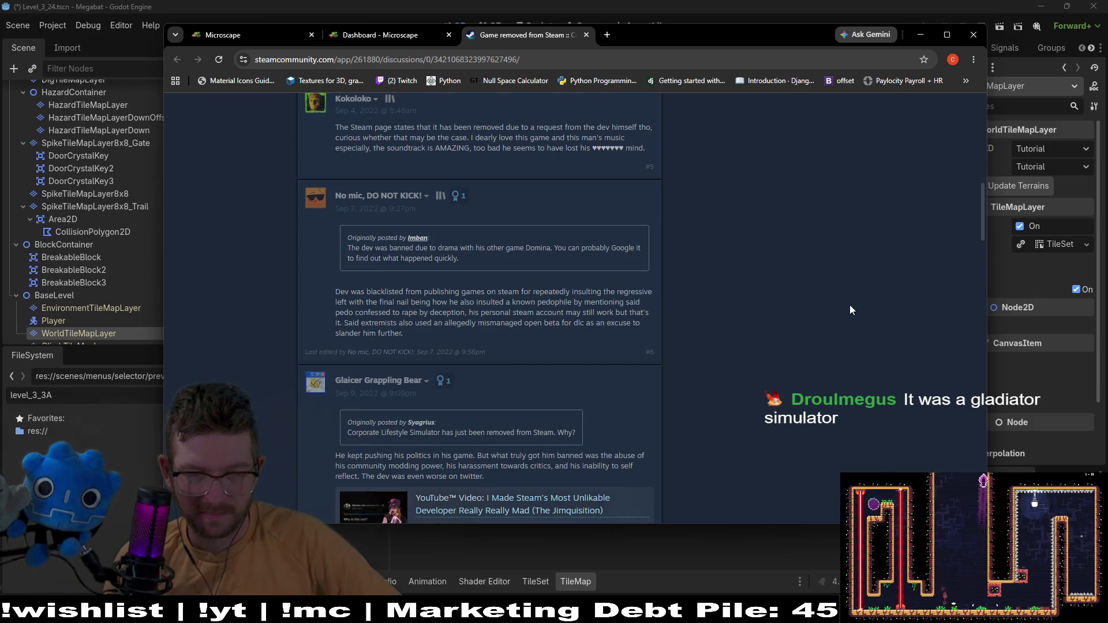
Scroll back to the top of the thread and close its tab
scroll(847, 336, "down", 1)
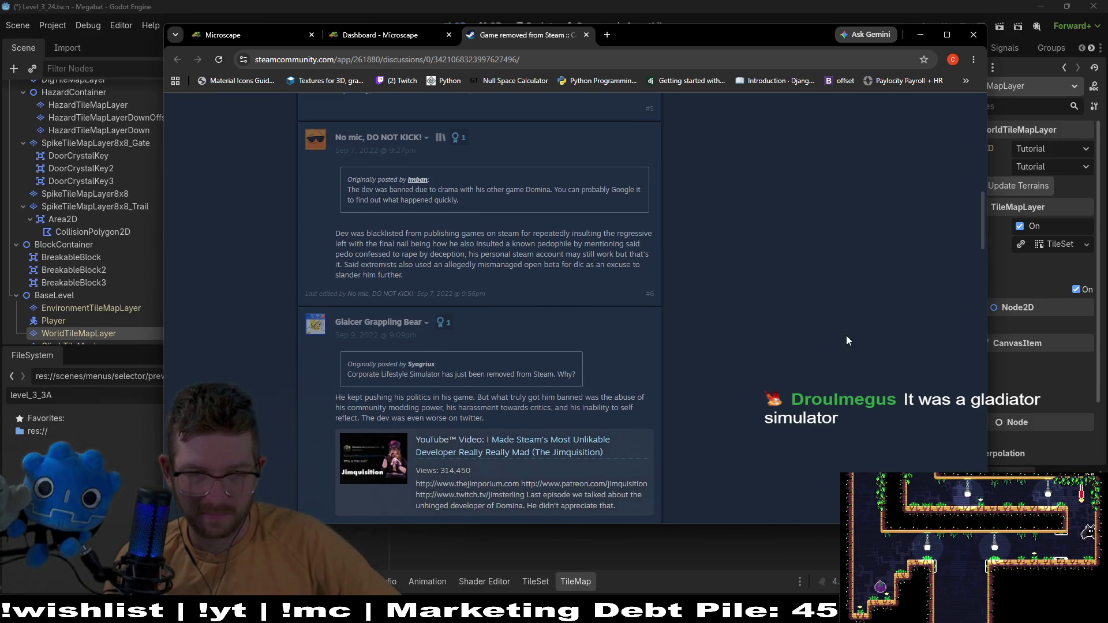
scroll(845, 305, "up", 1)
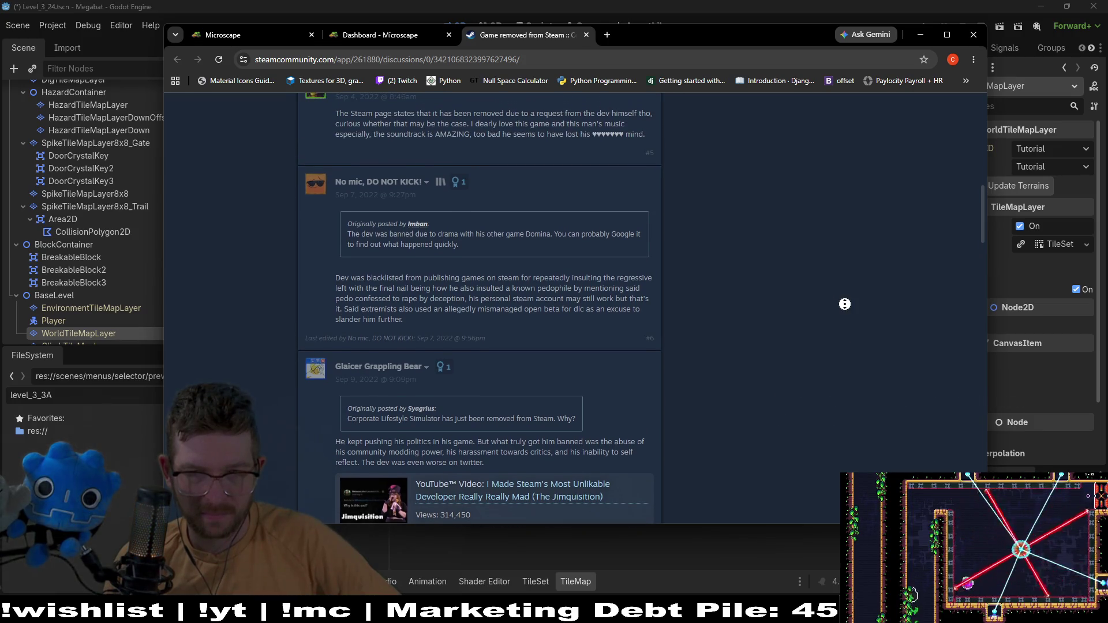
scroll(844, 304, "up", 1)
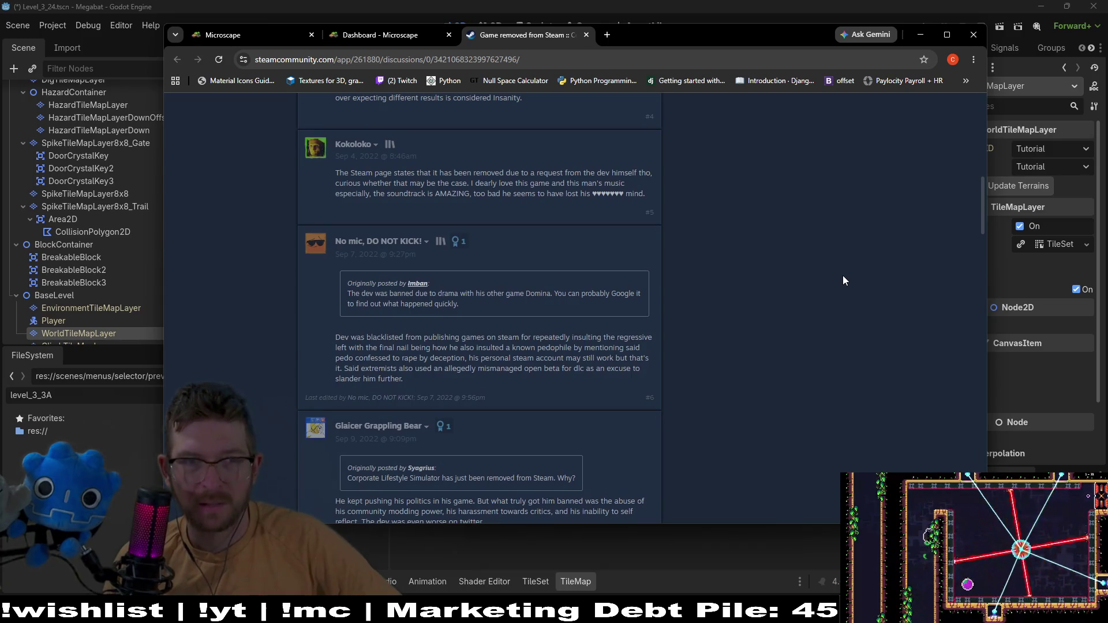
scroll(842, 280, "up", 10)
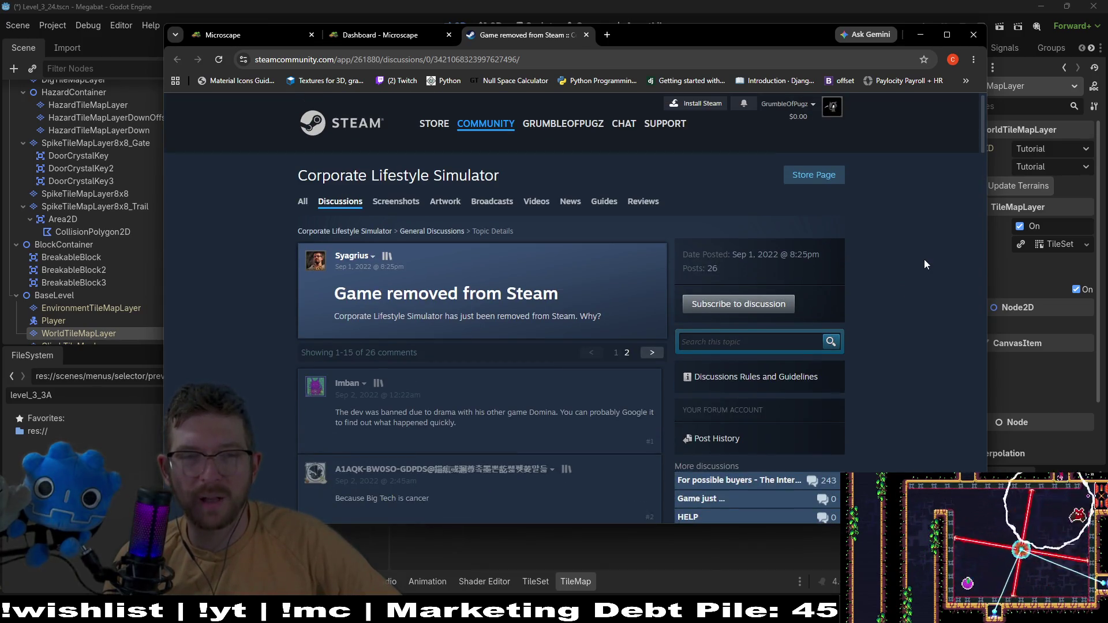
middle_click(542, 41)
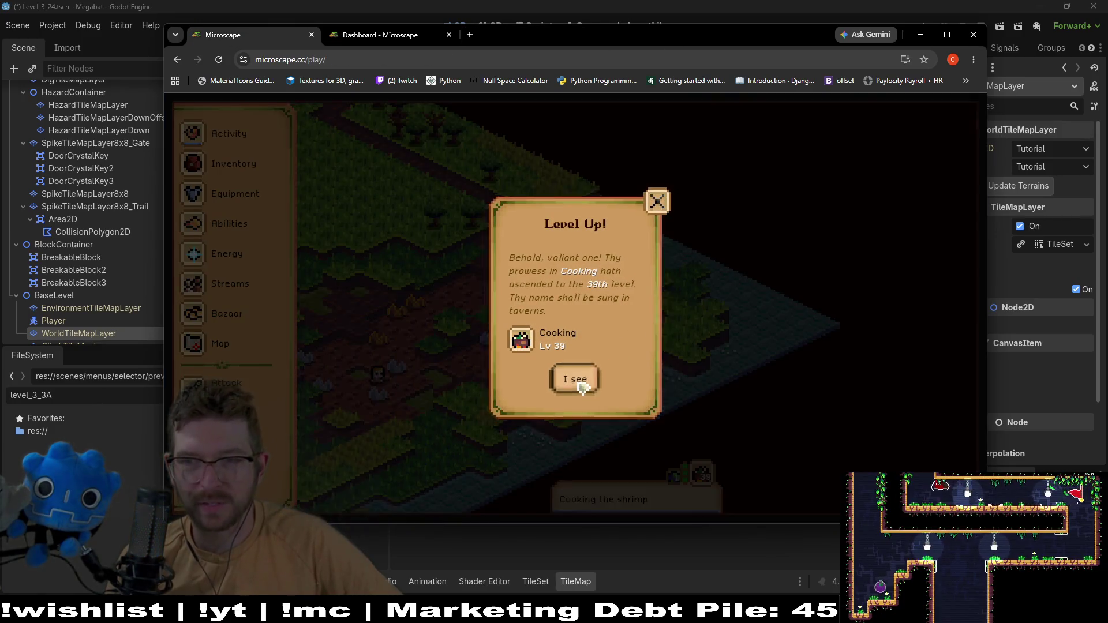
Dismiss the Cooking level 39 notice and bring Godot's Level_3_24 editor forward
left_click(574, 379)
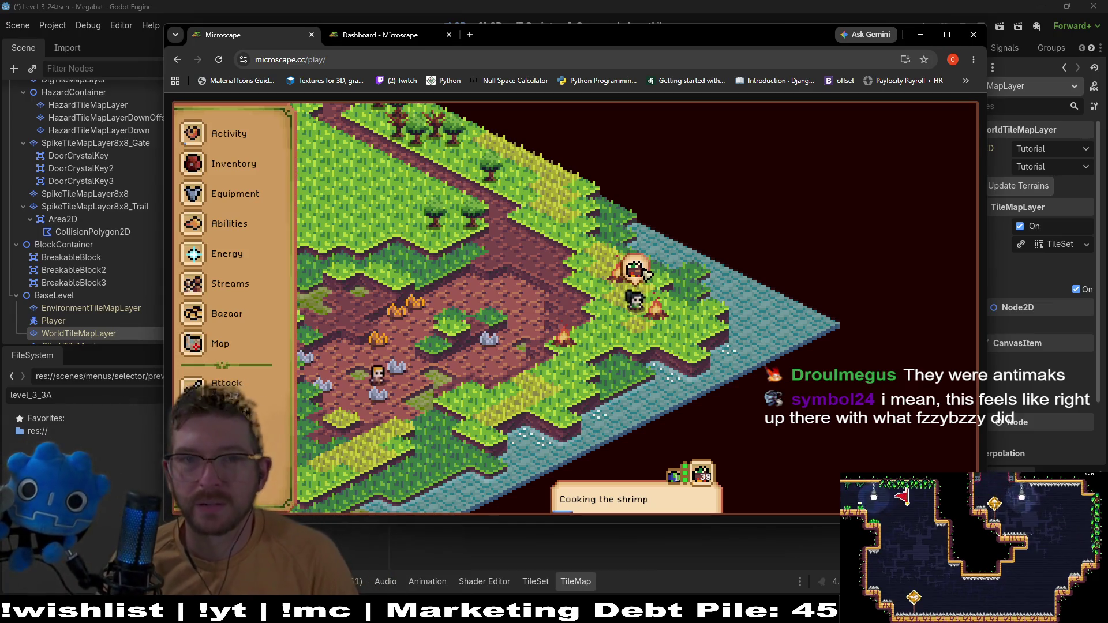
left_click(603, 20)
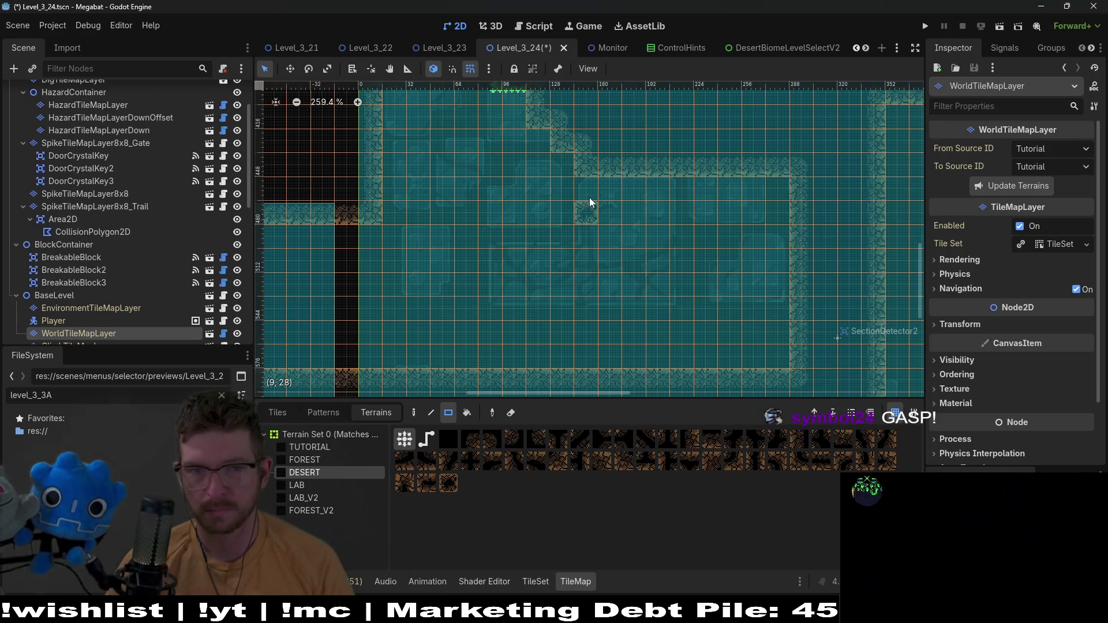
Paint a small DESERT wall block and a 4x2 DESERT block in the room
scroll(664, 228, "up", 2)
scroll(664, 228, "right", 2)
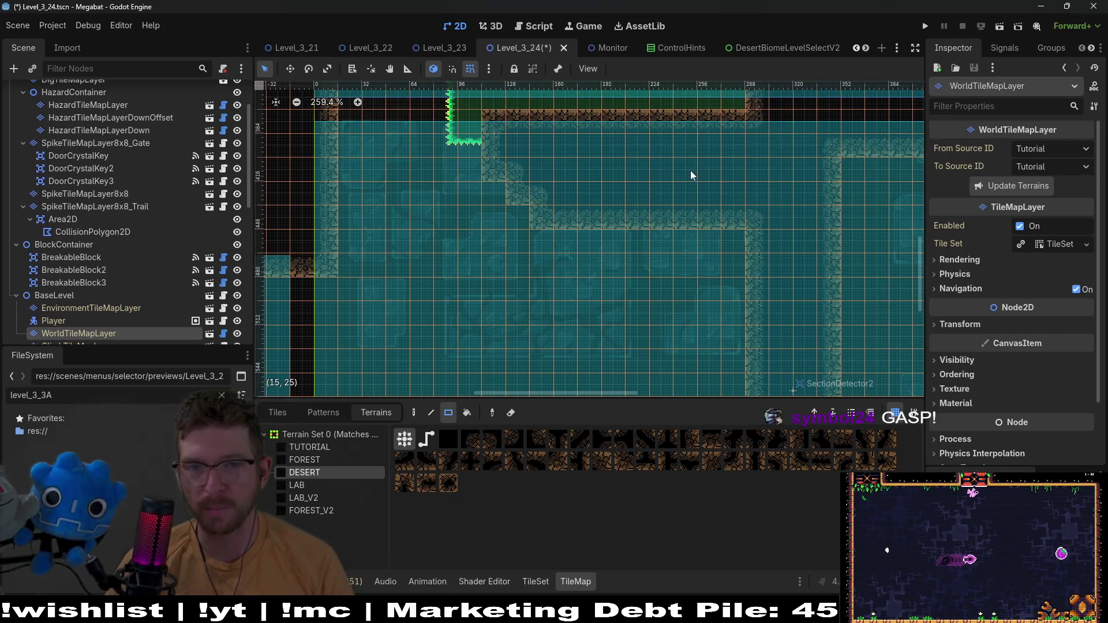
mouse_move(693, 176)
left_mouse_down()
mouse_move(730, 224)
mouse_move(663, 216)
mouse_move(641, 176)
mouse_move(725, 171)
mouse_move(639, 176)
mouse_move(671, 203)
mouse_move(594, 175)
mouse_move(450, 176)
left_mouse_up()
scroll(712, 177, "up", 2)
scroll(686, 185, "up", 1)
scroll(657, 222, "up", 3)
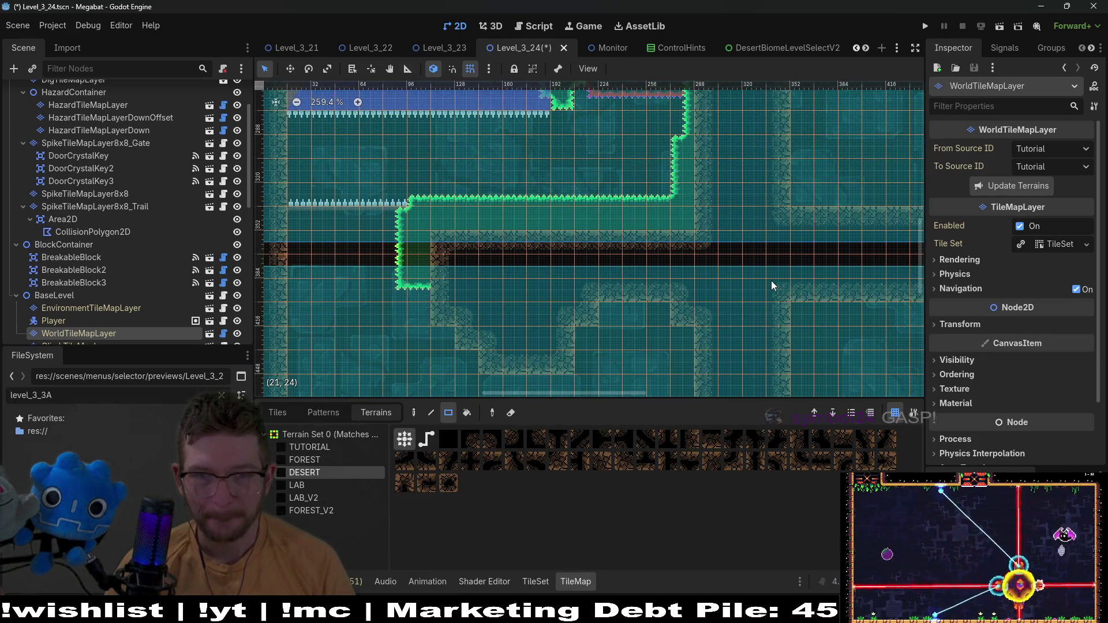
scroll(735, 180, "up", 3)
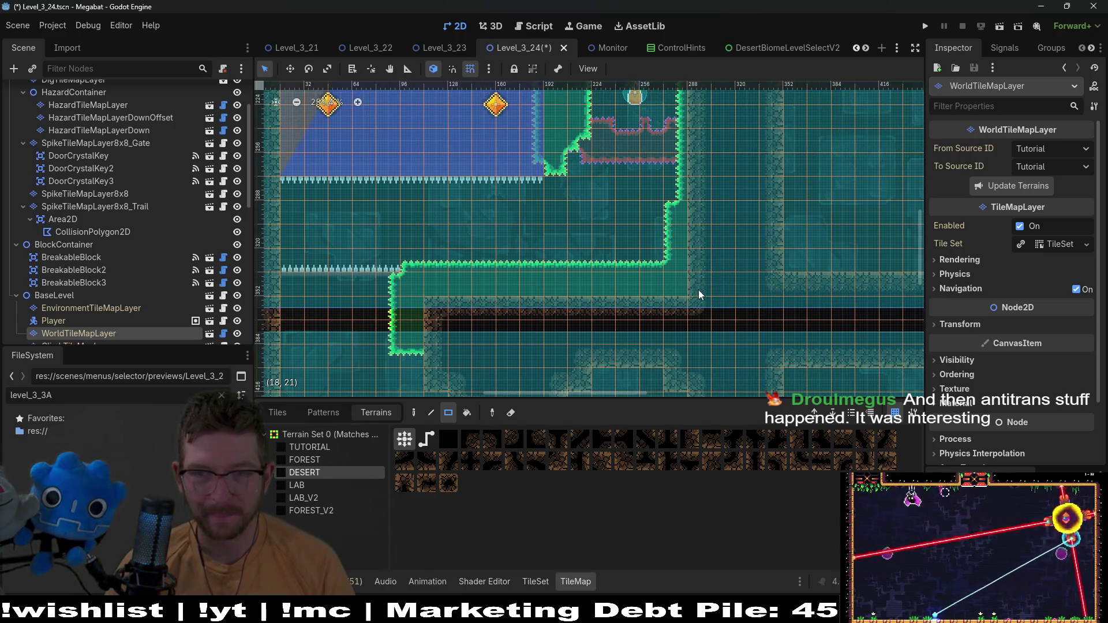
scroll(700, 295, "down", 4)
scroll(668, 272, "down", 4)
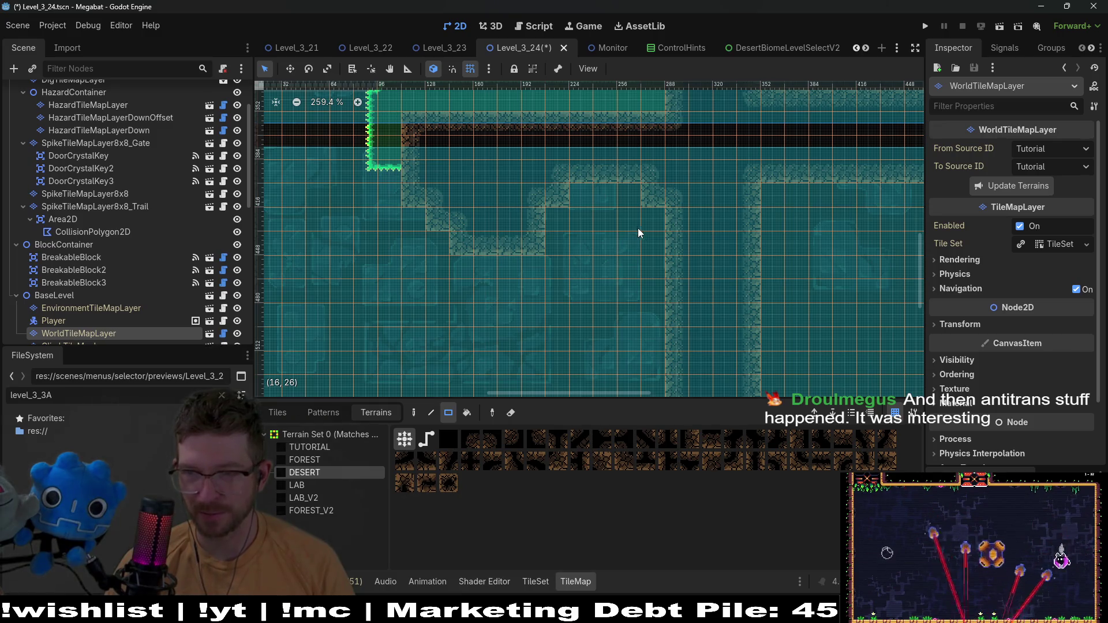
scroll(604, 202, "down", 2)
scroll(630, 215, "down", 2)
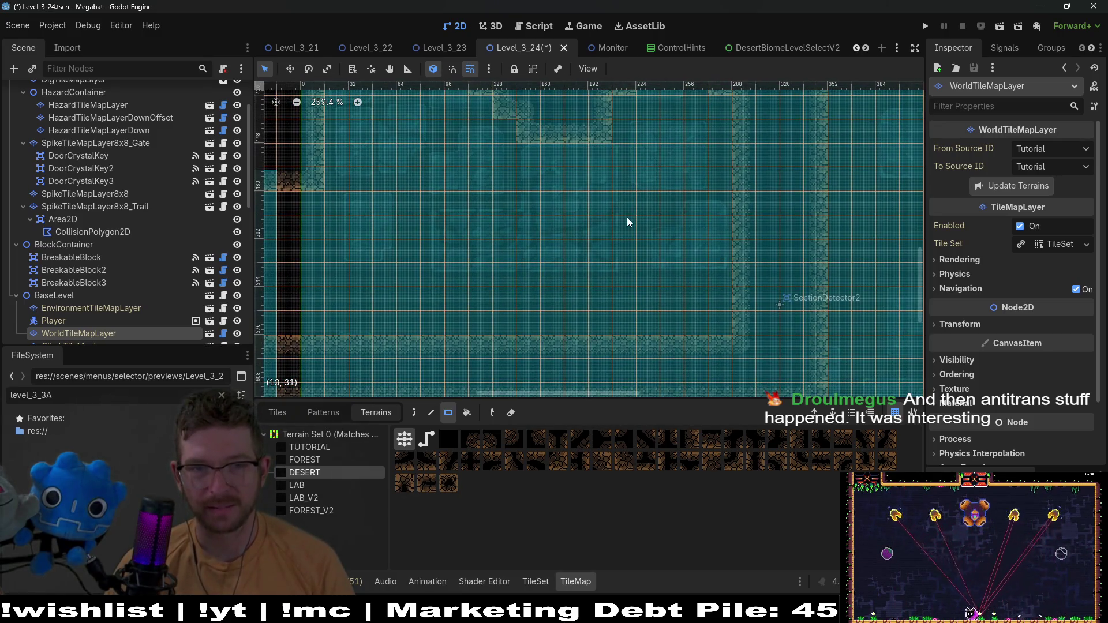
scroll(651, 223, "down", 2)
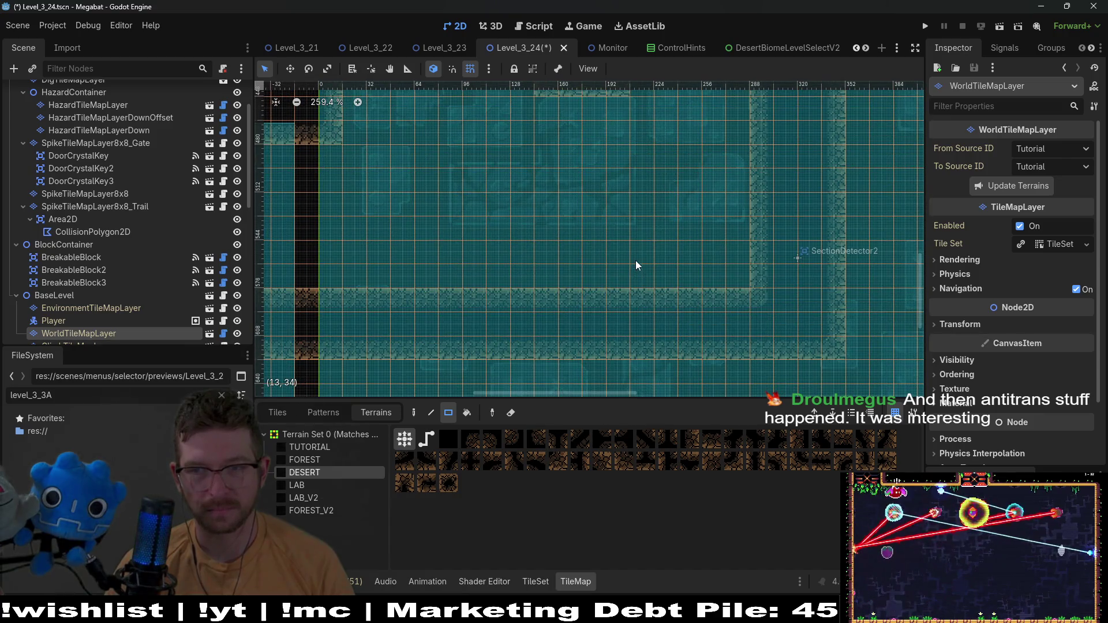
scroll(583, 237, "up", 2)
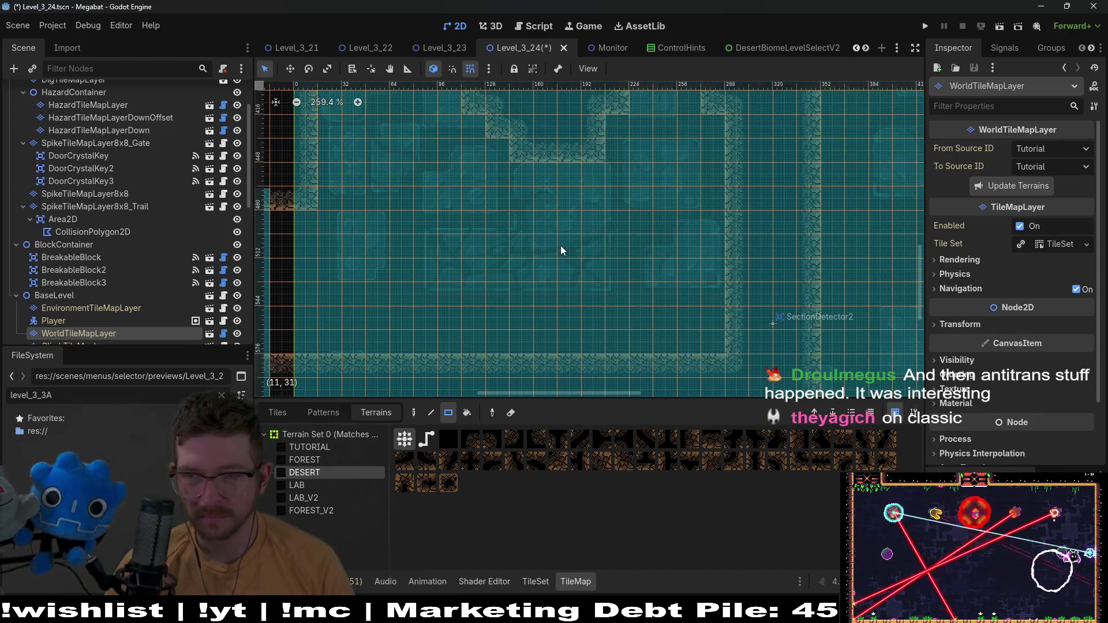
mouse_move(519, 249)
left_mouse_down()
mouse_move(554, 277)
mouse_move(591, 277)
left_mouse_up()
Add a 4x1 DESERT strip, a higher block, and a 1x3 column left of the lower block
scroll(616, 190, "down", 2)
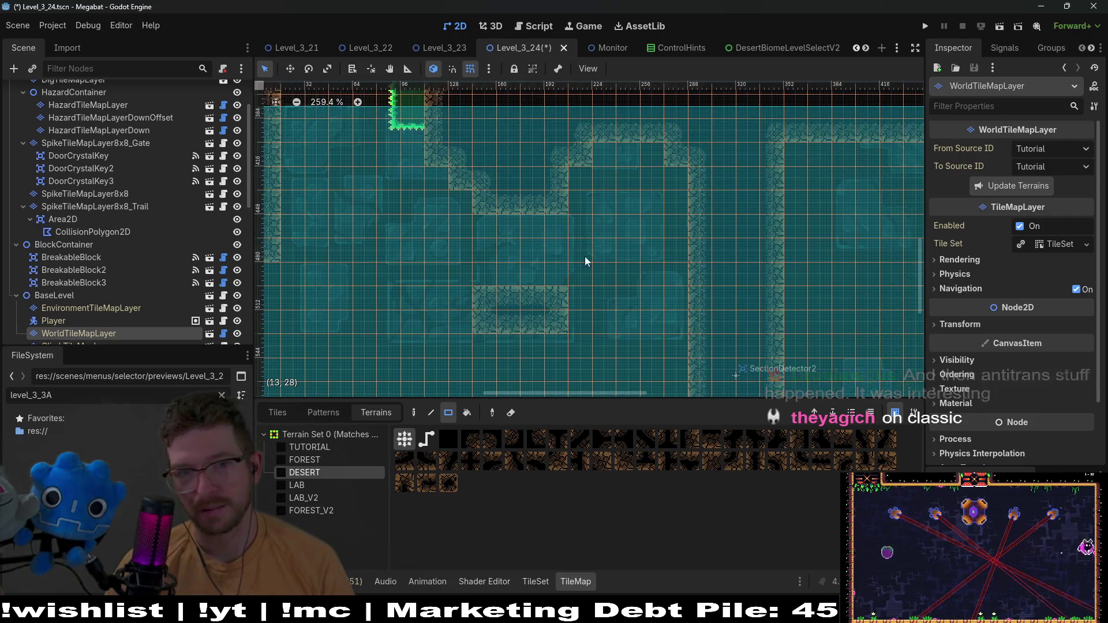
scroll(552, 248, "up", 2)
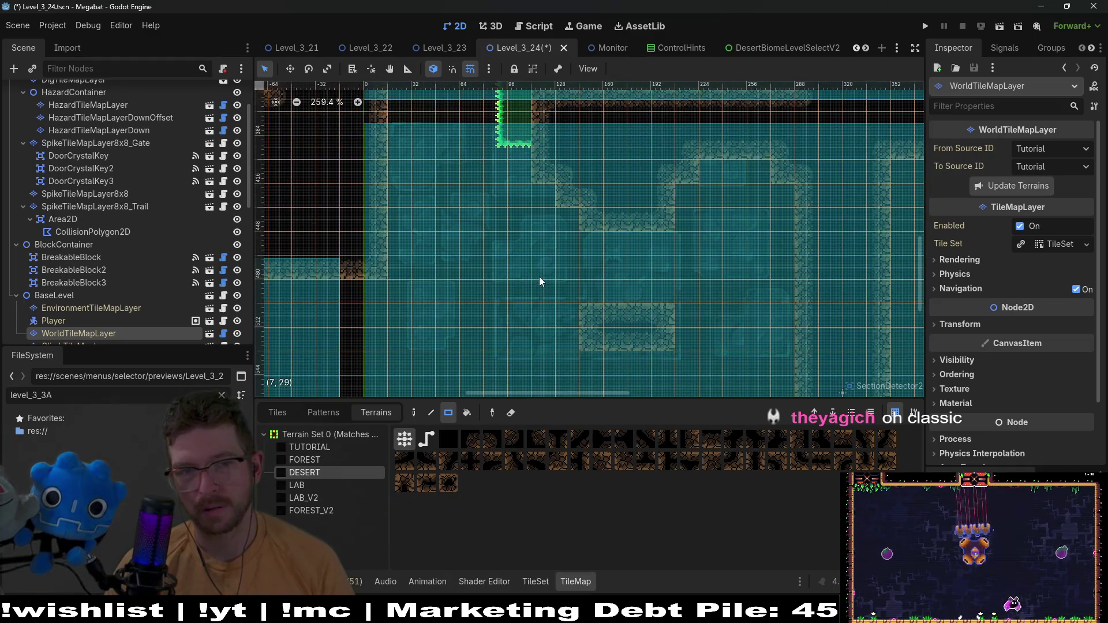
left_click_drag(541, 282, 594, 210)
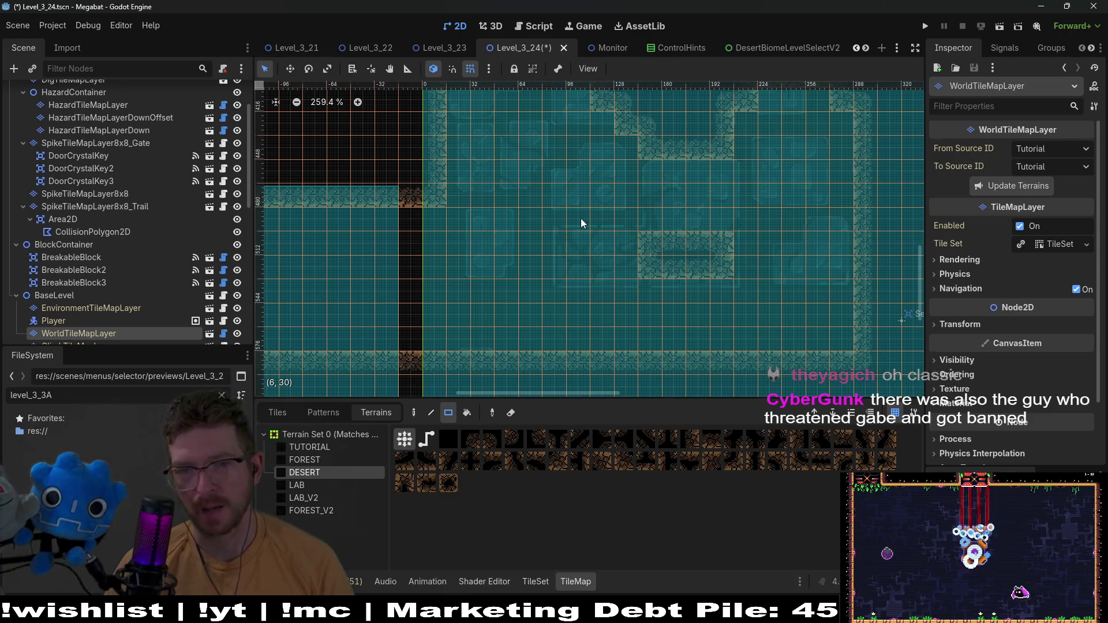
left_click_drag(651, 223, 720, 222)
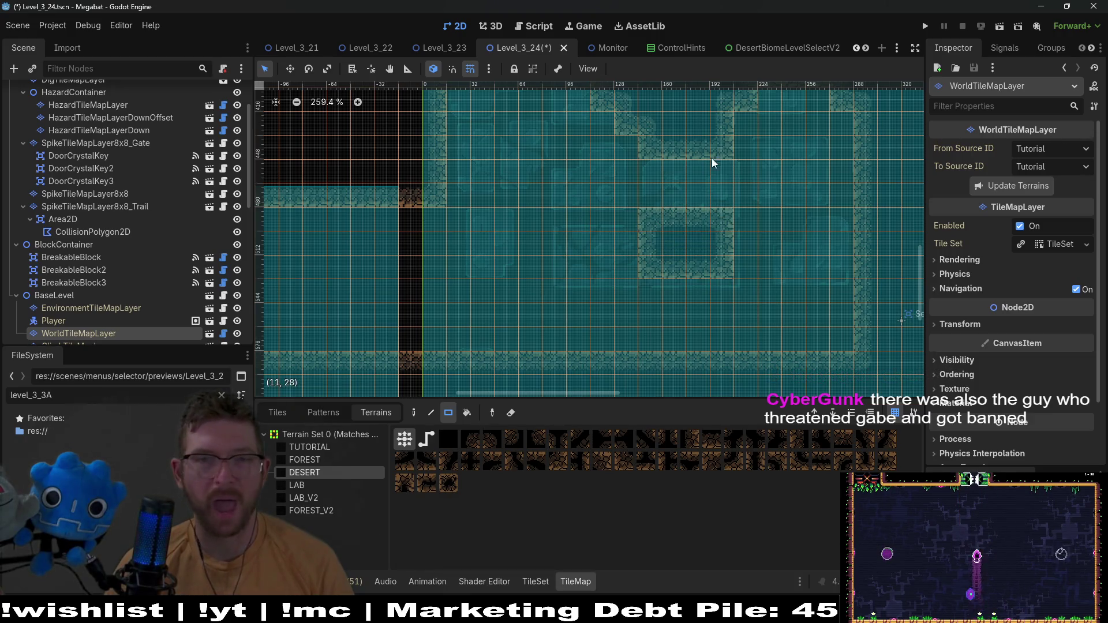
mouse_move(721, 147)
left_mouse_down()
mouse_move(640, 147)
mouse_move(637, 215)
left_mouse_up()
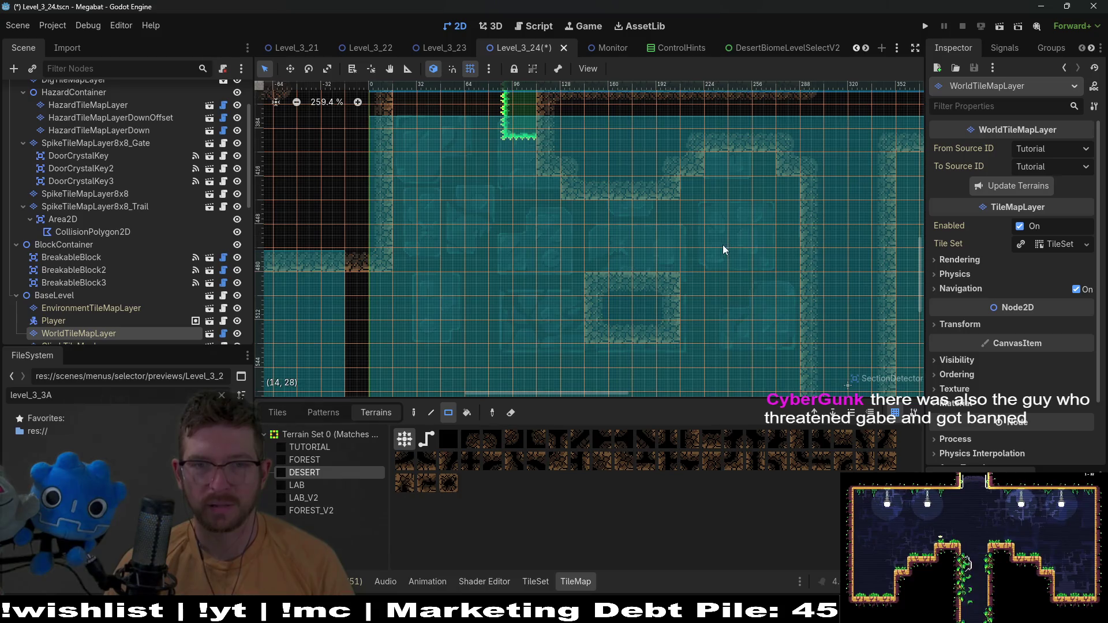
scroll(577, 242, "right", 2)
left_click_drag(514, 262, 541, 305)
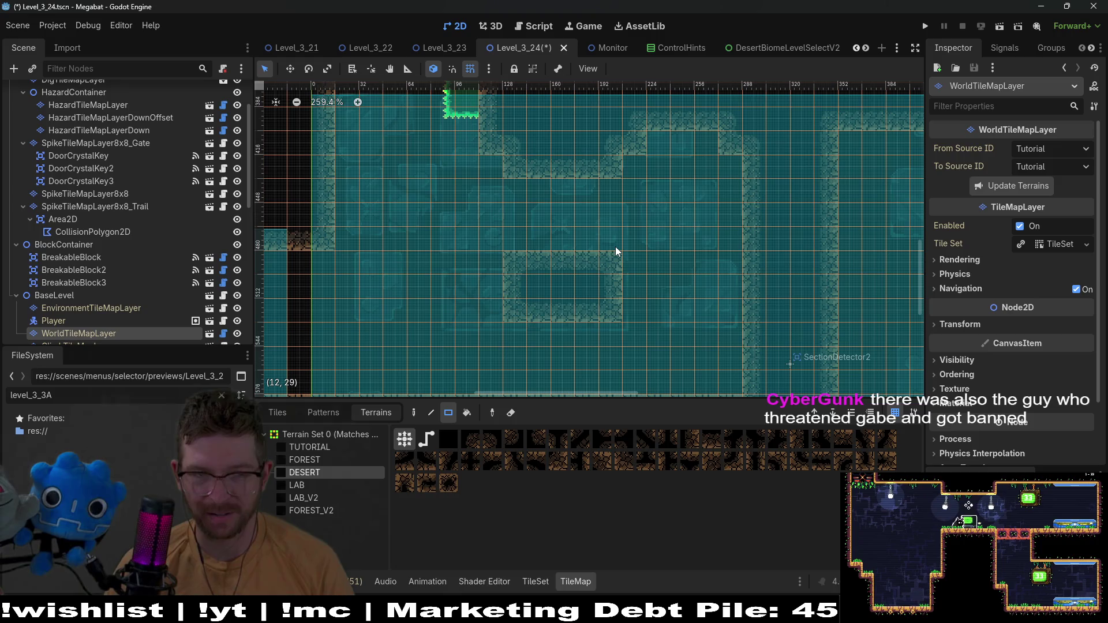
scroll(568, 225, "up", 2)
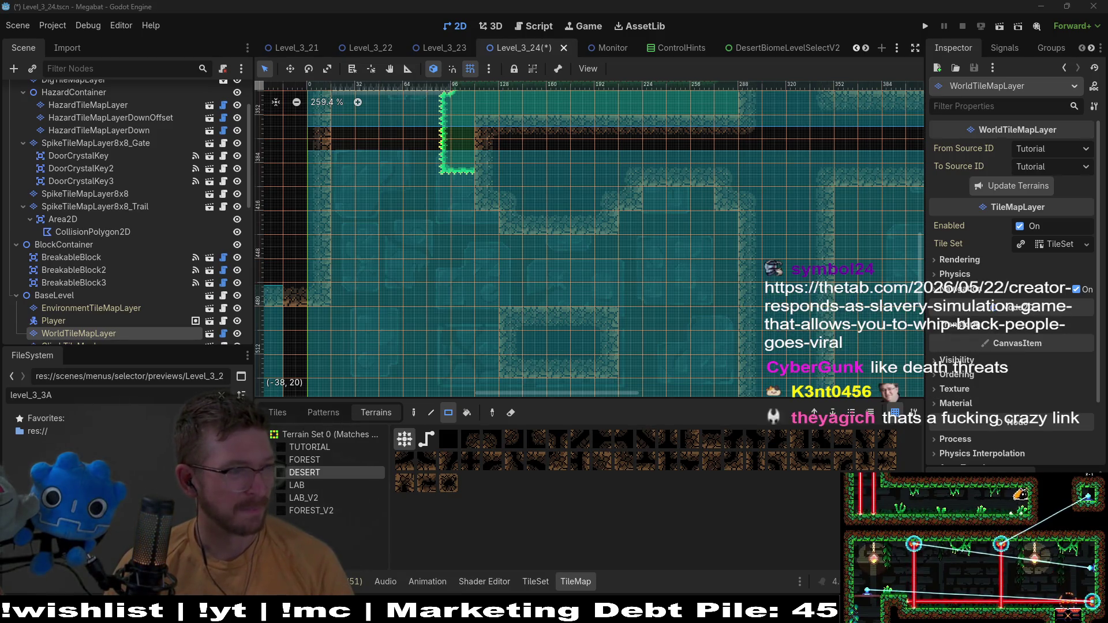
key("alt+Tab")
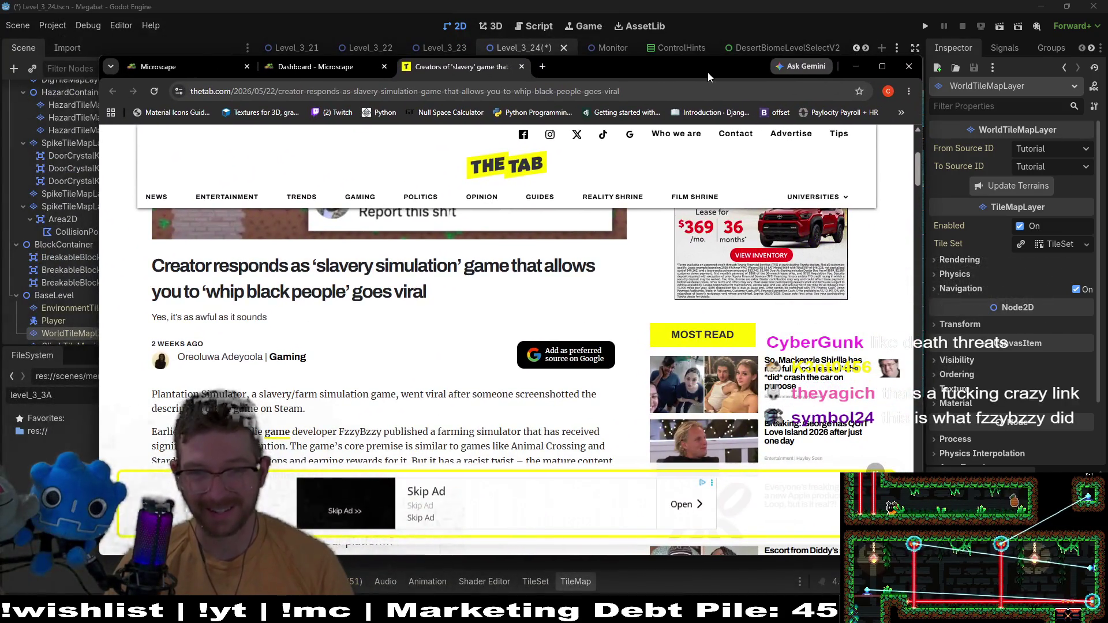
left_click_drag(708, 72, 732, 64)
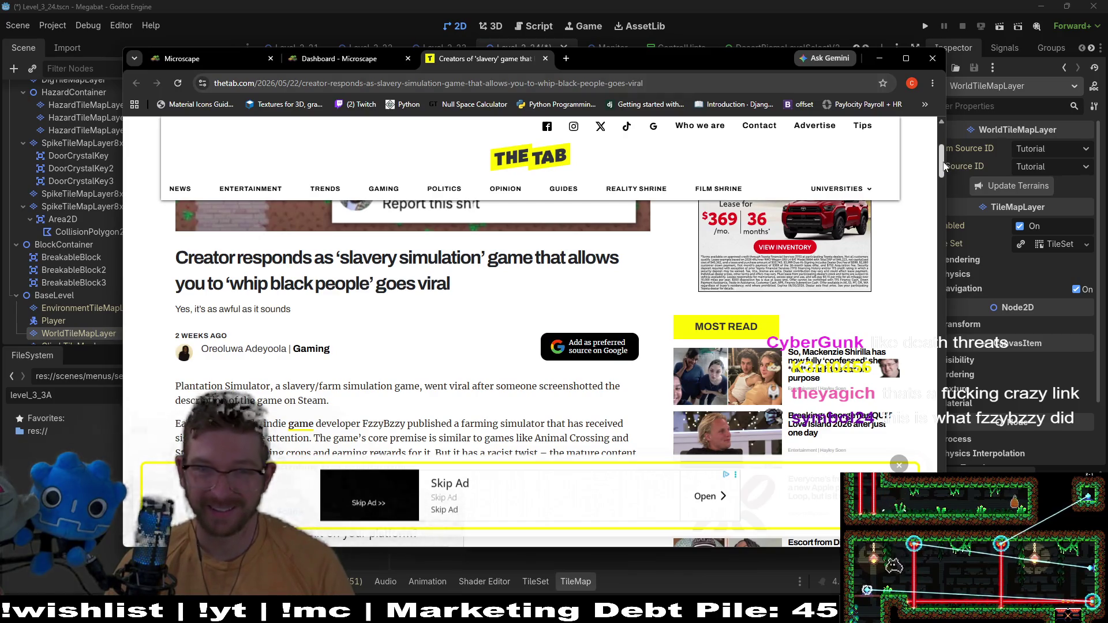
mouse_move(945, 167)
left_mouse_down()
mouse_move(944, 187)
mouse_move(945, 147)
mouse_move(948, 186)
left_mouse_up()
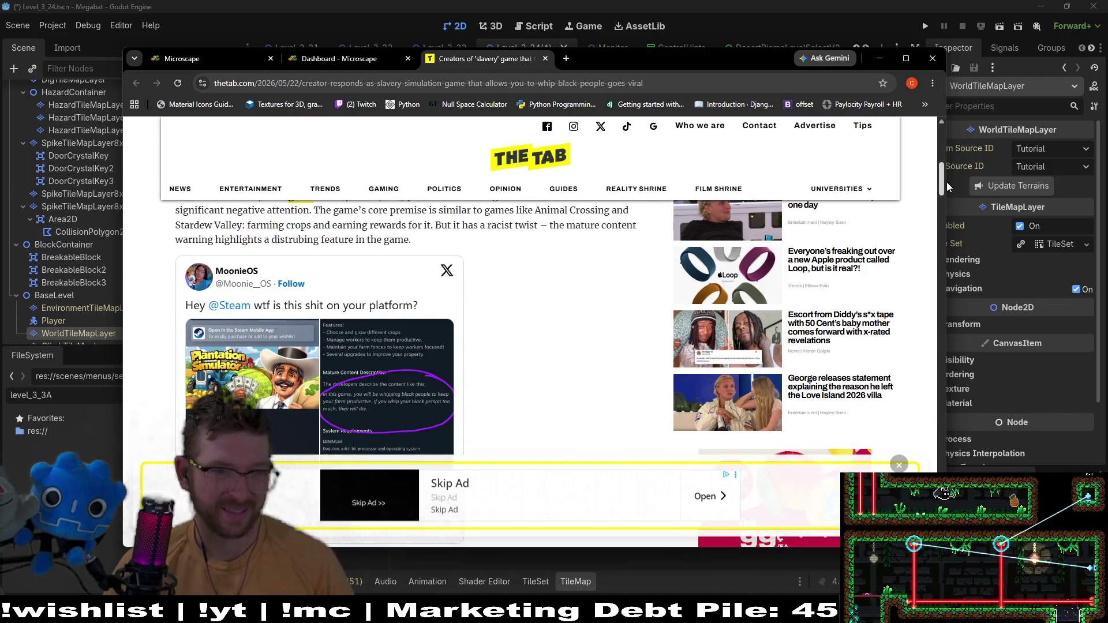
left_click_drag(948, 186, 944, 208)
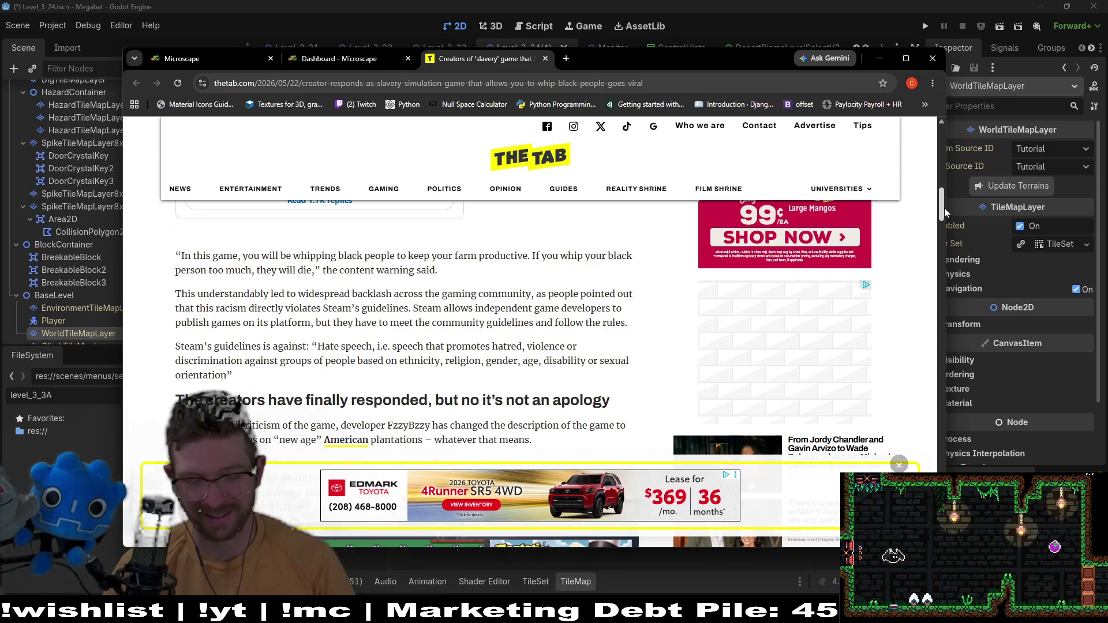
left_click_drag(944, 211, 937, 256)
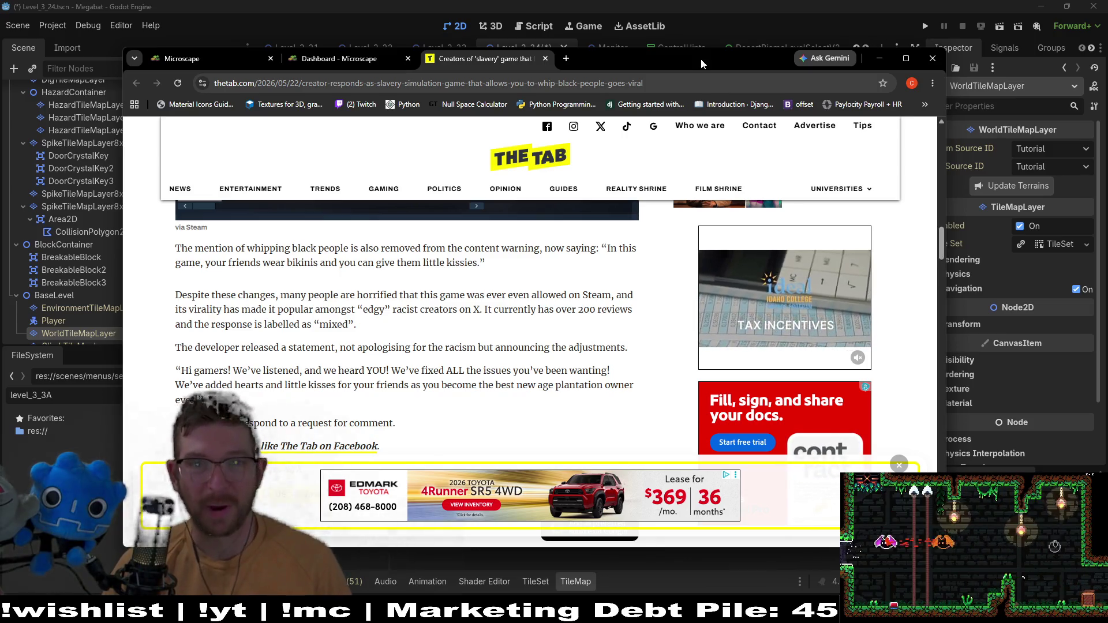
mouse_move(675, 57)
left_mouse_down()
mouse_move(541, 90)
mouse_move(0, 92)
left_mouse_up()
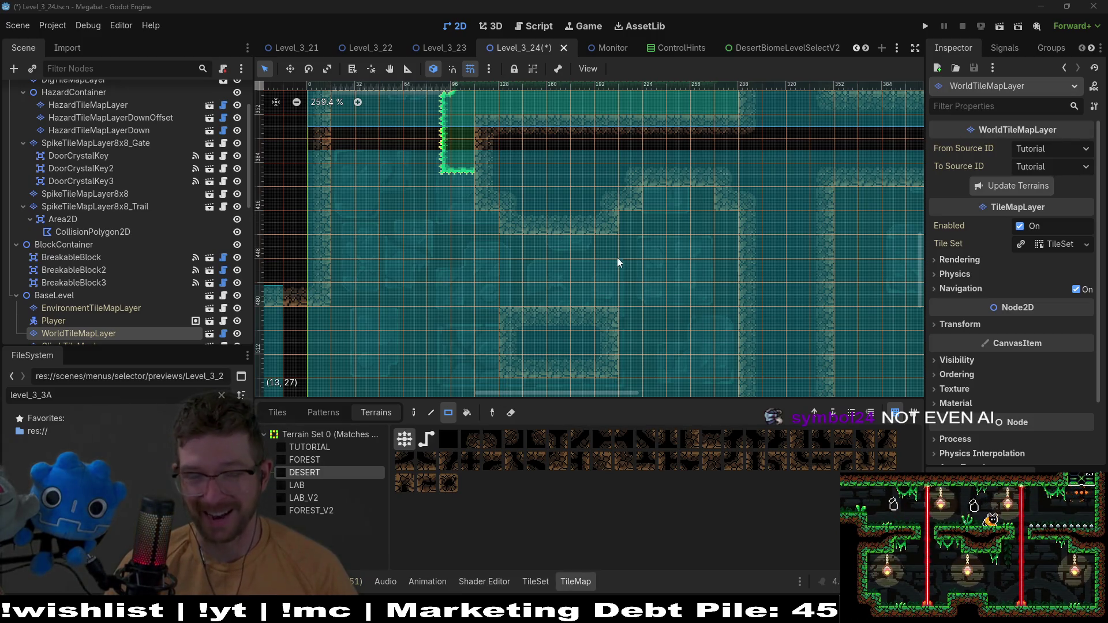
scroll(554, 329, "down", 2)
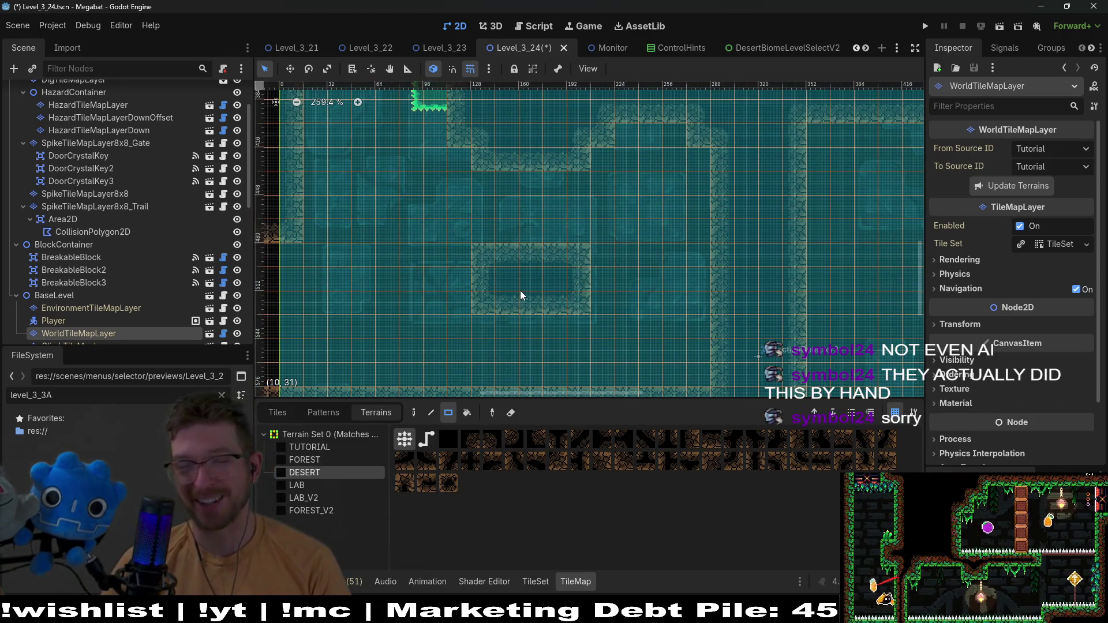
scroll(673, 188, "up", 1)
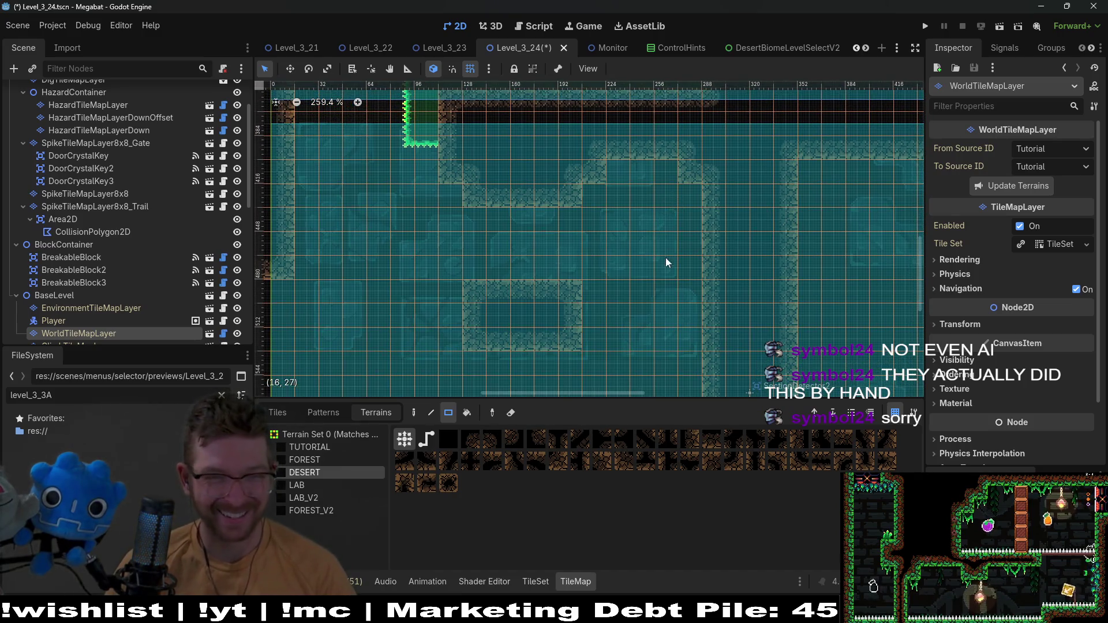
mouse_move(508, 205)
left_mouse_down()
mouse_move(617, 222)
mouse_move(590, 202)
mouse_move(619, 214)
mouse_move(613, 228)
left_mouse_up()
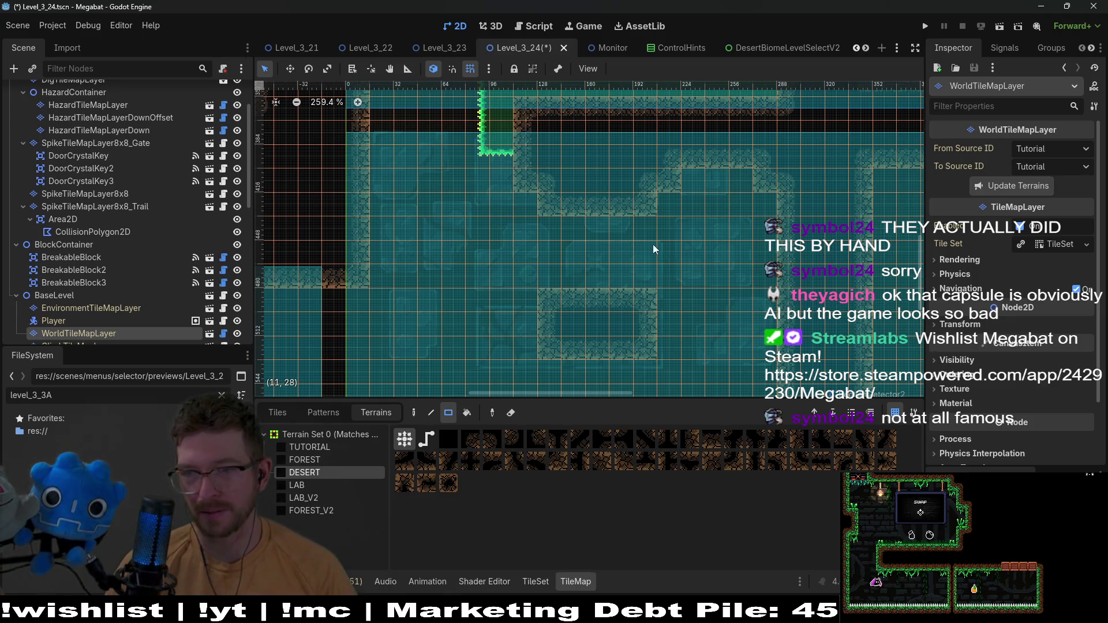
left_click_drag(553, 216, 656, 206)
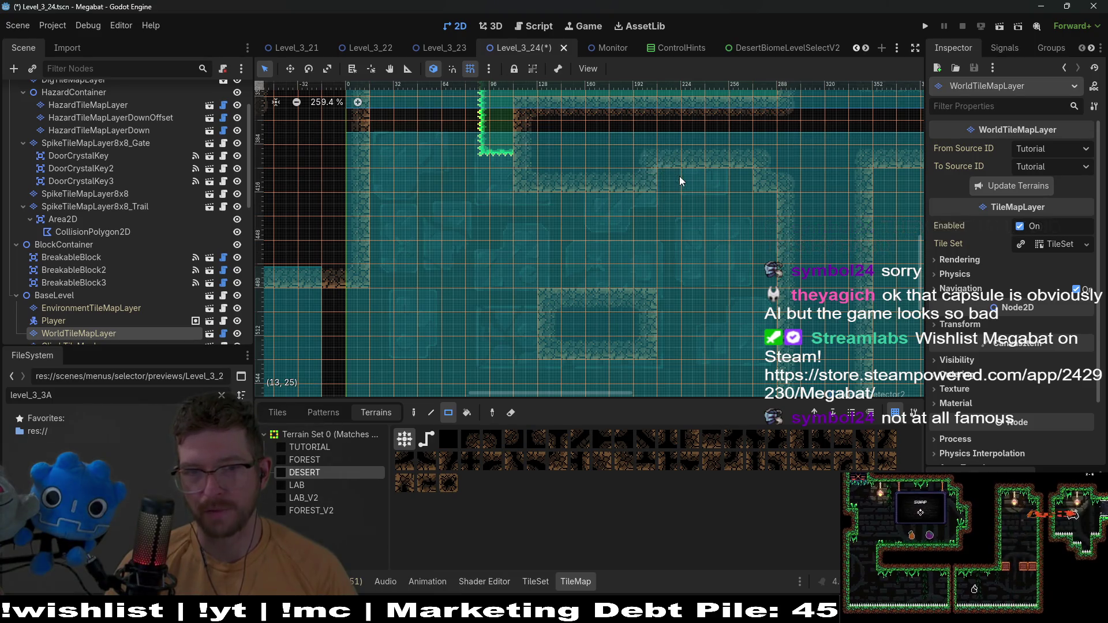
scroll(678, 204, "up", 1)
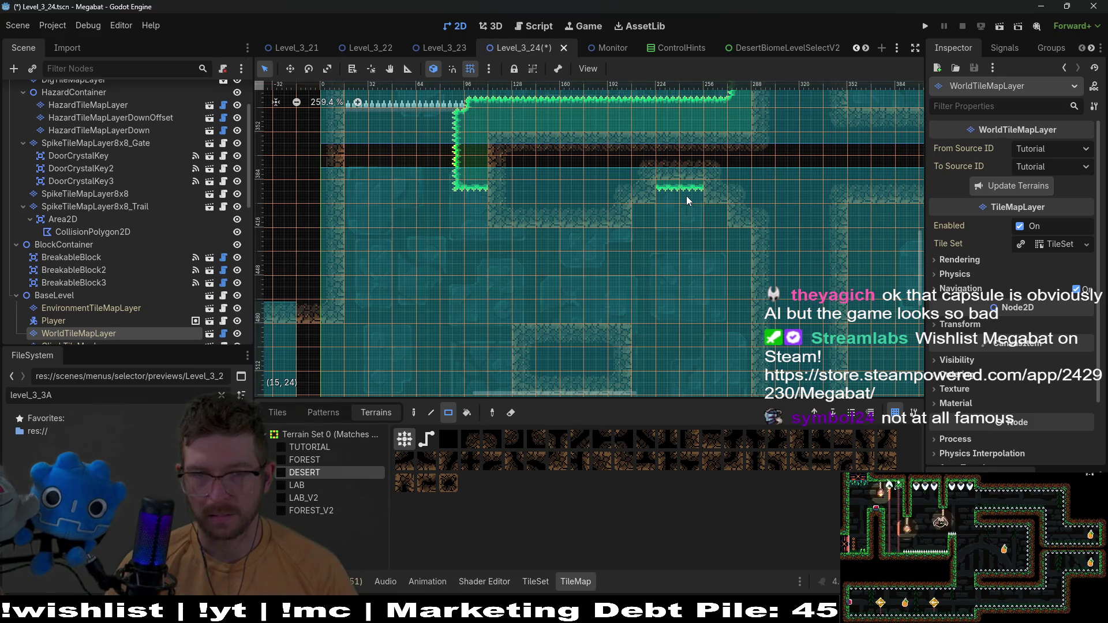
scroll(674, 243, "down", 2)
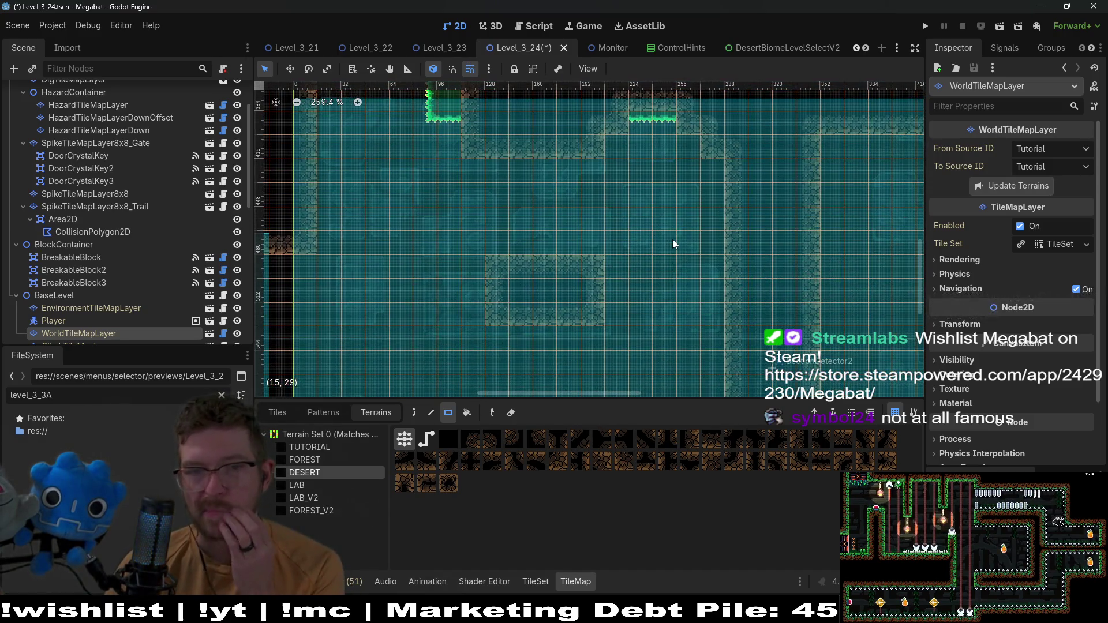
left_click_drag(476, 233, 654, 216)
mouse_move(375, 215)
left_mouse_down()
mouse_move(566, 259)
mouse_move(658, 261)
mouse_move(654, 270)
left_mouse_up()
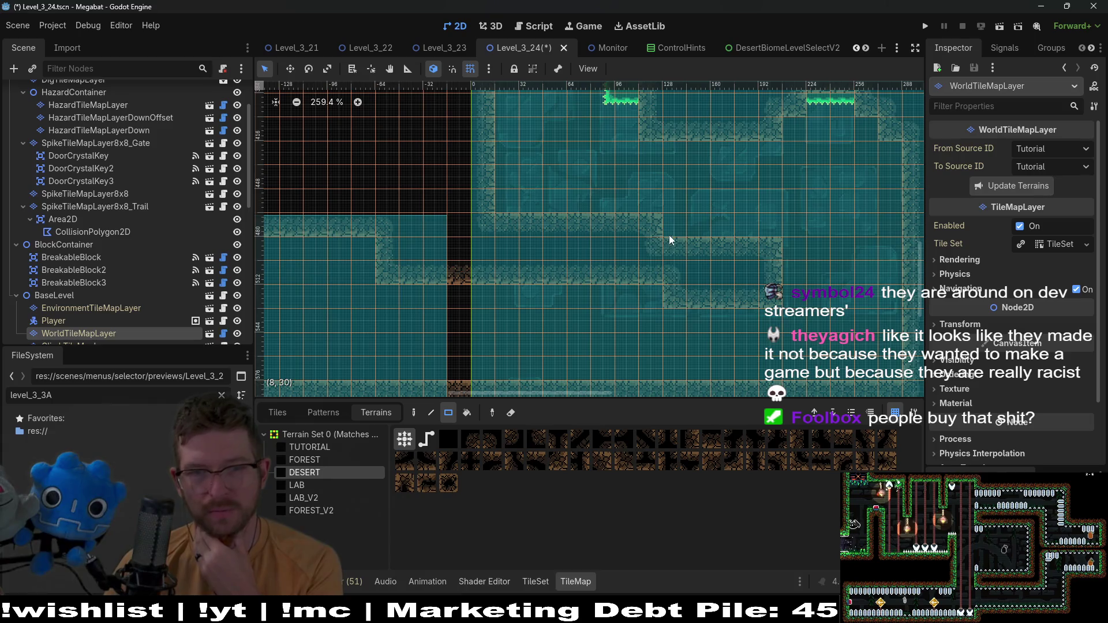
mouse_move(669, 234)
left_mouse_down()
mouse_move(716, 285)
mouse_move(783, 293)
left_mouse_up()
scroll(656, 292, "right", 3)
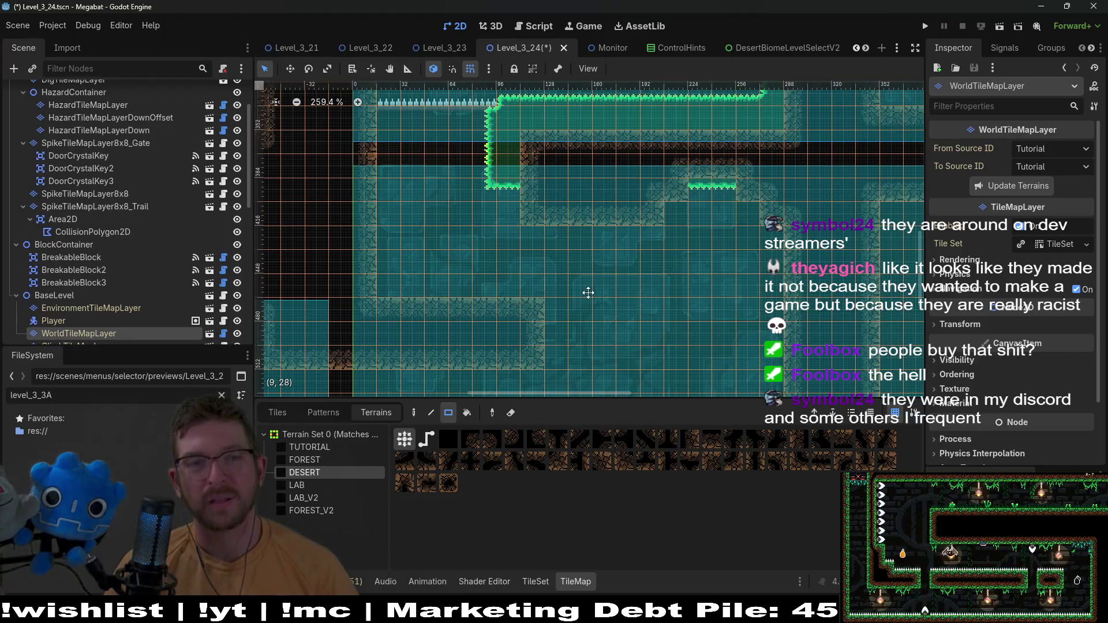
scroll(594, 296, "up", 3)
left_click_drag(549, 300, 652, 353)
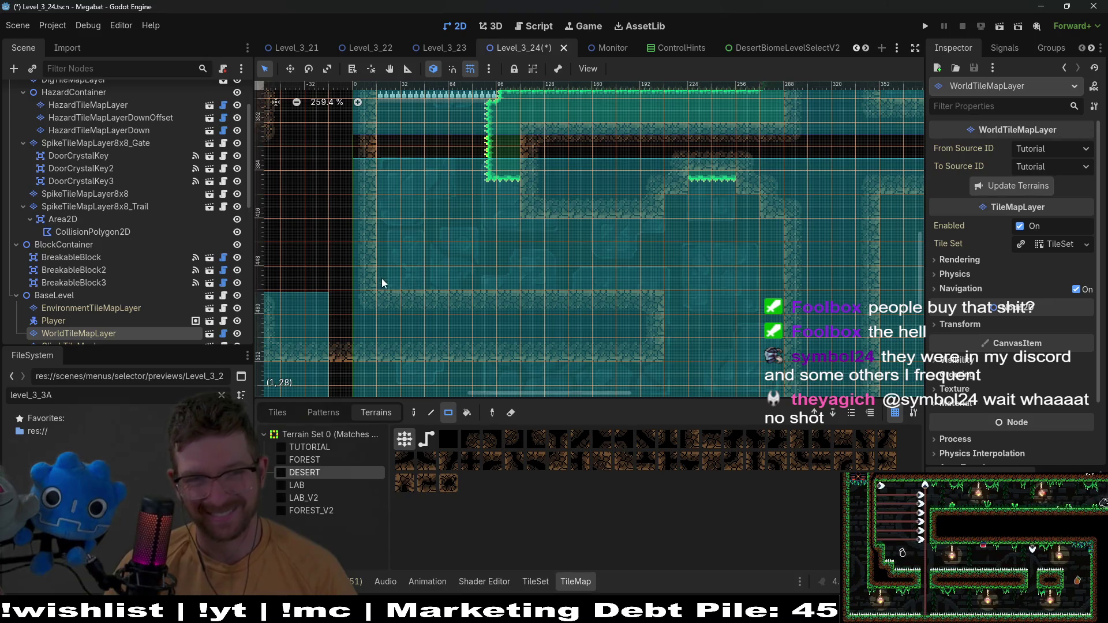
mouse_move(382, 278)
left_mouse_down()
mouse_move(410, 281)
mouse_move(400, 264)
left_mouse_up()
scroll(574, 257, "right", 3)
scroll(555, 279, "up", 1)
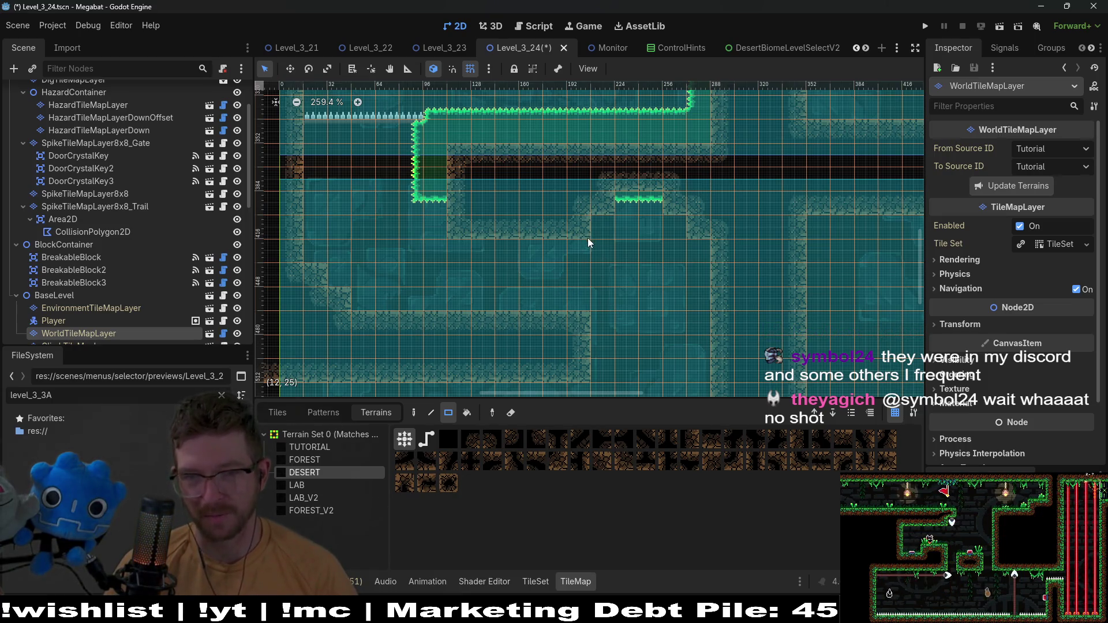
scroll(611, 307, "down", 1)
scroll(611, 307, "right", 1)
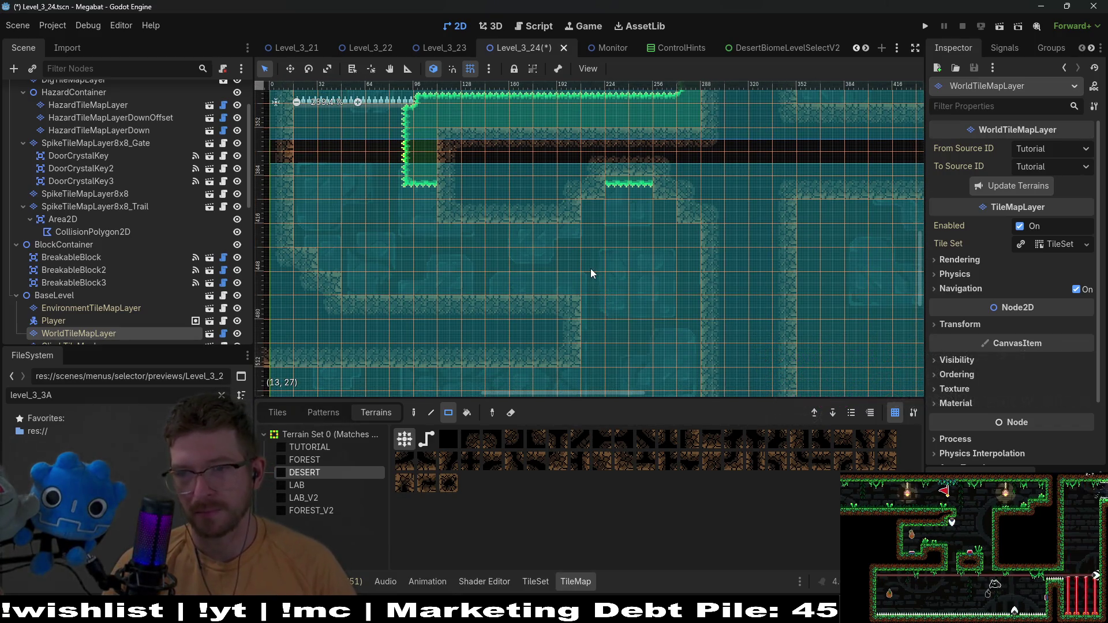
scroll(595, 213, "up", 4)
scroll(596, 213, "right", 1)
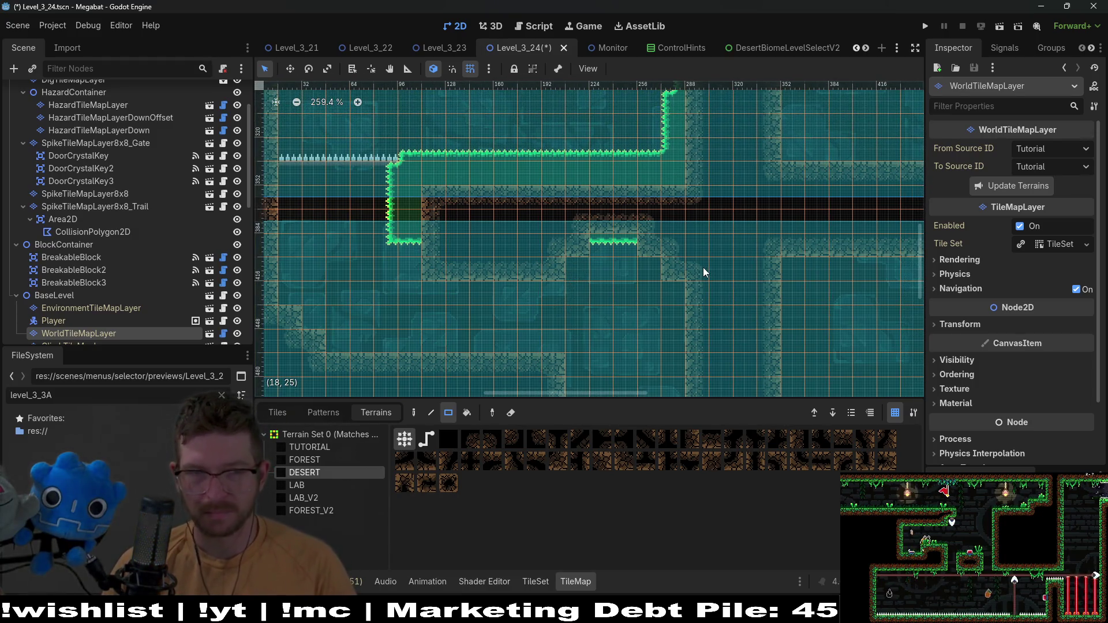
scroll(692, 278, "down", 3)
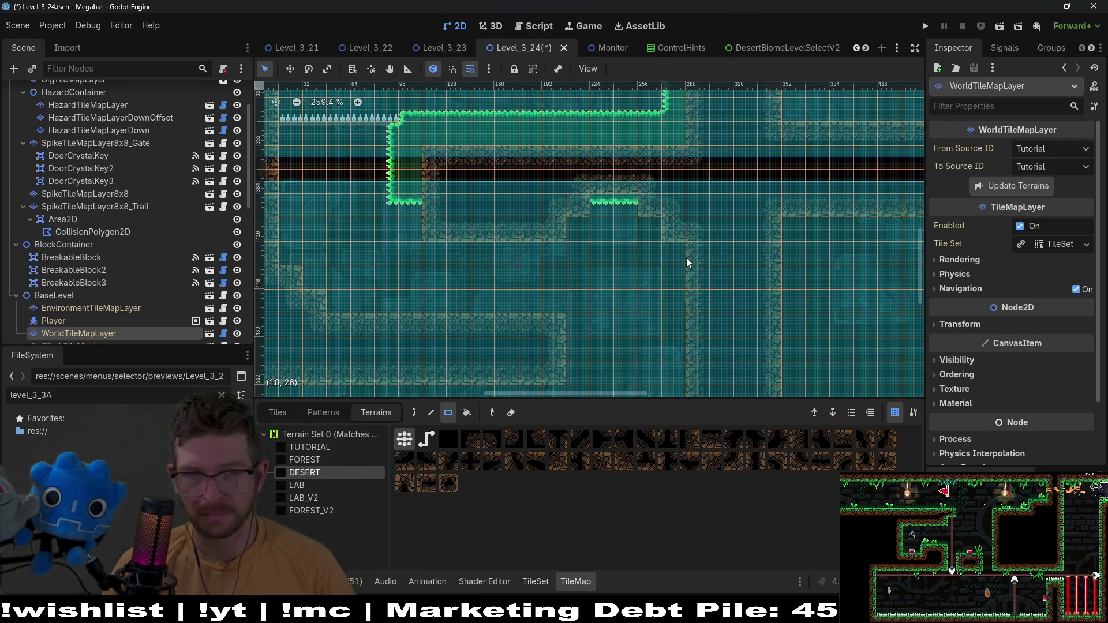
scroll(682, 218, "up", 10)
scroll(653, 252, "right", 3)
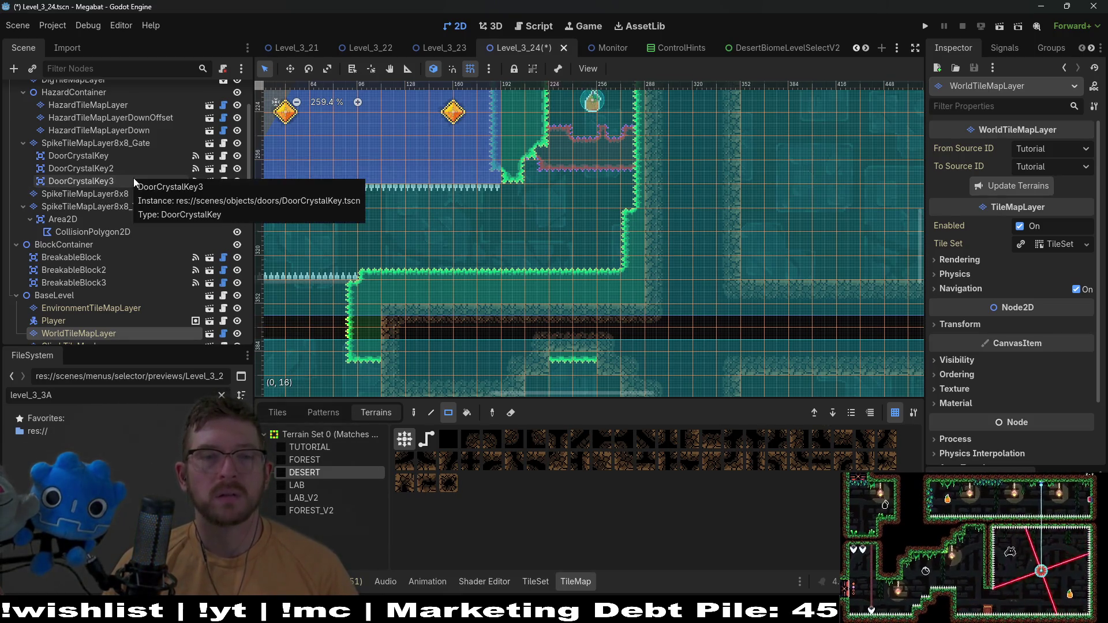
Pan to the wide room and drag a 17x2 DESERT strip across it
scroll(102, 172, "up", 3)
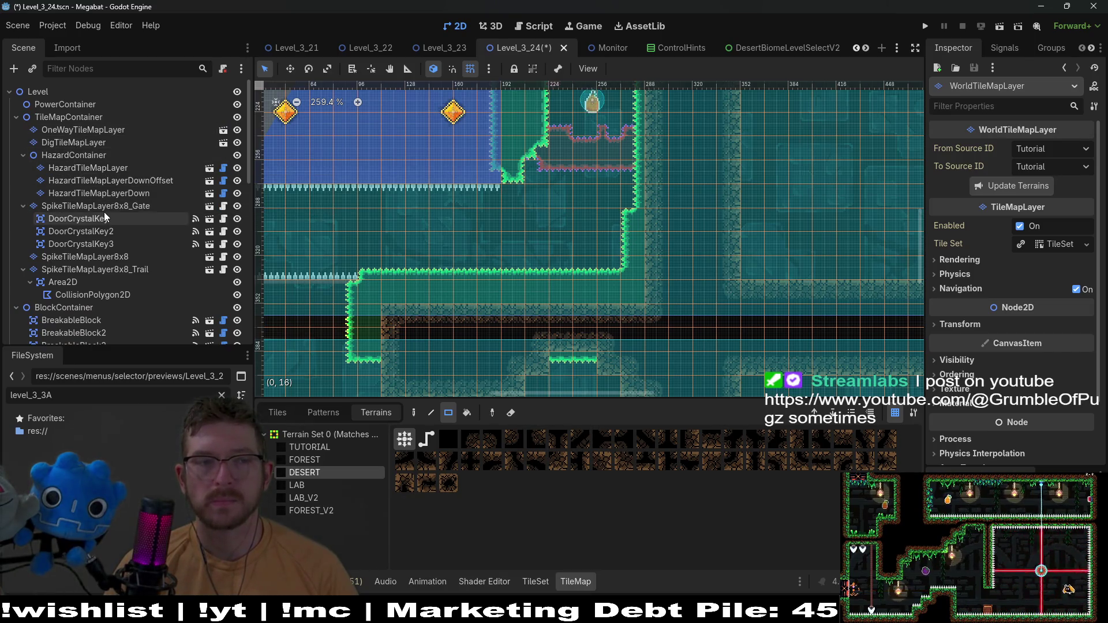
scroll(590, 265, "down", 3)
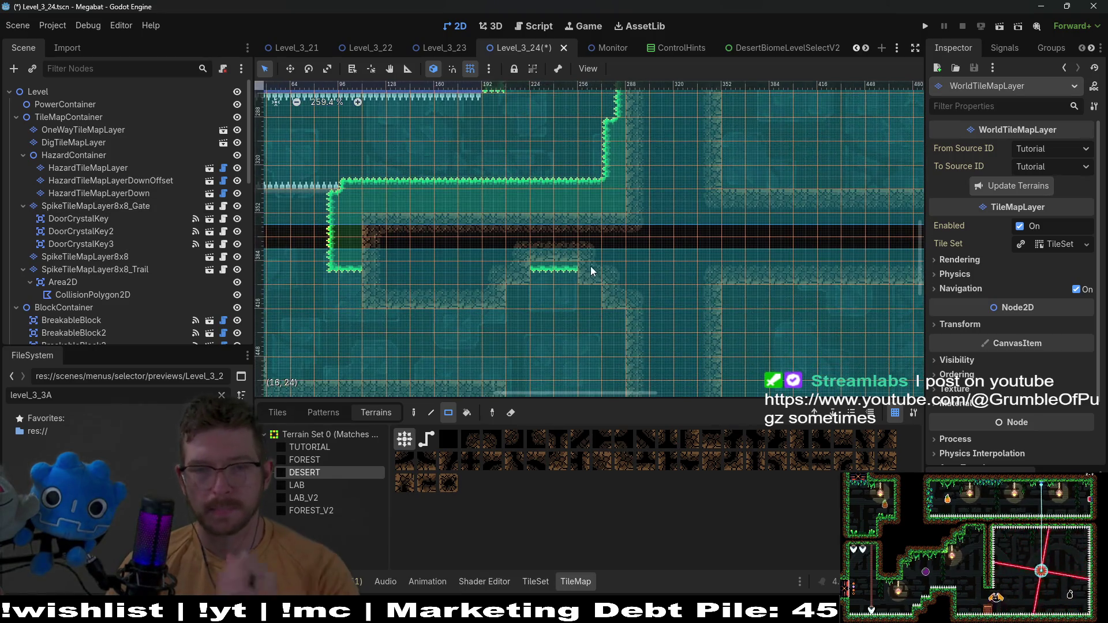
left_click_drag(533, 322, 623, 263)
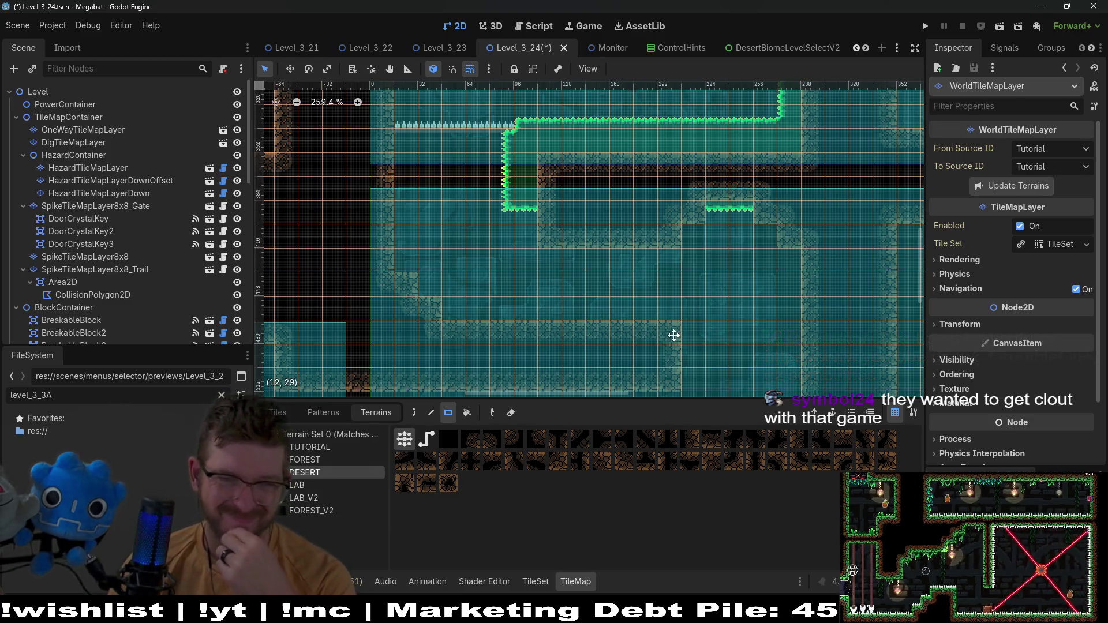
scroll(638, 299, "down", 1)
scroll(700, 303, "down", 5)
scroll(701, 303, "right", 4)
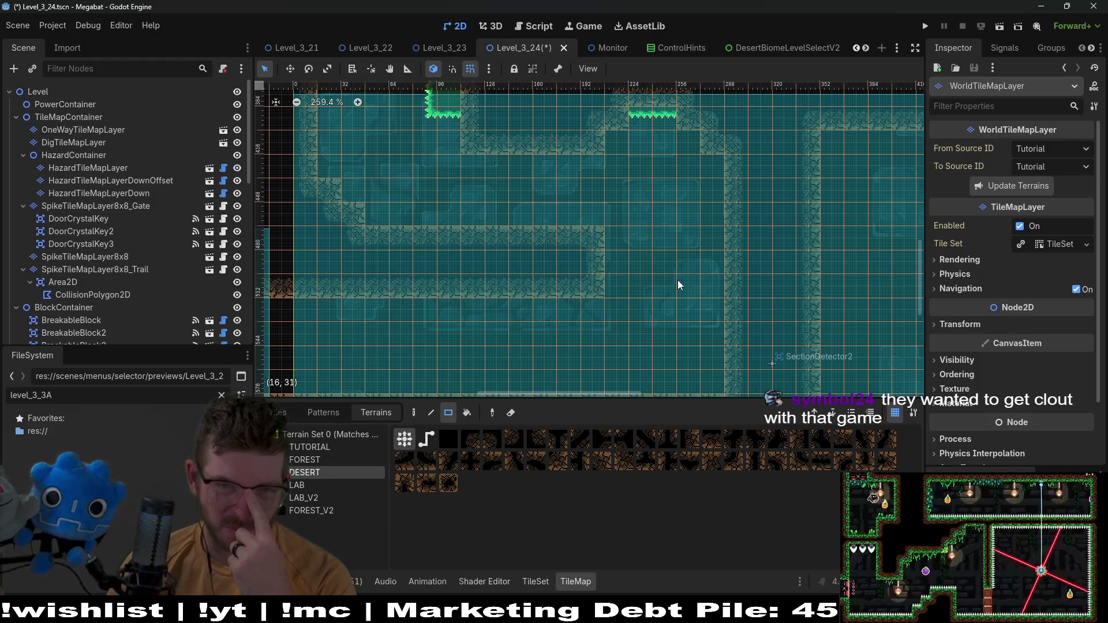
scroll(678, 263, "down", 5)
scroll(678, 262, "left", 1)
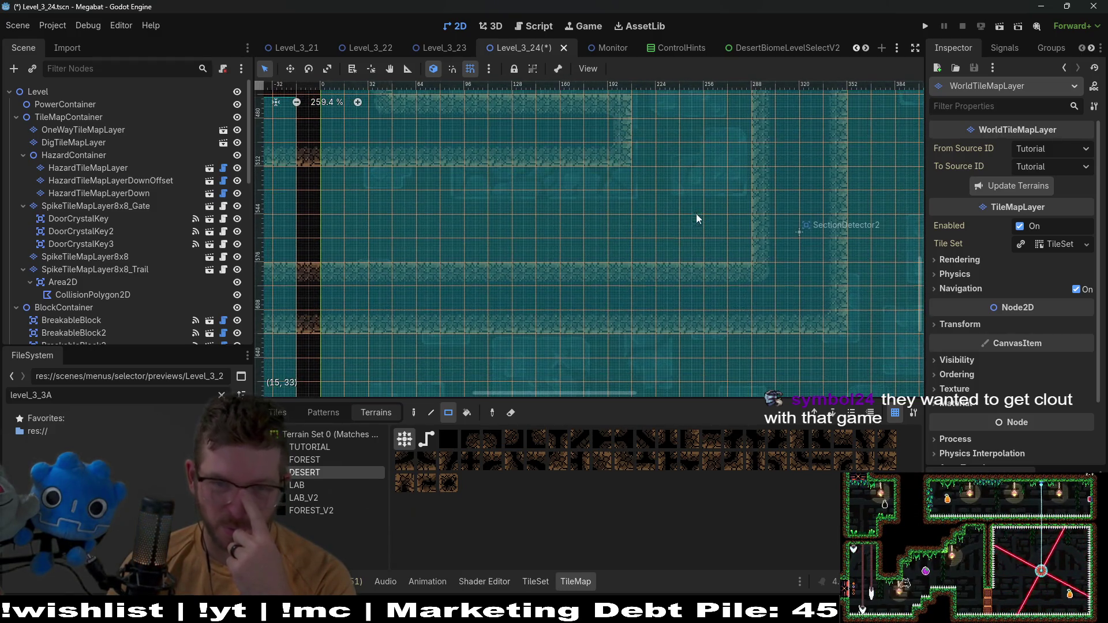
scroll(680, 275, "down", 4)
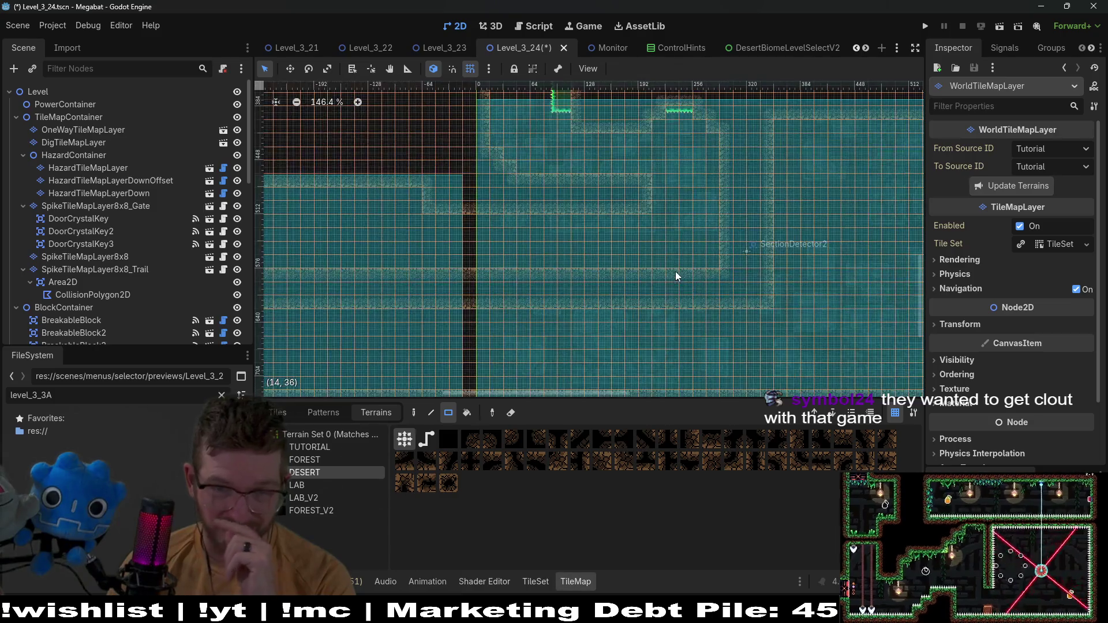
scroll(737, 300, "left", 8)
scroll(738, 300, "down", 2)
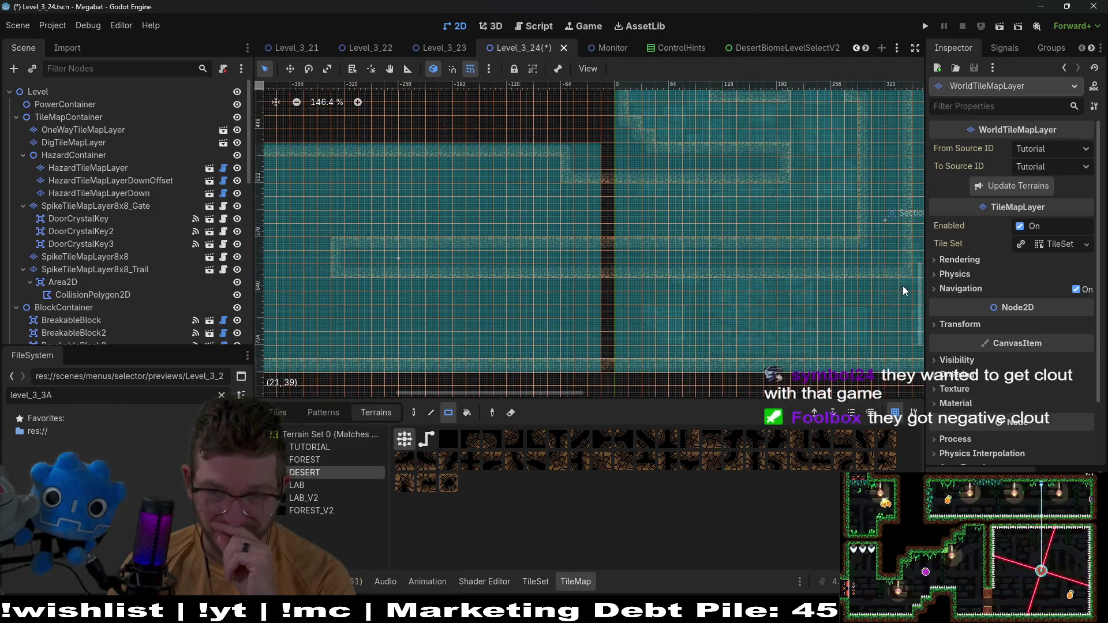
mouse_move(903, 286)
left_mouse_down()
mouse_move(648, 294)
mouse_move(570, 285)
left_mouse_up()
Scroll and zoom around the room to review the painted desert strip
scroll(629, 284, "right", 10)
scroll(629, 284, "up", 1)
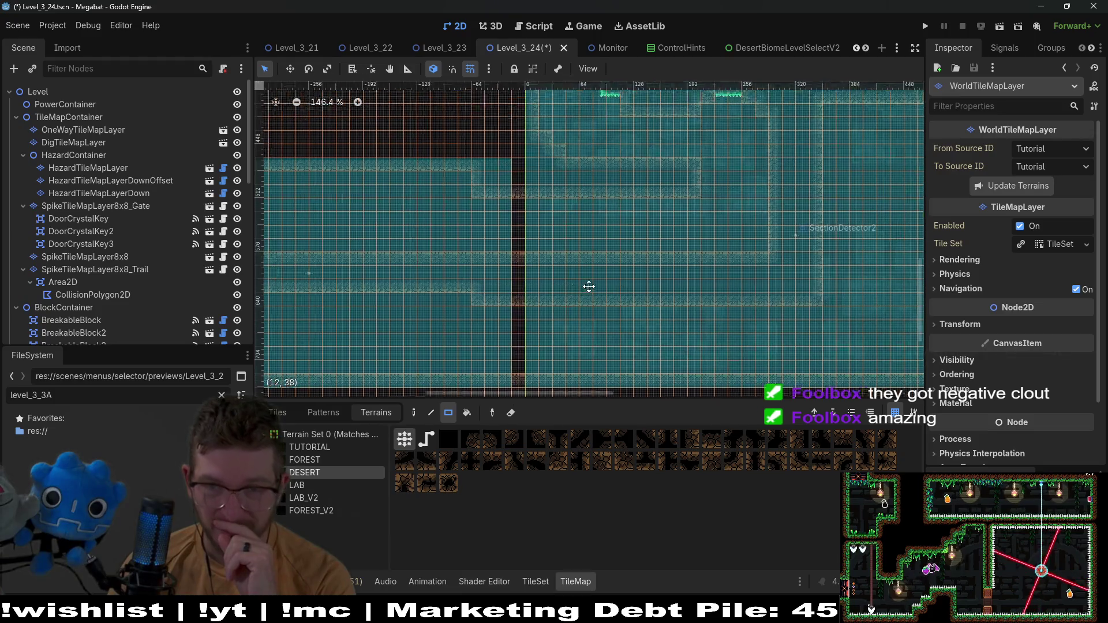
scroll(646, 255, "up", 3)
scroll(645, 256, "right", 2)
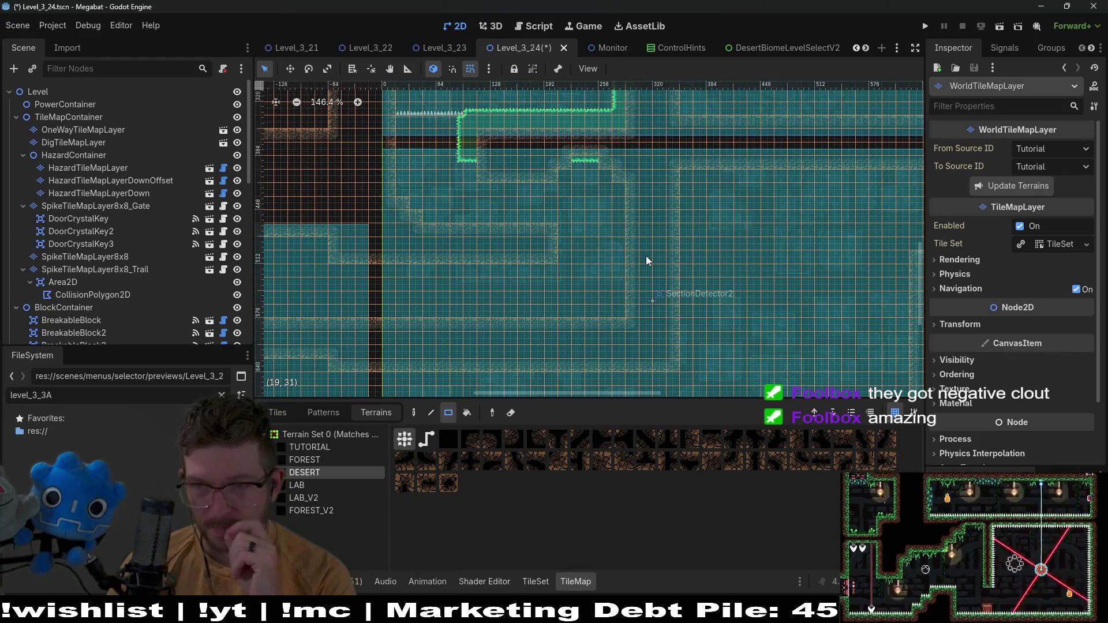
scroll(652, 221, "up", 3)
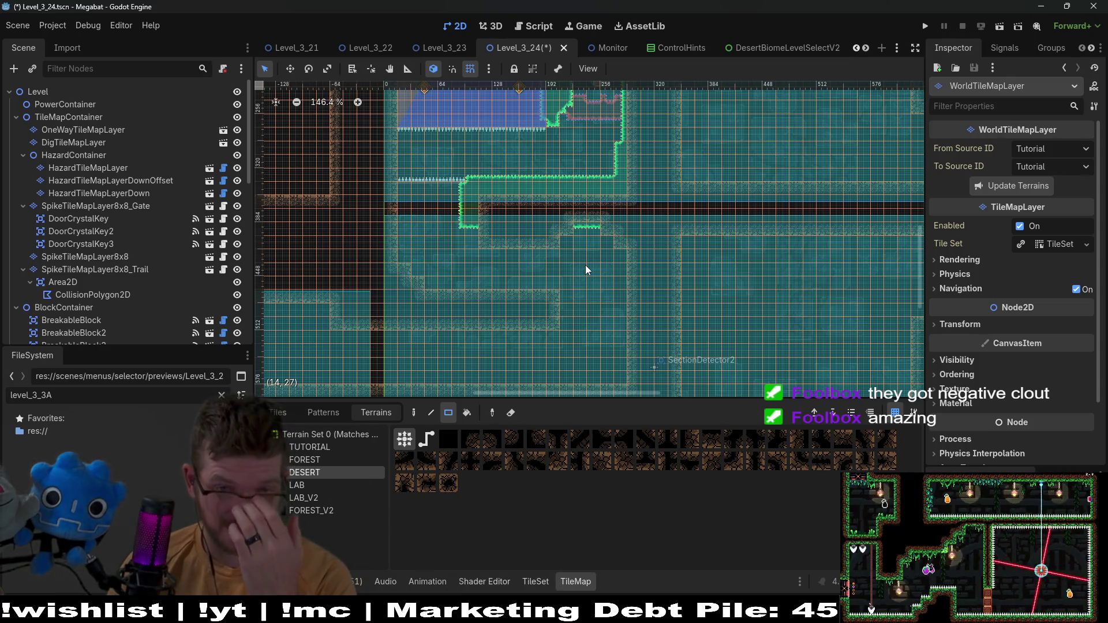
scroll(586, 283, "up", 3)
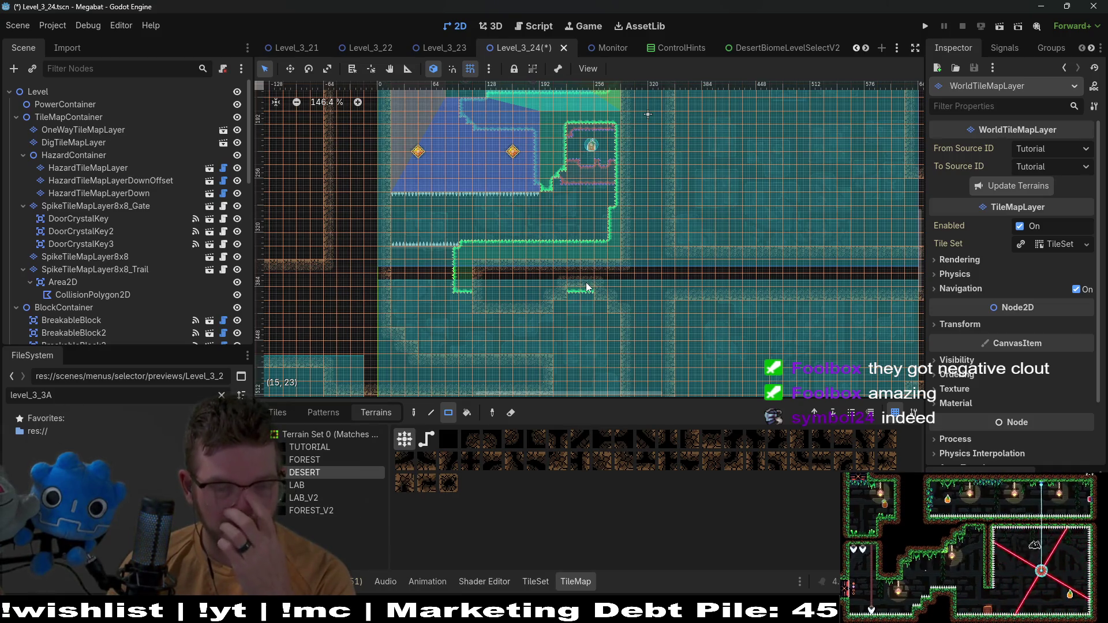
scroll(607, 278, "up", 2)
scroll(606, 323, "down", 5)
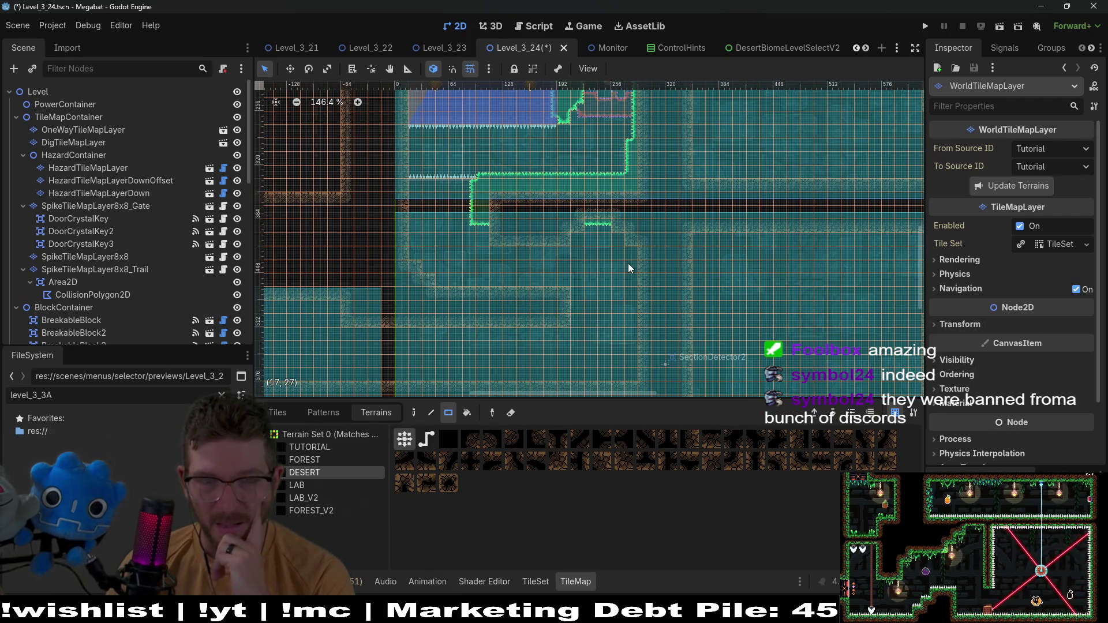
scroll(609, 260, "down", 1)
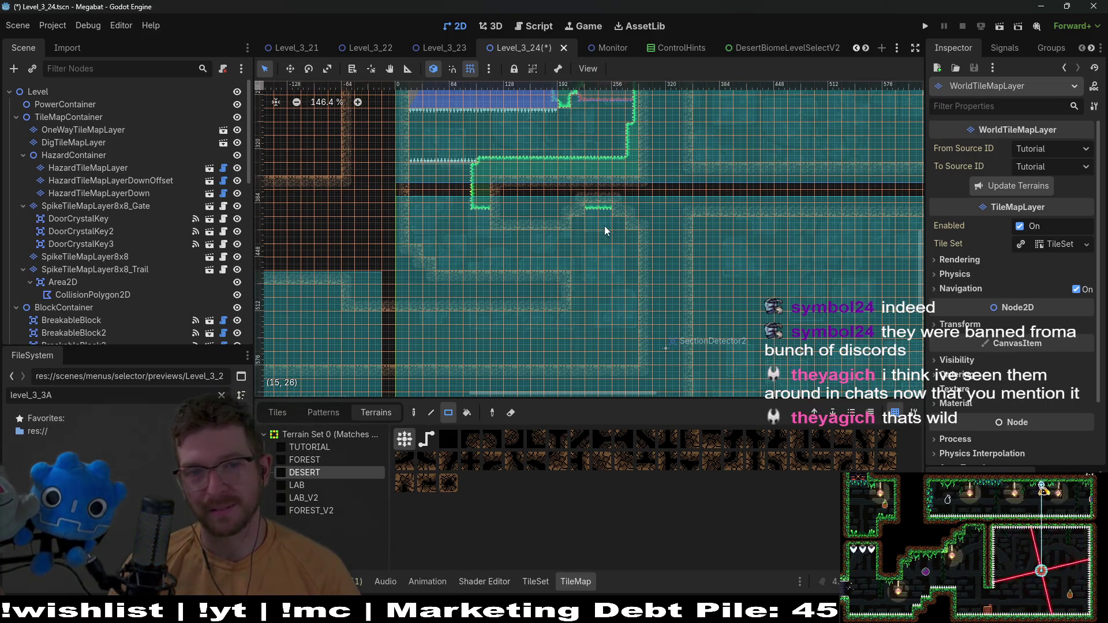
scroll(605, 224, "up", 3)
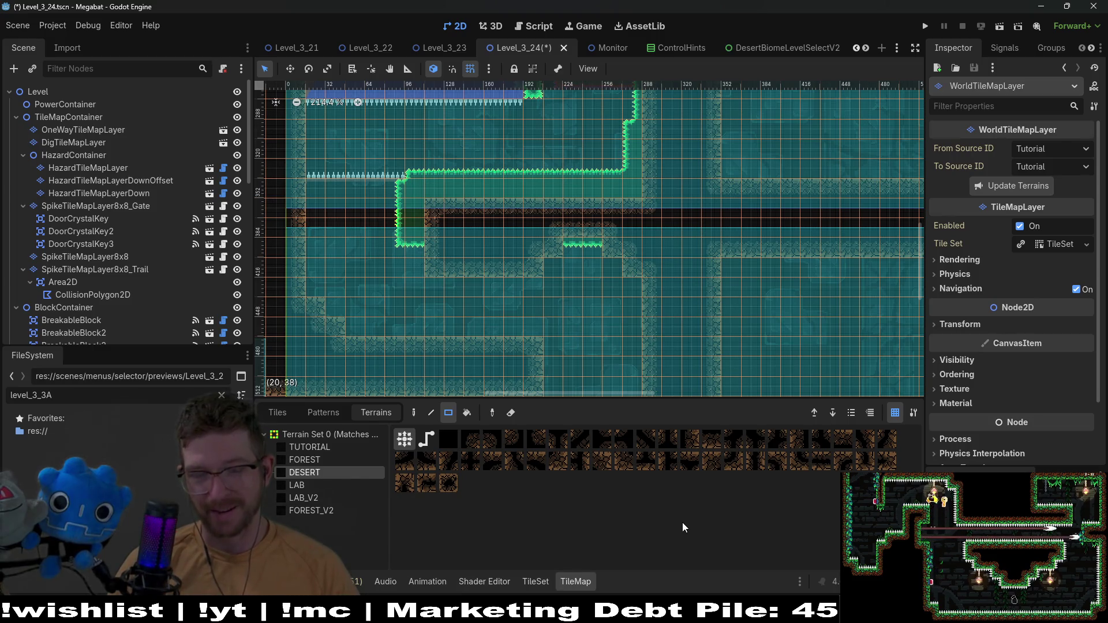
Pan left of the level origin and fill a 17x7 DESERT block around SectionDetector3
left_click_drag(595, 295, 696, 185)
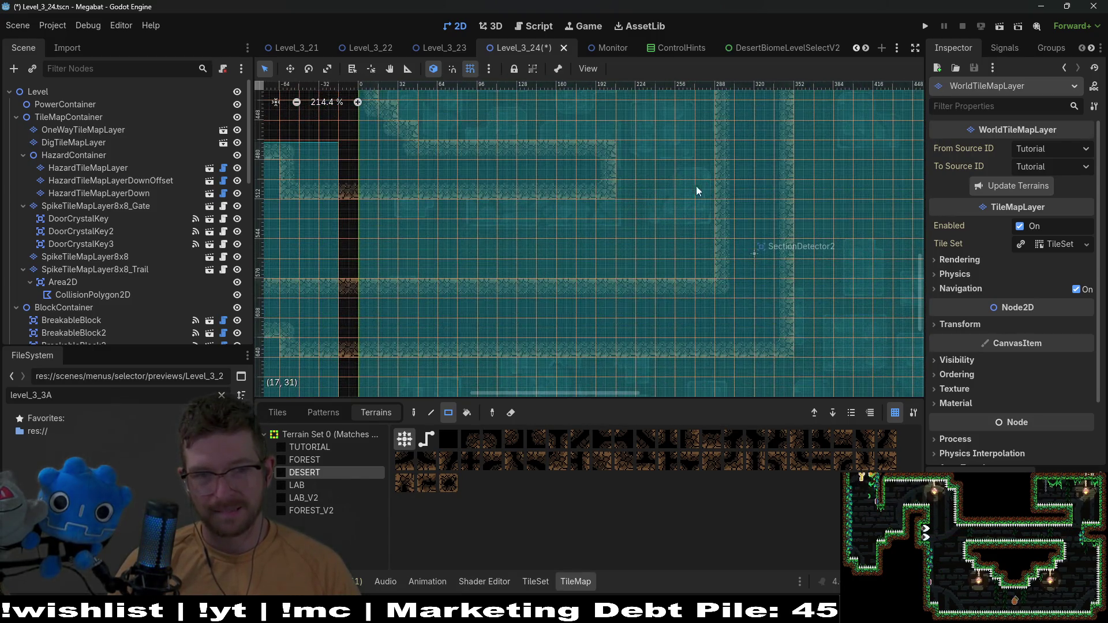
left_click_drag(472, 265, 792, 261)
mouse_move(662, 292)
left_mouse_down()
mouse_move(752, 235)
mouse_move(643, 235)
left_mouse_up()
left_click_drag(777, 218, 687, 267)
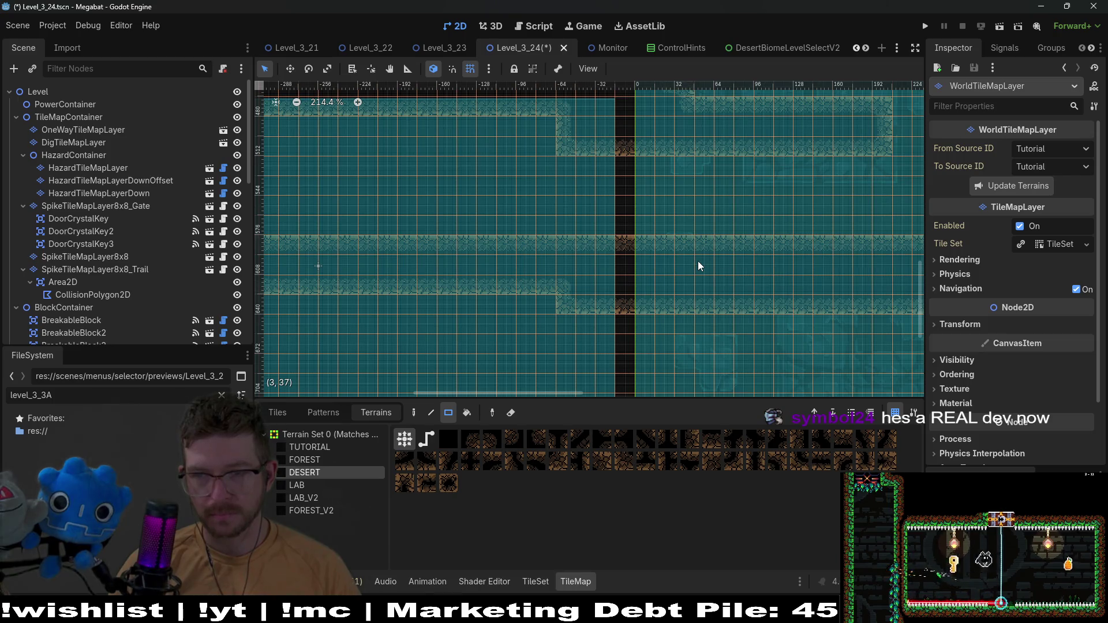
scroll(697, 266, "down", 3)
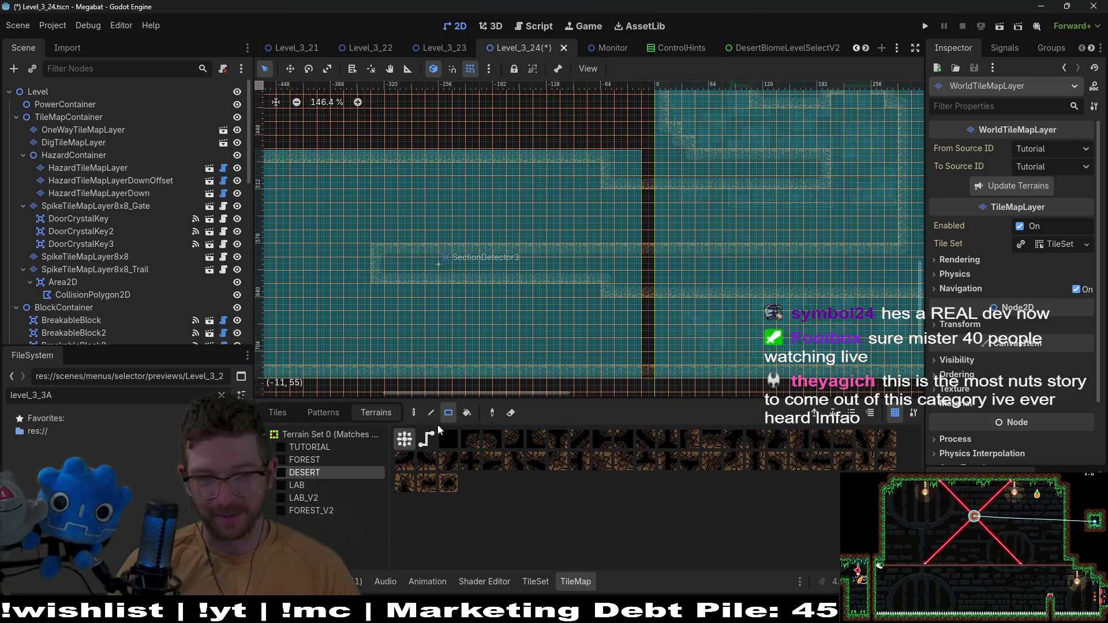
left_click_drag(365, 223, 591, 308)
Scroll around to review the DESERT walls bordering the SectionDetector3 room
scroll(715, 239, "down", 2)
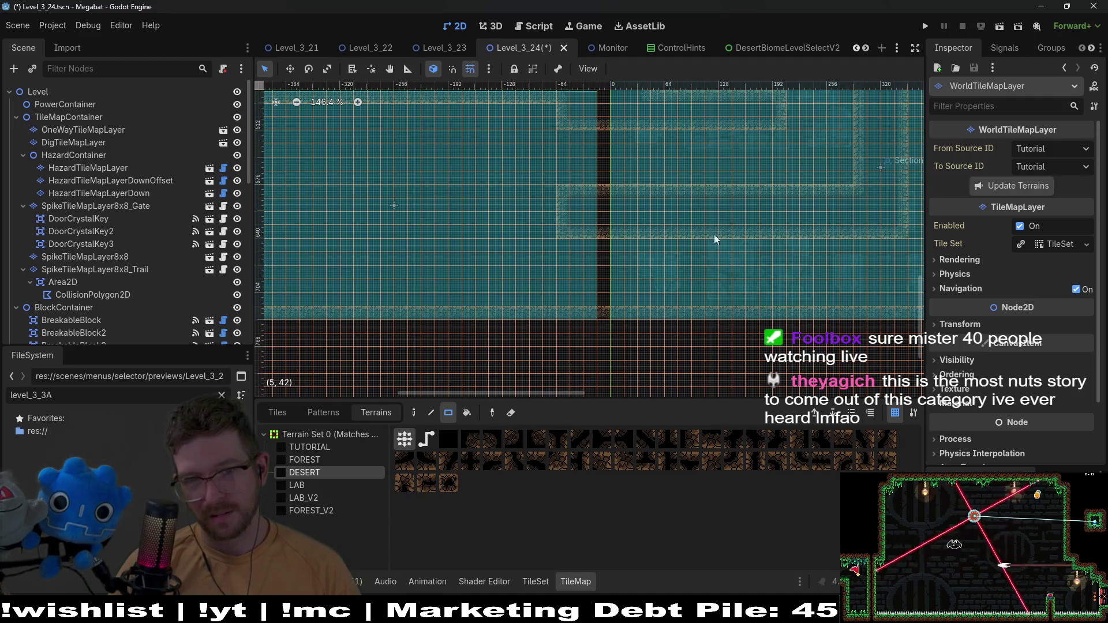
scroll(649, 215, "up", 3)
scroll(618, 271, "left", 3)
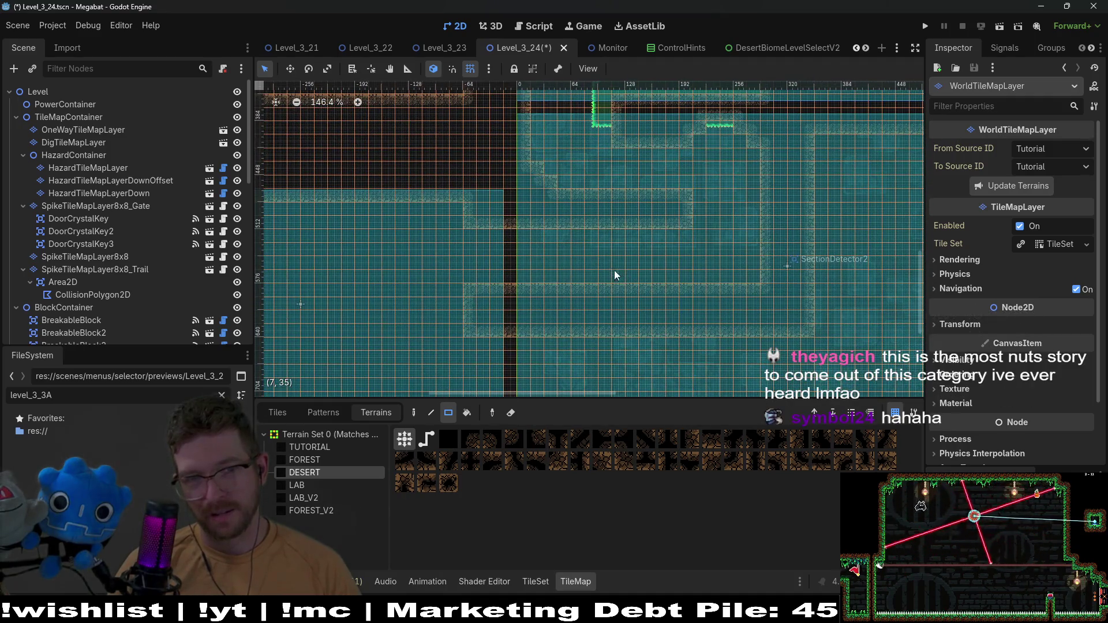
scroll(614, 275, "left", 3)
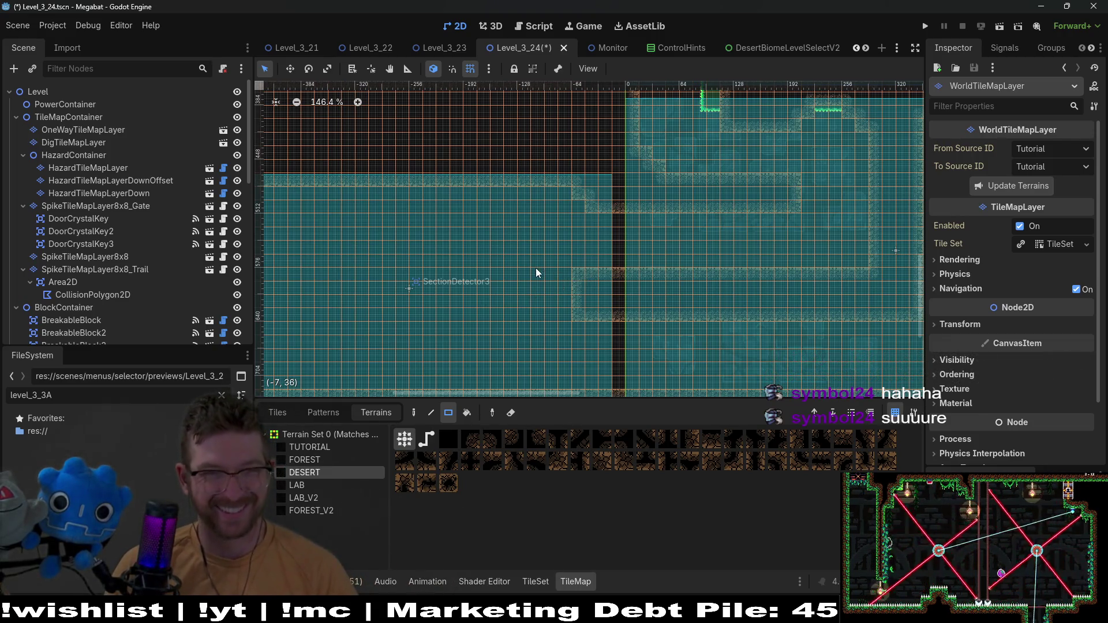
scroll(536, 273, "left", 3)
scroll(591, 245, "right", 2)
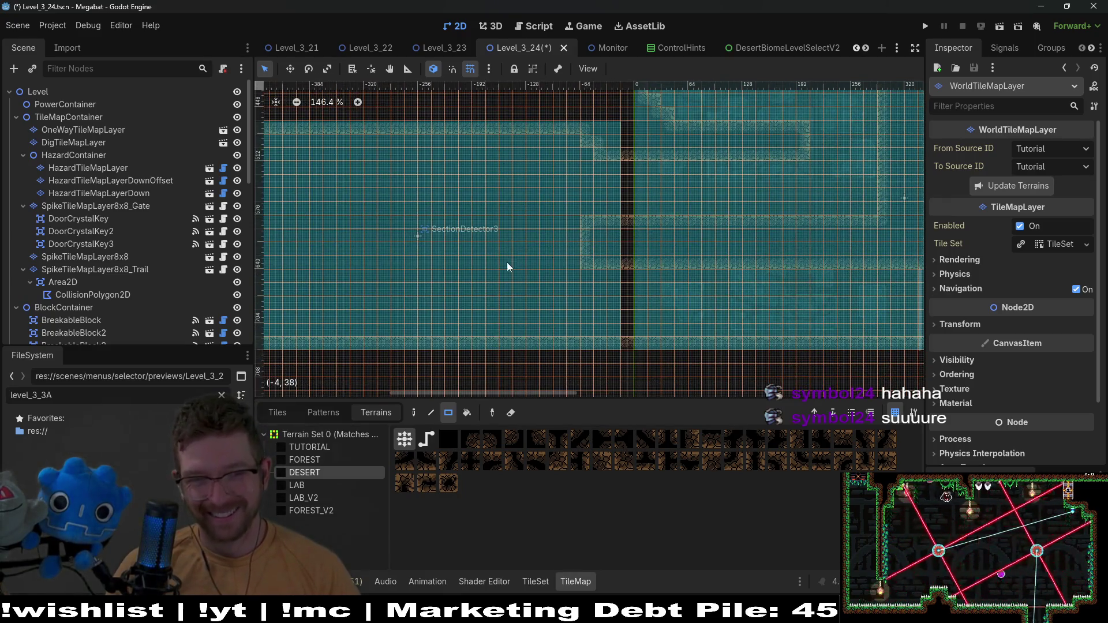
scroll(629, 280, "left", 5)
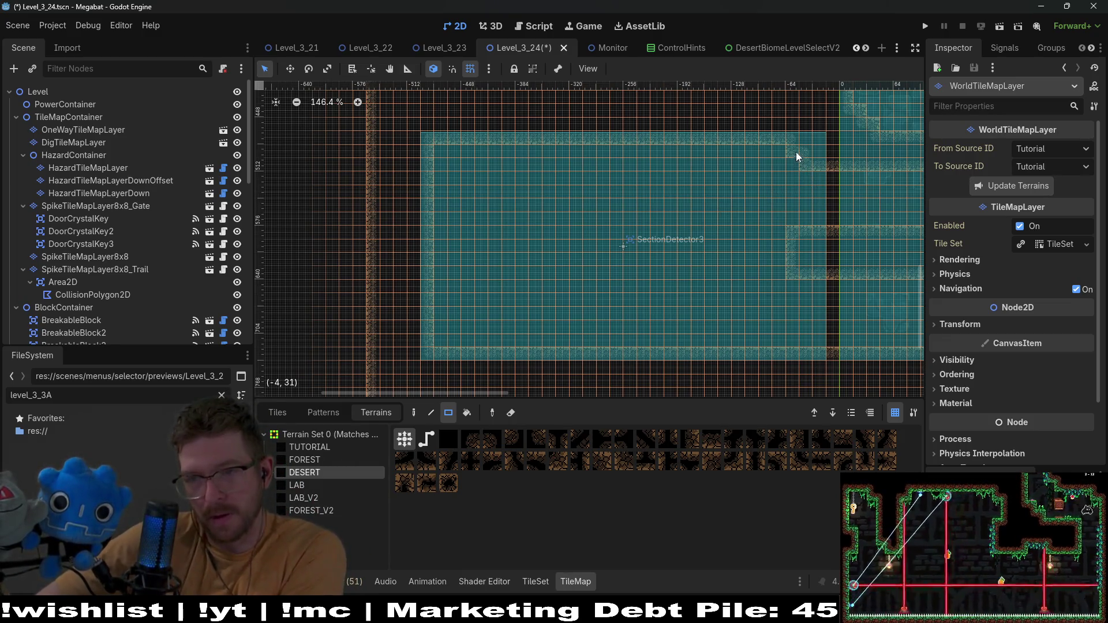
scroll(788, 209, "up", 5)
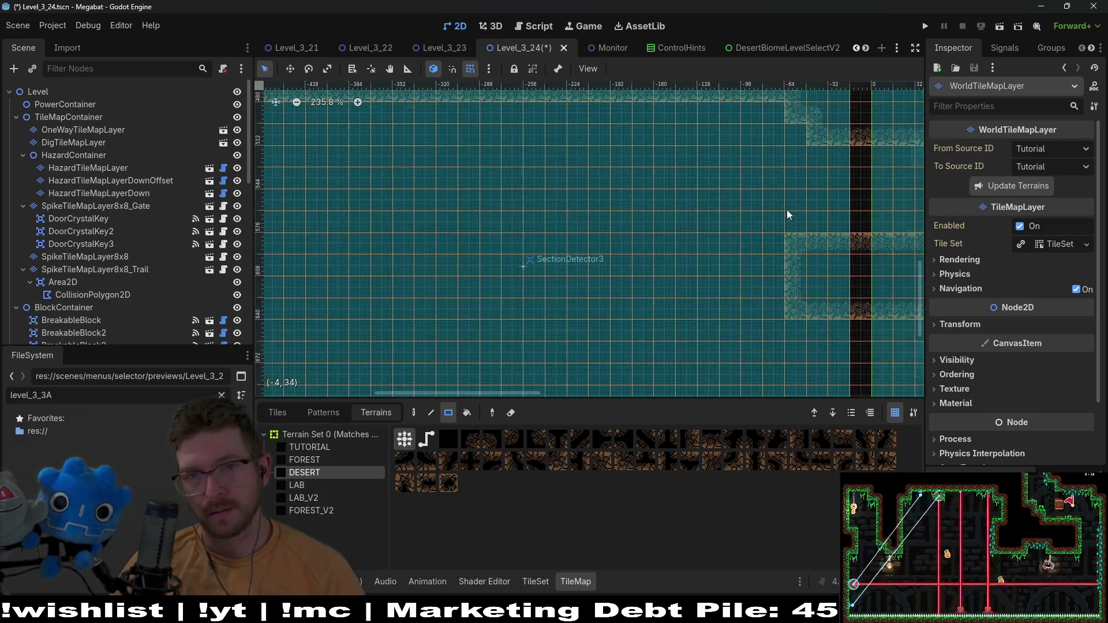
mouse_move(791, 217)
left_mouse_down()
mouse_move(596, 190)
mouse_move(614, 282)
left_mouse_up()
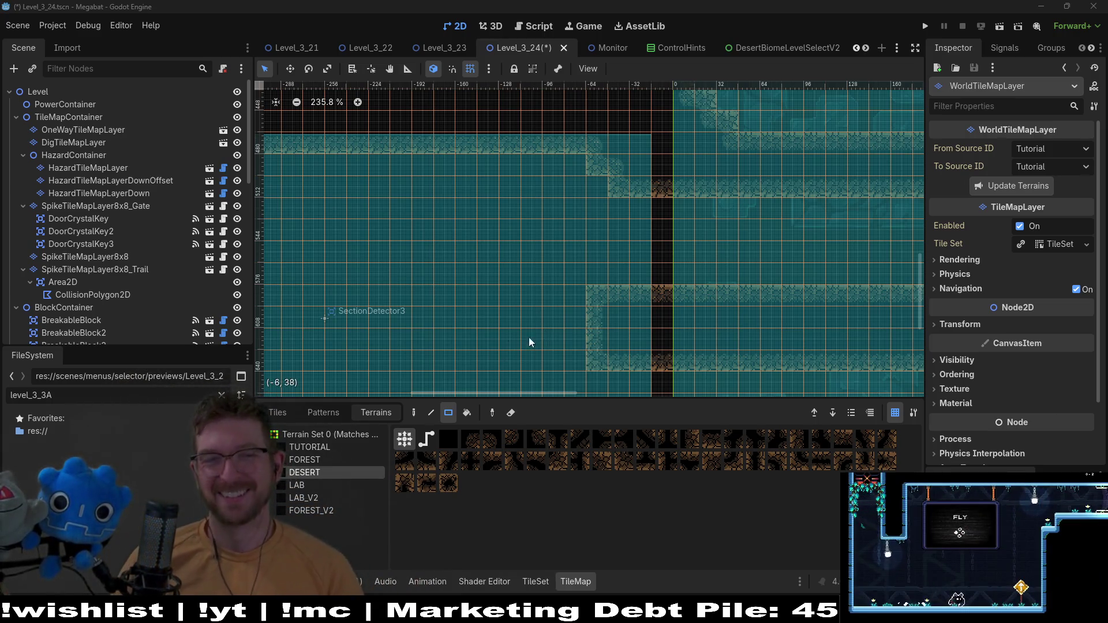
scroll(530, 343, "left", 5)
scroll(633, 265, "down", 2)
scroll(657, 279, "down", 4)
scroll(719, 311, "left", 2)
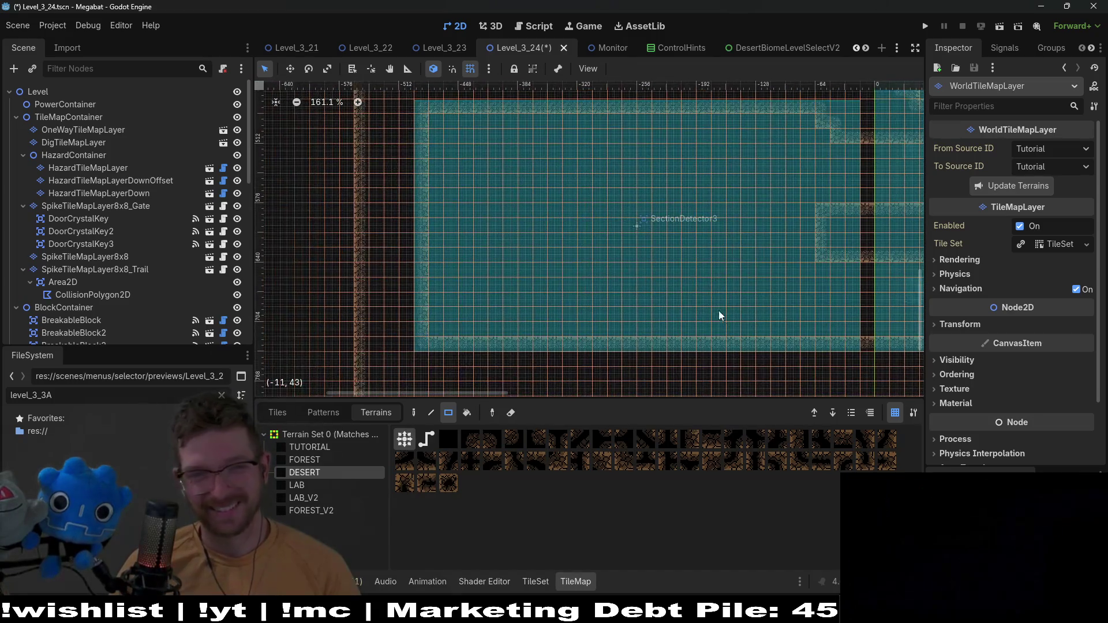
Leave the TileMap layers by selecting FruitContainer, then scroll the Scene tree up to the Level root
left_click(77, 131)
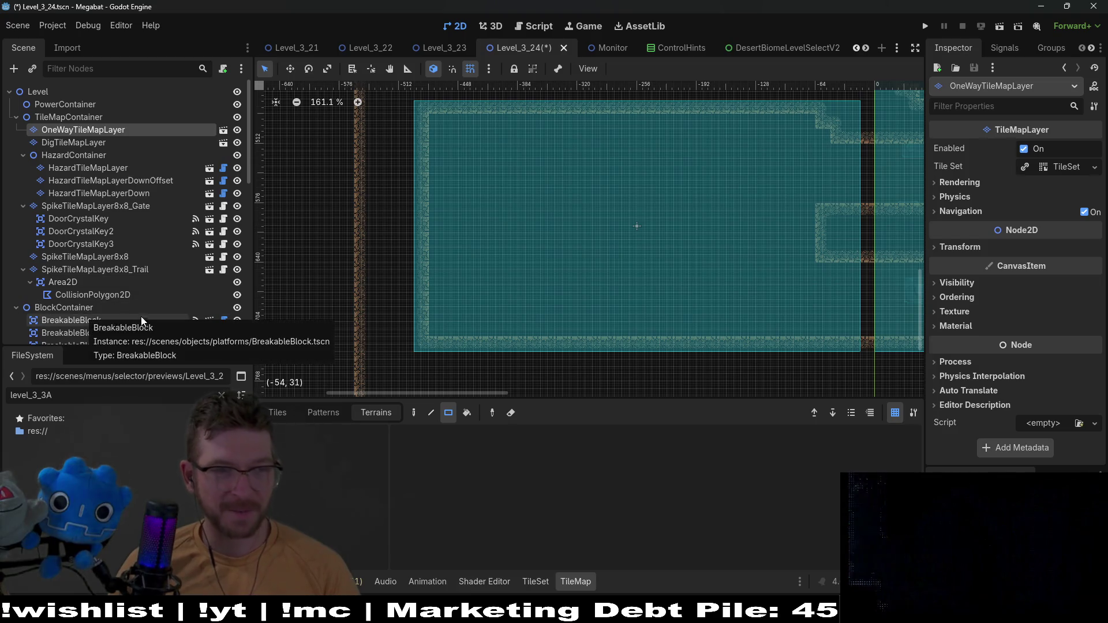
scroll(91, 168, "down", 5)
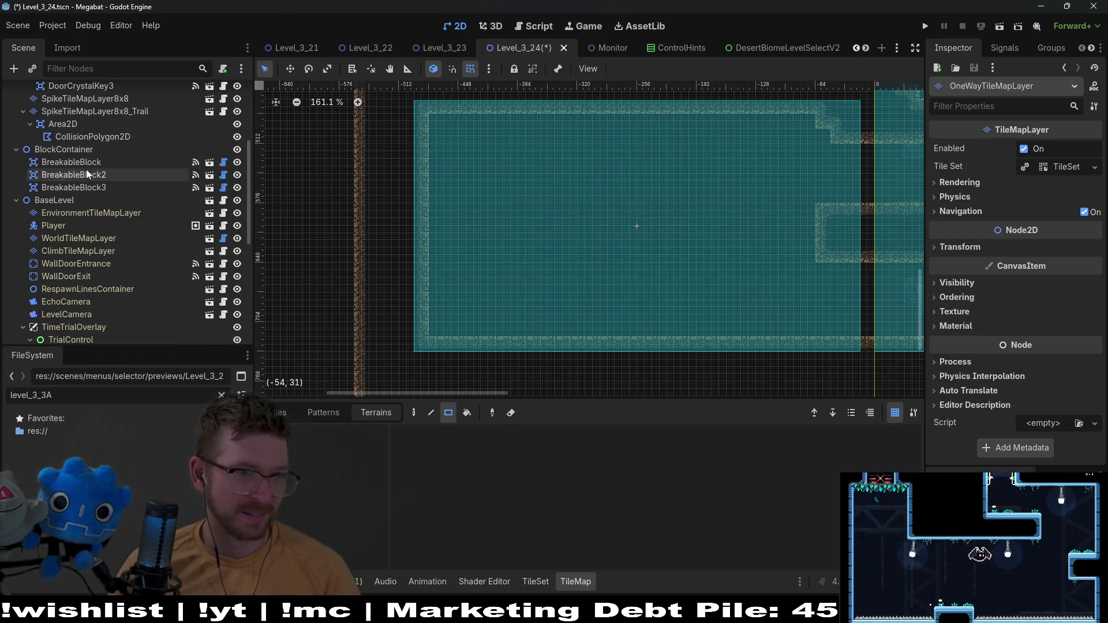
left_click(106, 239)
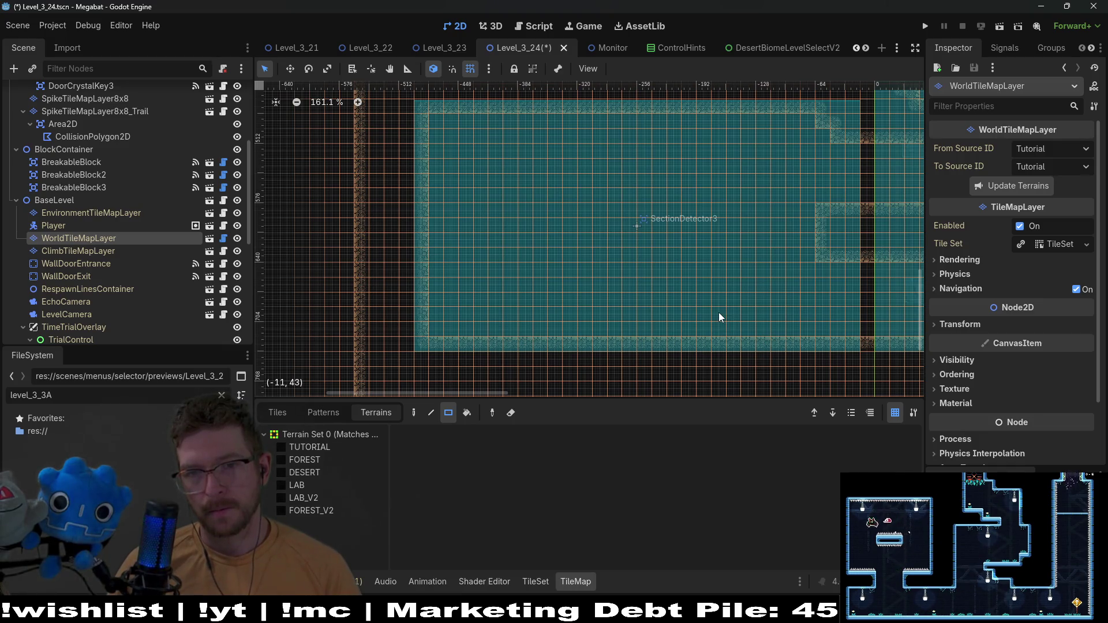
scroll(121, 249, "down", 5)
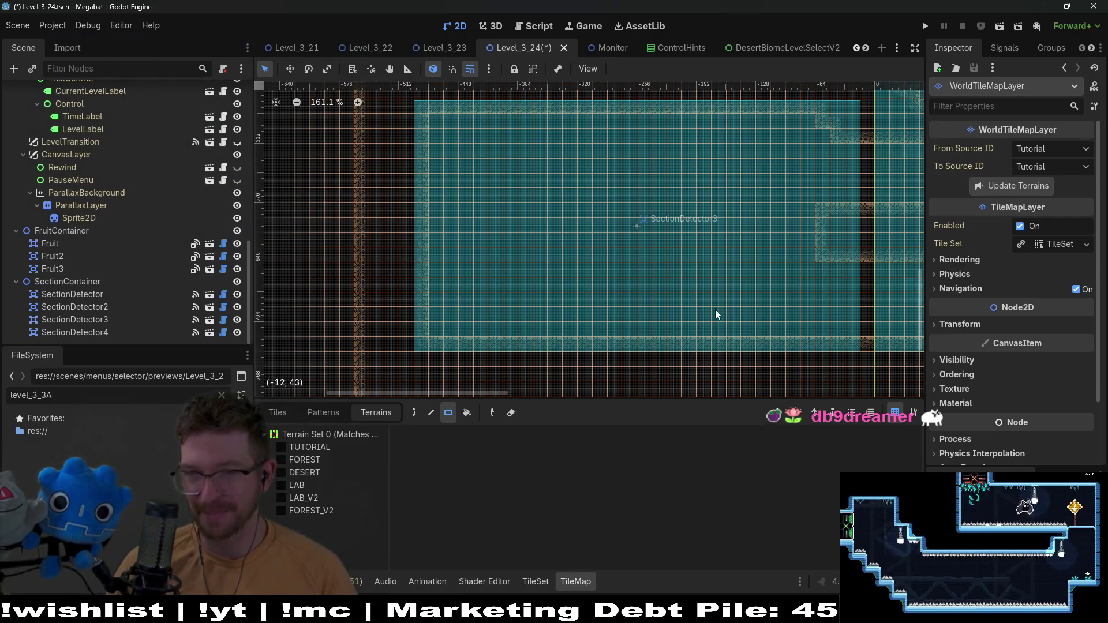
left_click(54, 231)
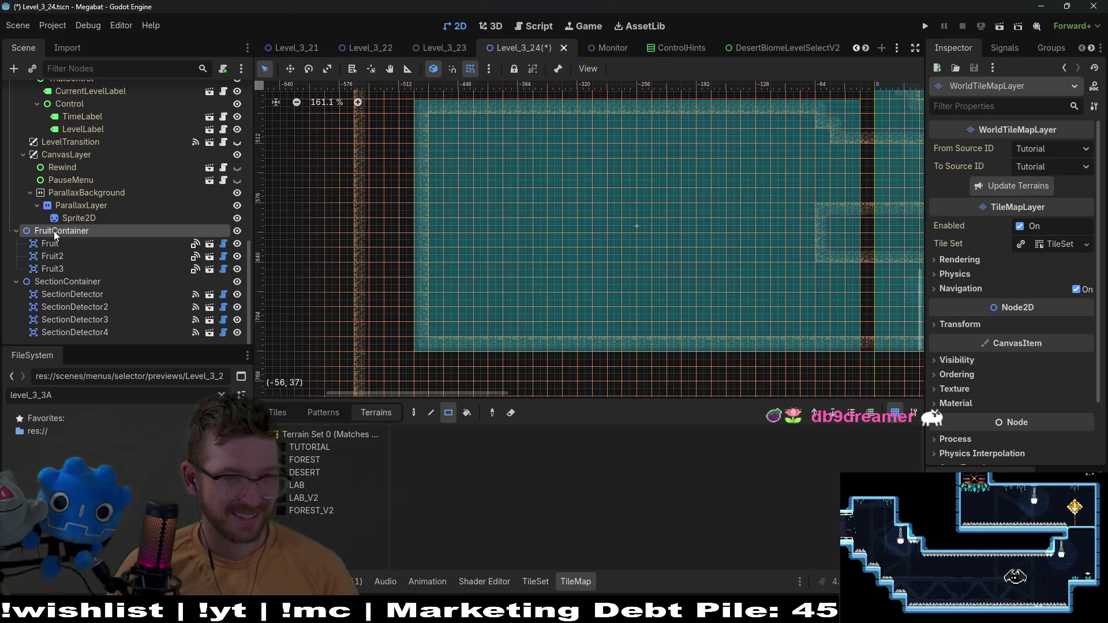
scroll(71, 237, "up", 5)
scroll(70, 234, "up", 6)
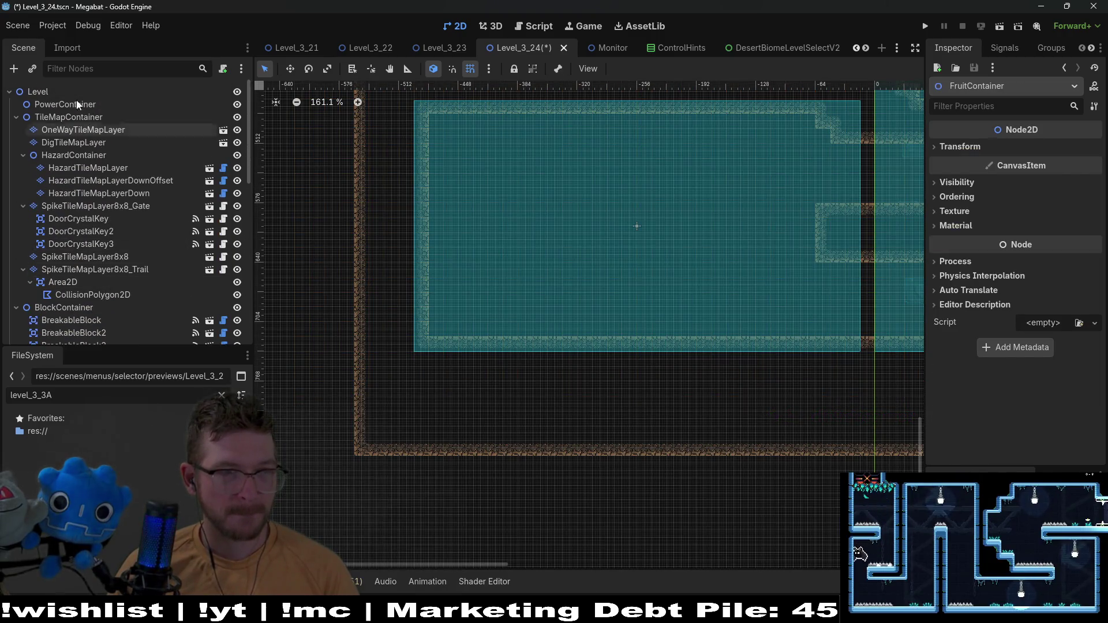
Rename the PowerContainer node to EnemyContainer
left_click(59, 103)
left_click(58, 102)
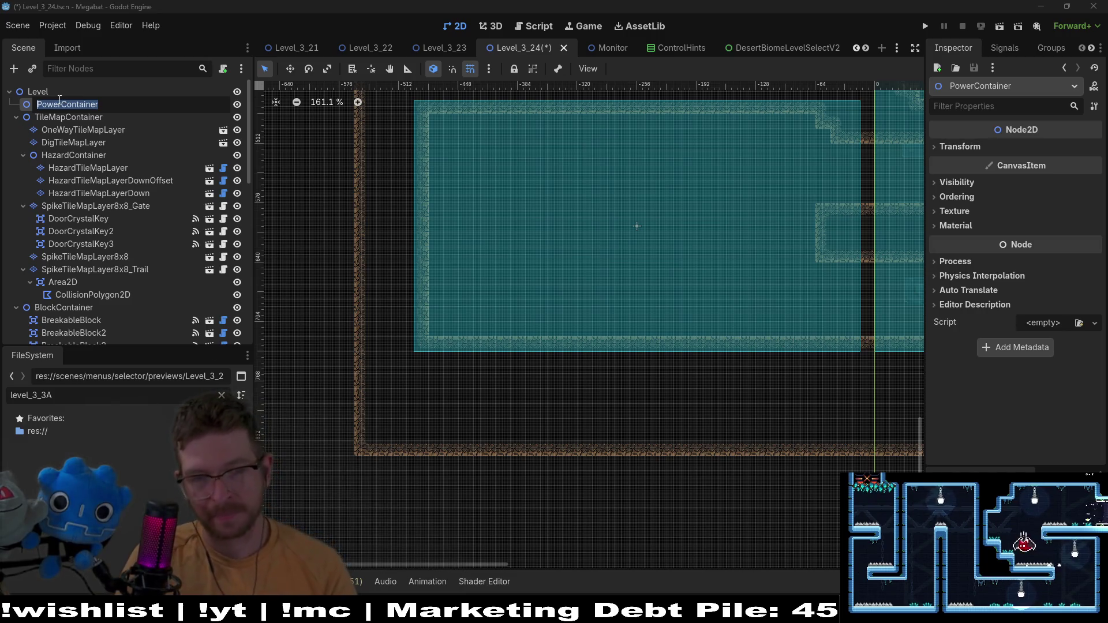
type("Enemy")
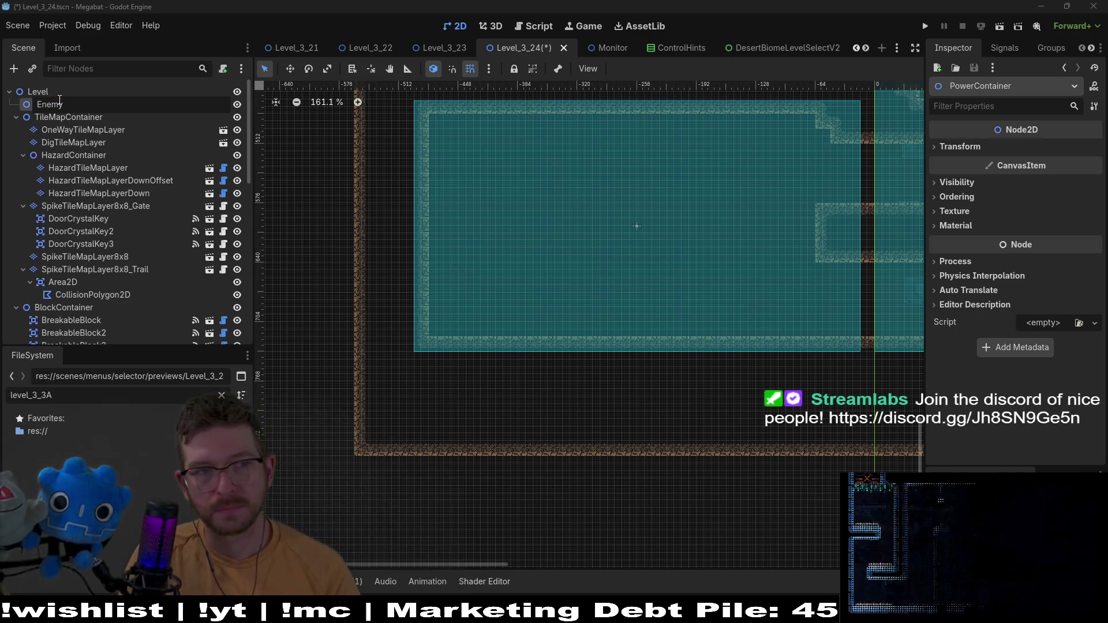
type("Container")
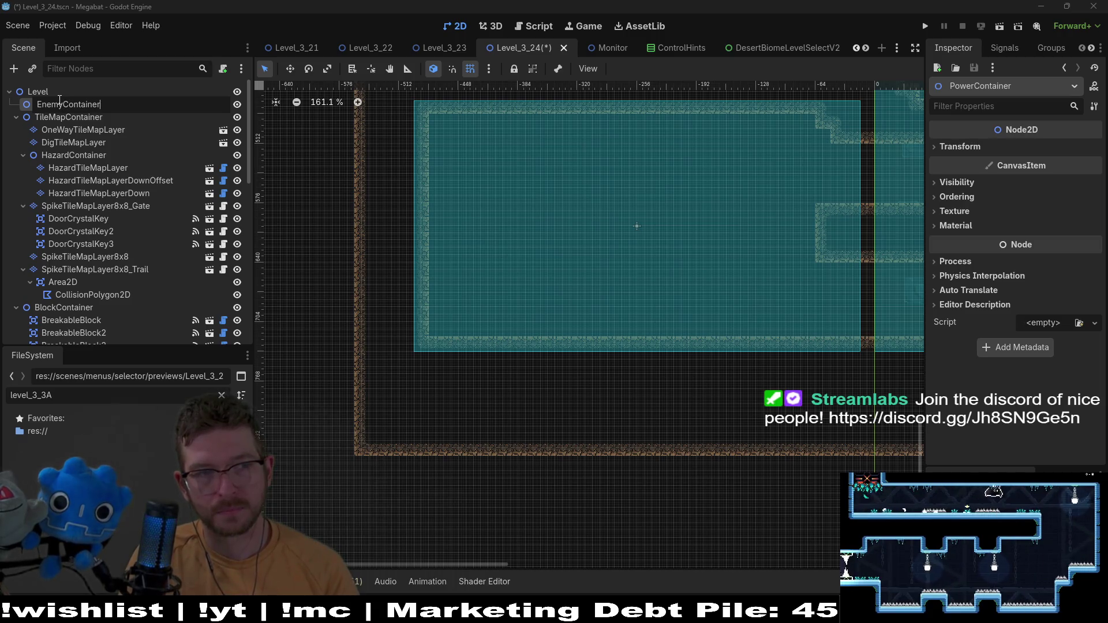
key("Return")
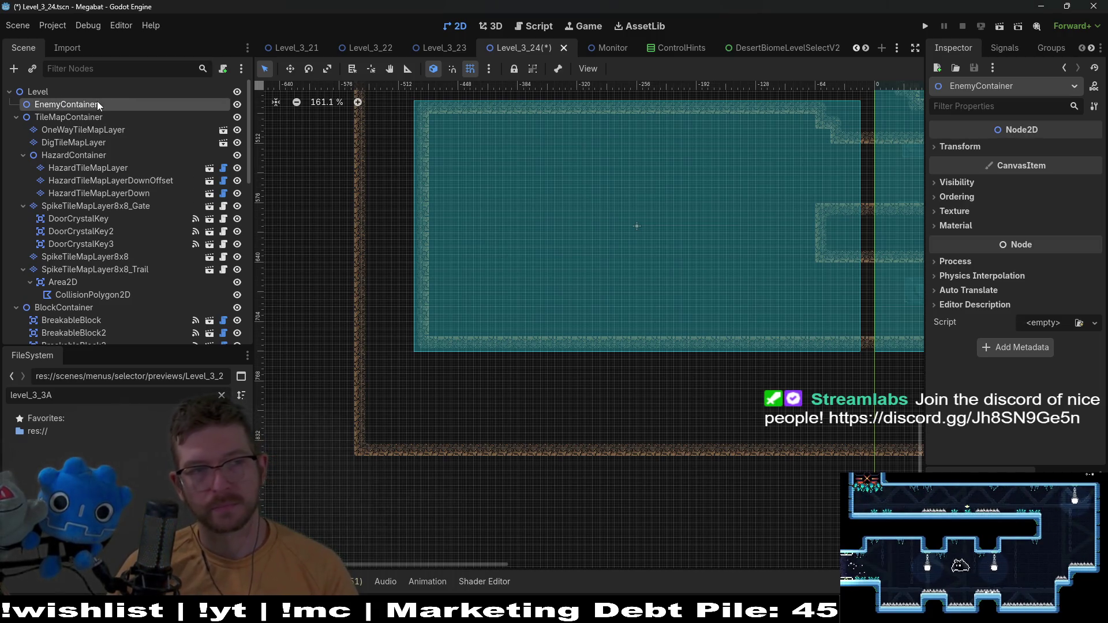
right_click(96, 102)
left_click(148, 126)
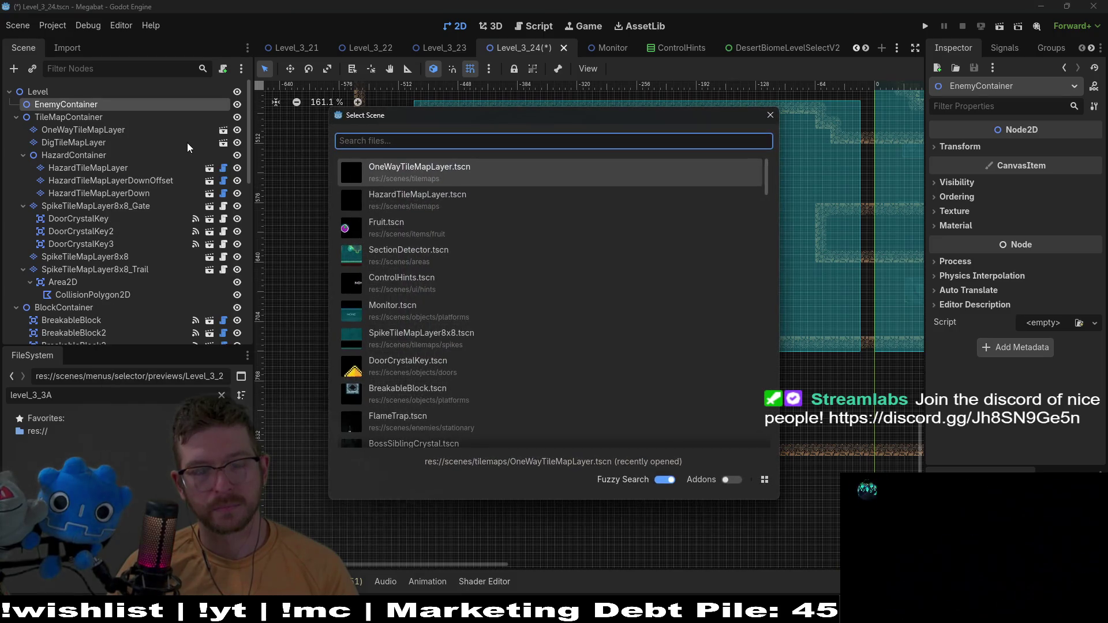
key("Escape")
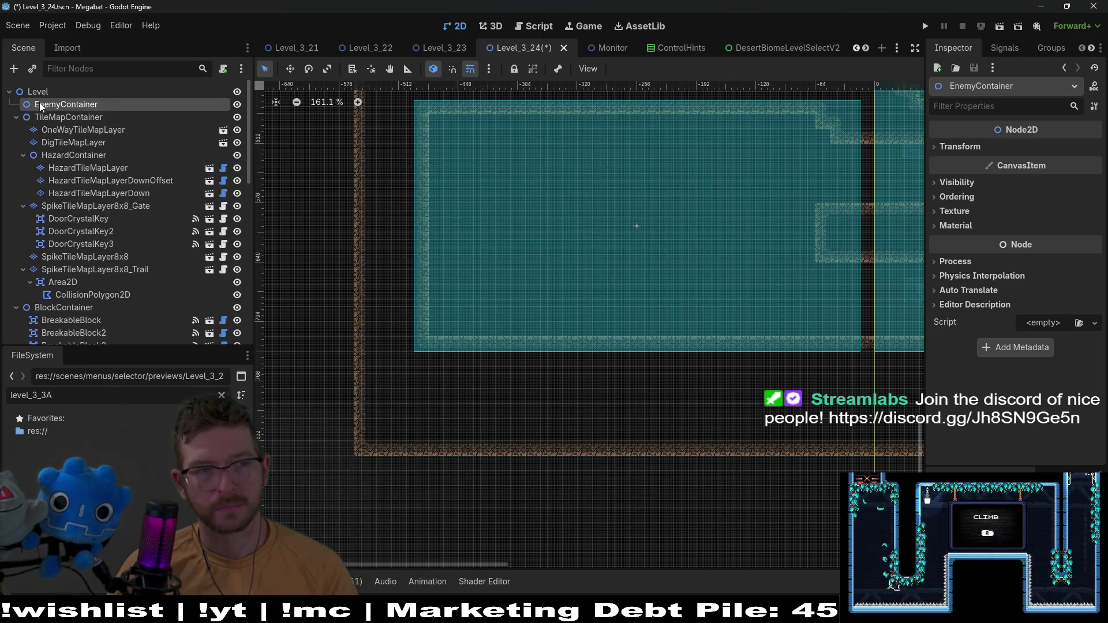
Move EnemyContainer just above FruitContainer and begin instancing a child scene under it
mouse_move(45, 107)
left_mouse_down()
mouse_move(113, 329)
mouse_move(111, 316)
left_mouse_up()
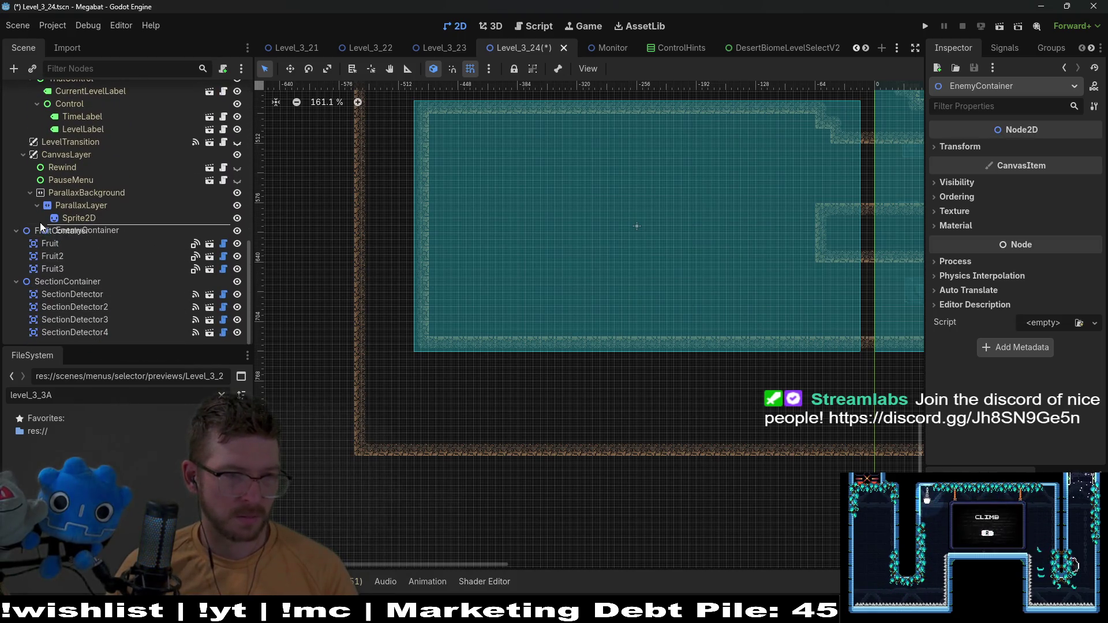
left_click_drag(39, 223, 41, 224)
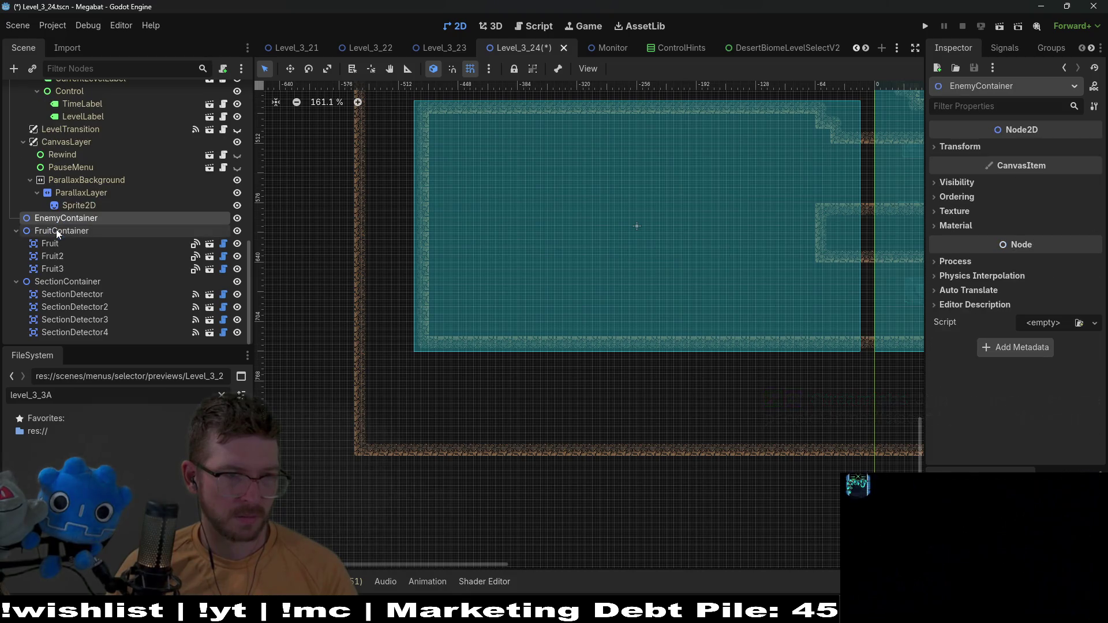
right_click(78, 218)
left_click(123, 239)
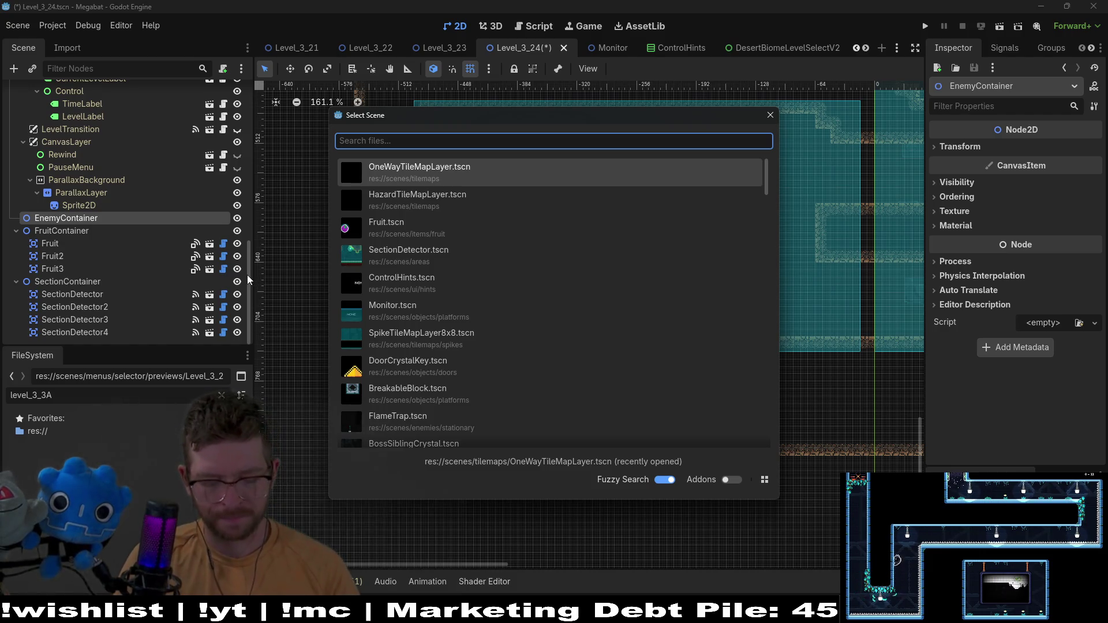
Search 'lase' in the scene picker and instance LaserWheel.tscn under EnemyContainer
type("laser")
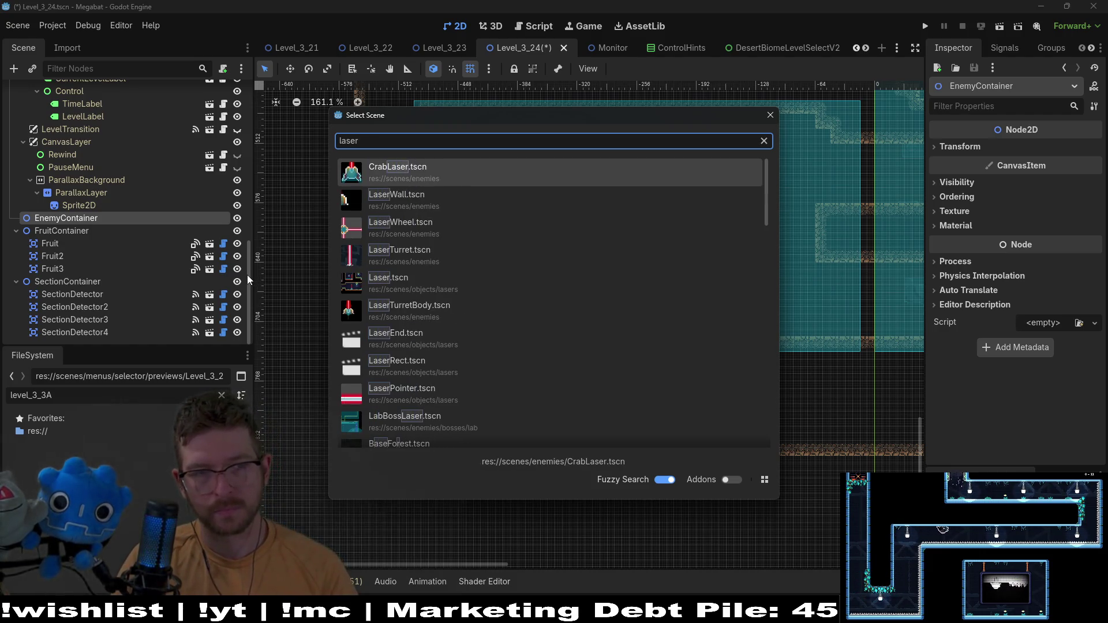
key("BackSpace")
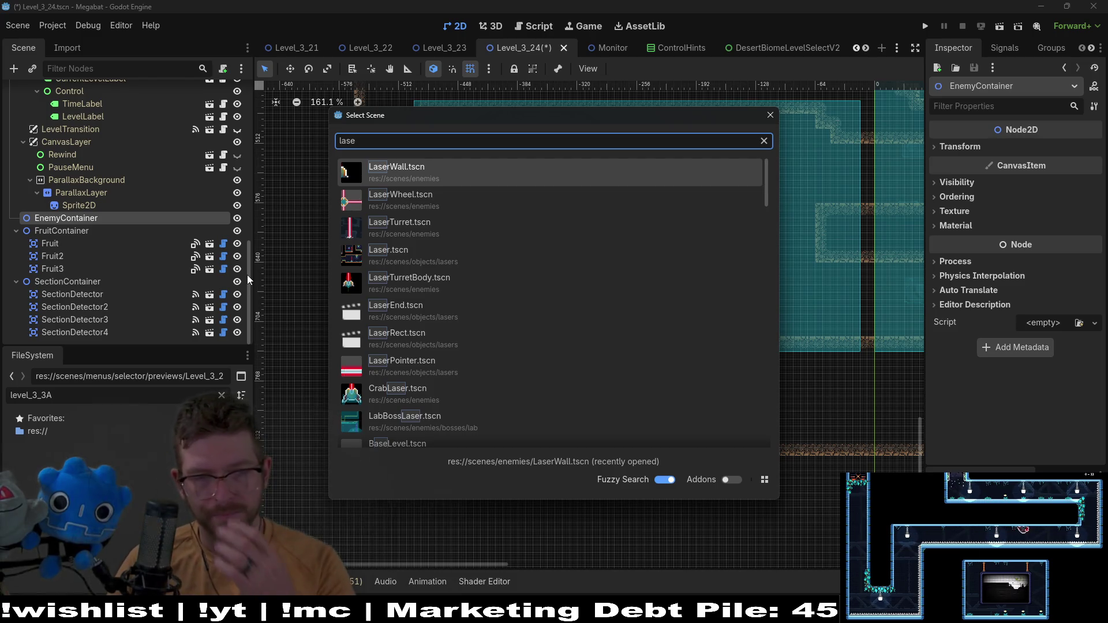
key("Down")
key("Return")
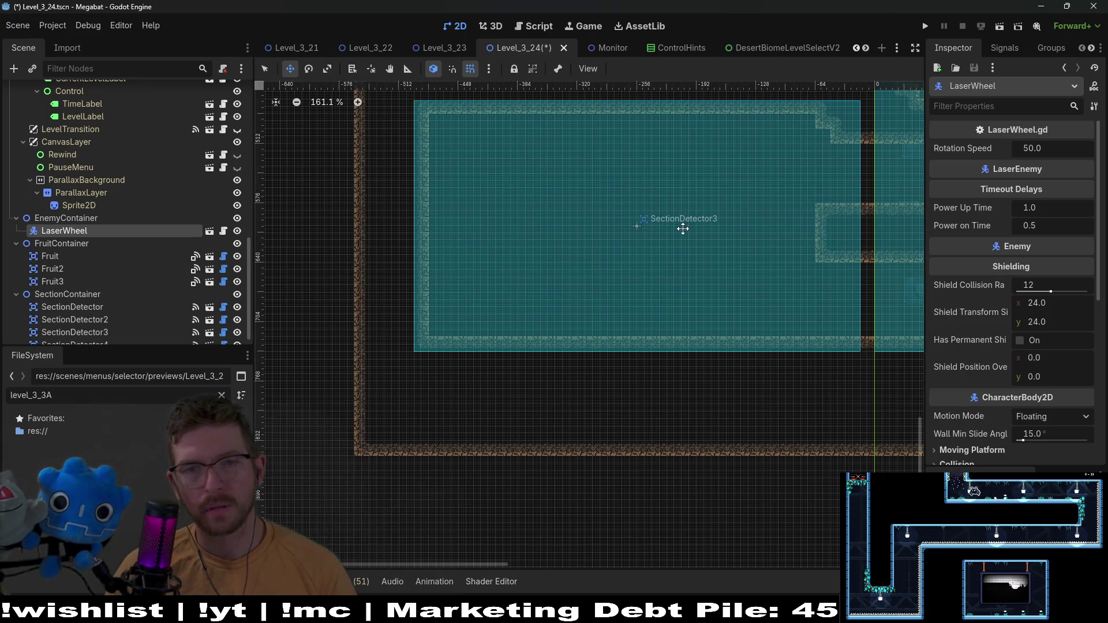
Zoom the 2D viewport to the LaserWheel and nudge it slightly left inside the room
scroll(683, 229, "down", 3)
scroll(712, 217, "up", 3)
scroll(564, 242, "right", 3)
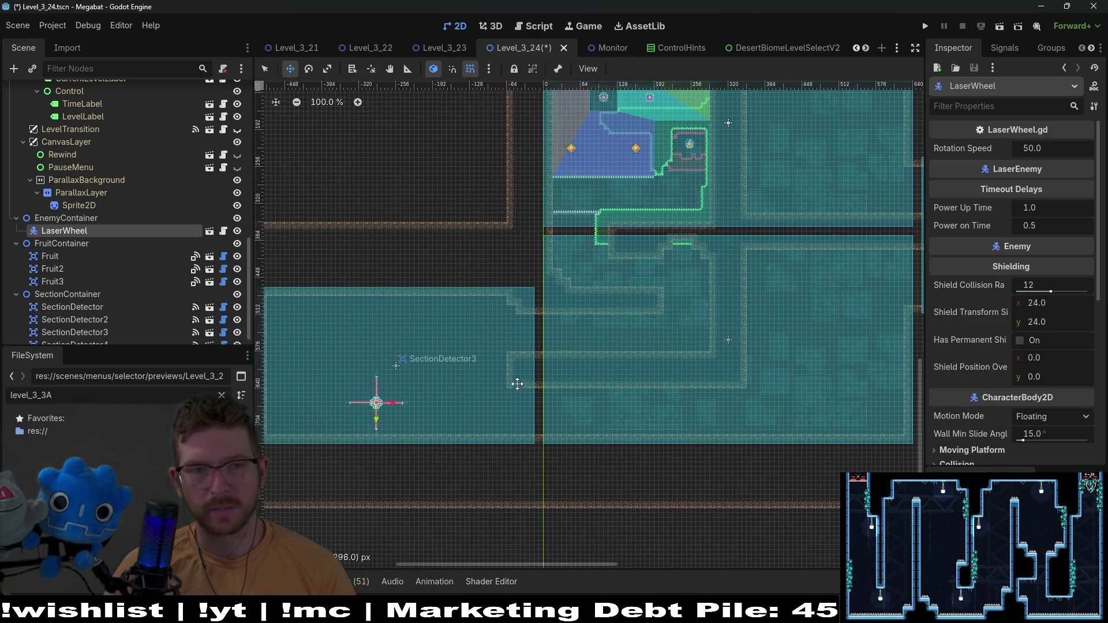
scroll(523, 347, "down", 3)
scroll(539, 279, "left", 2)
scroll(483, 284, "up", 8)
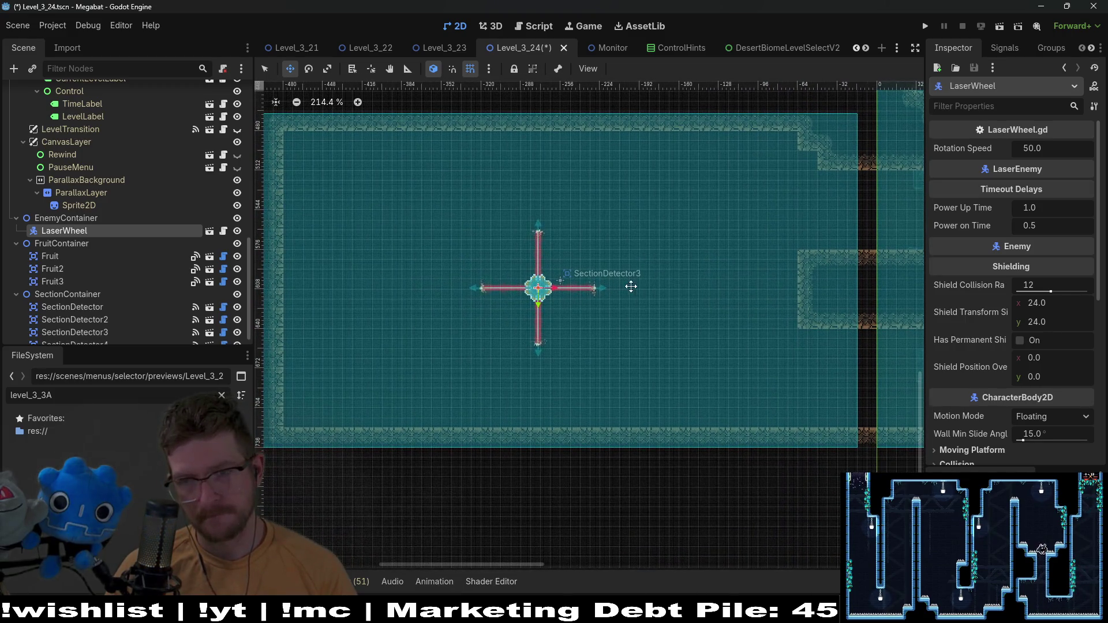
scroll(572, 306, "right", 2)
scroll(565, 311, "up", 1)
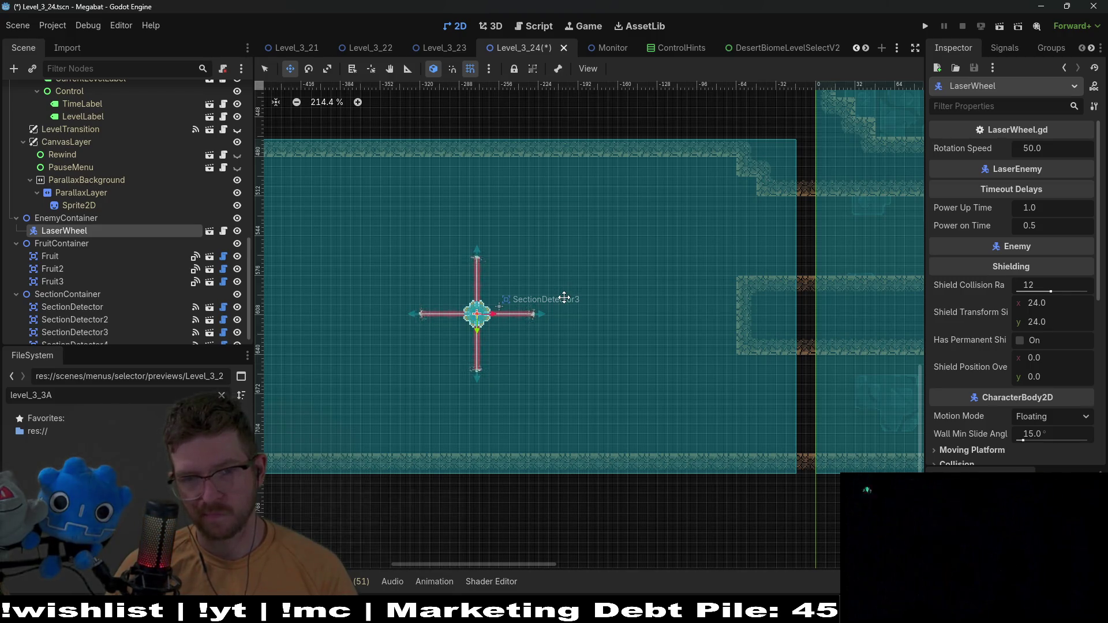
scroll(514, 321, "up", 2)
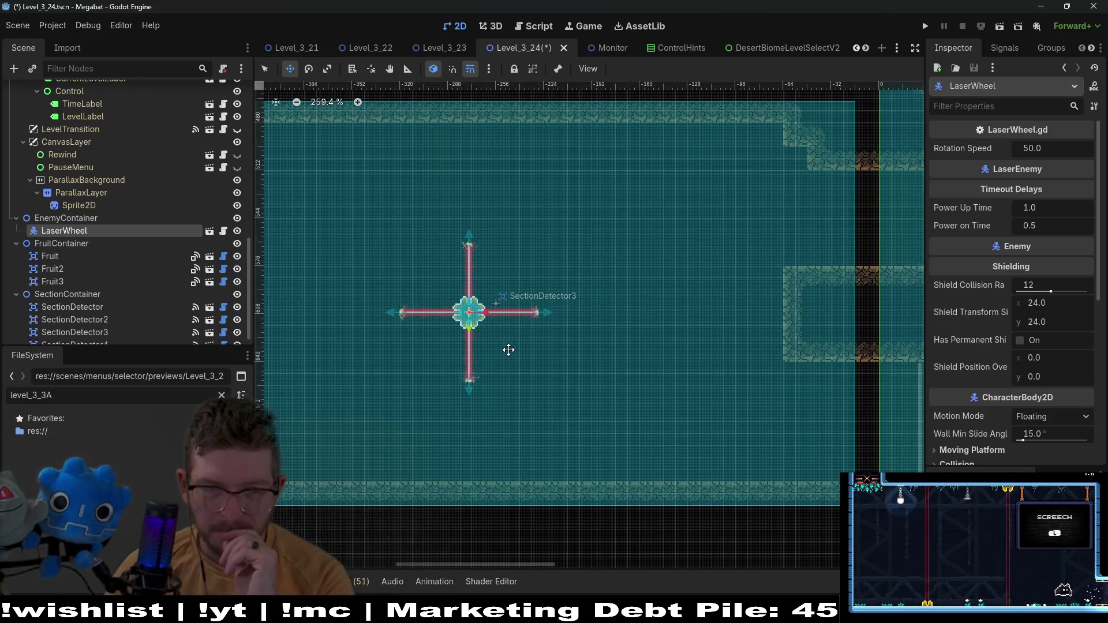
key("Left")
key("Left")
key("Left")
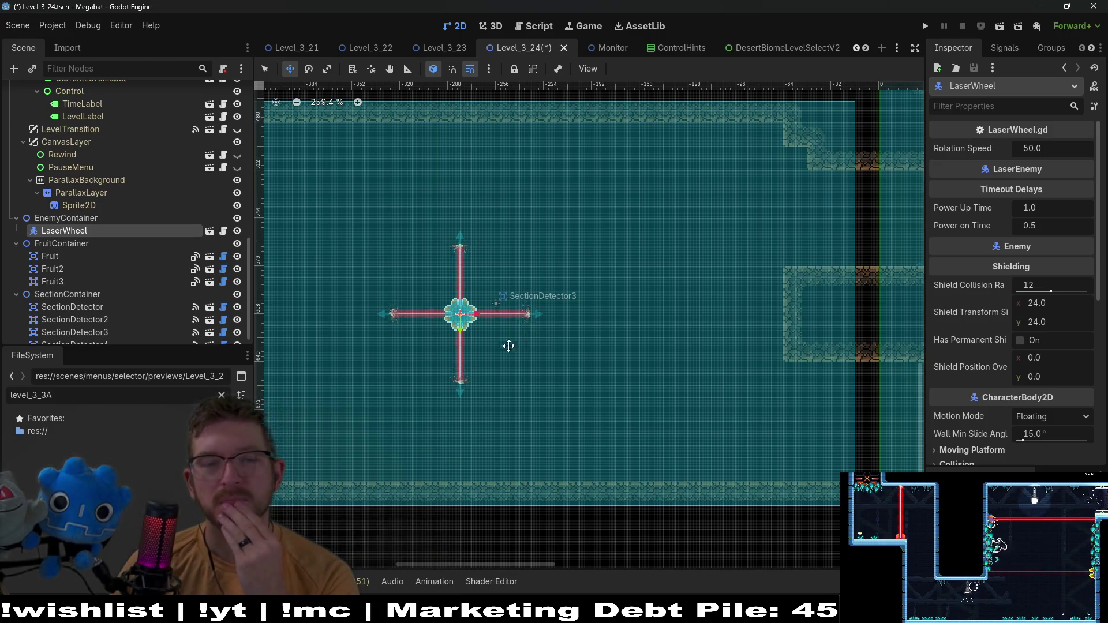
Scroll the Scene dock back up to the top of the node tree
scroll(530, 334, "down", 1)
scroll(530, 335, "left", 3)
scroll(534, 332, "down", 4)
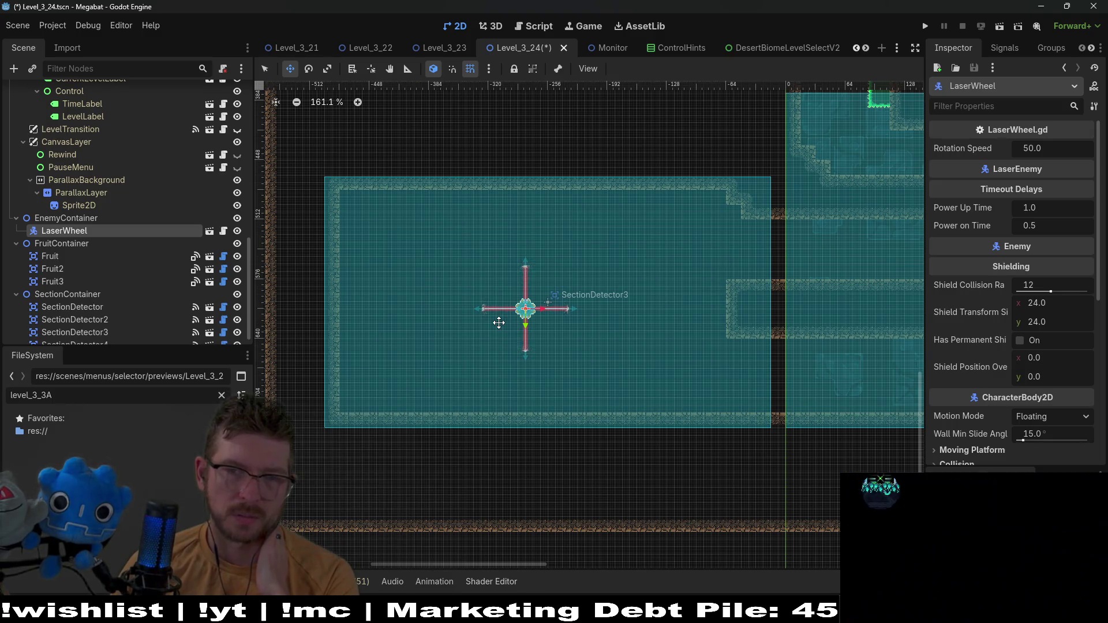
scroll(173, 191, "up", 10)
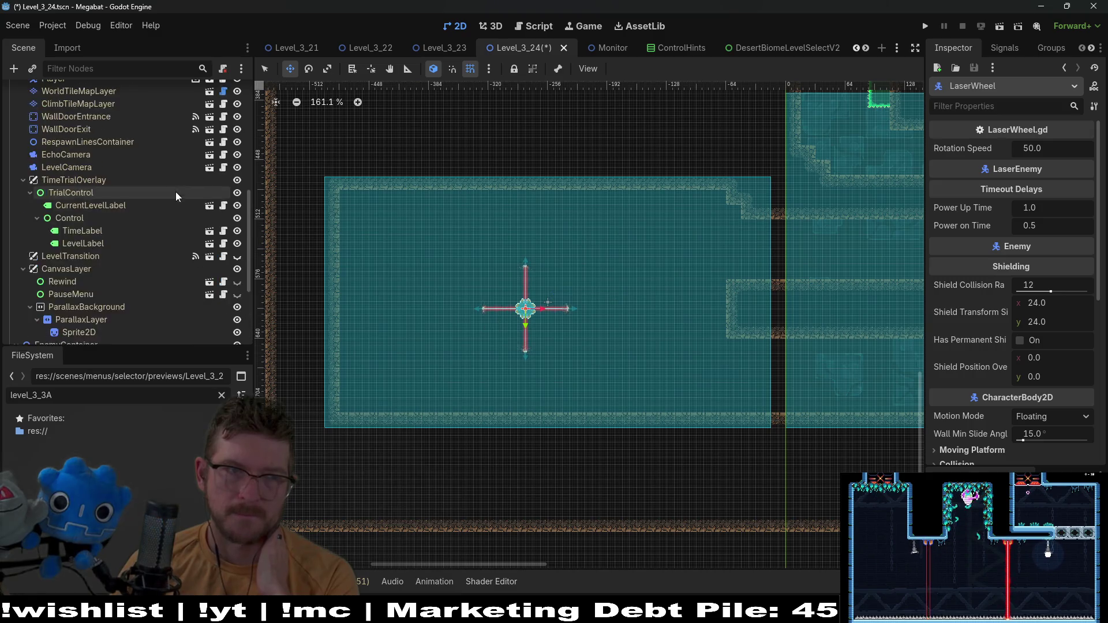
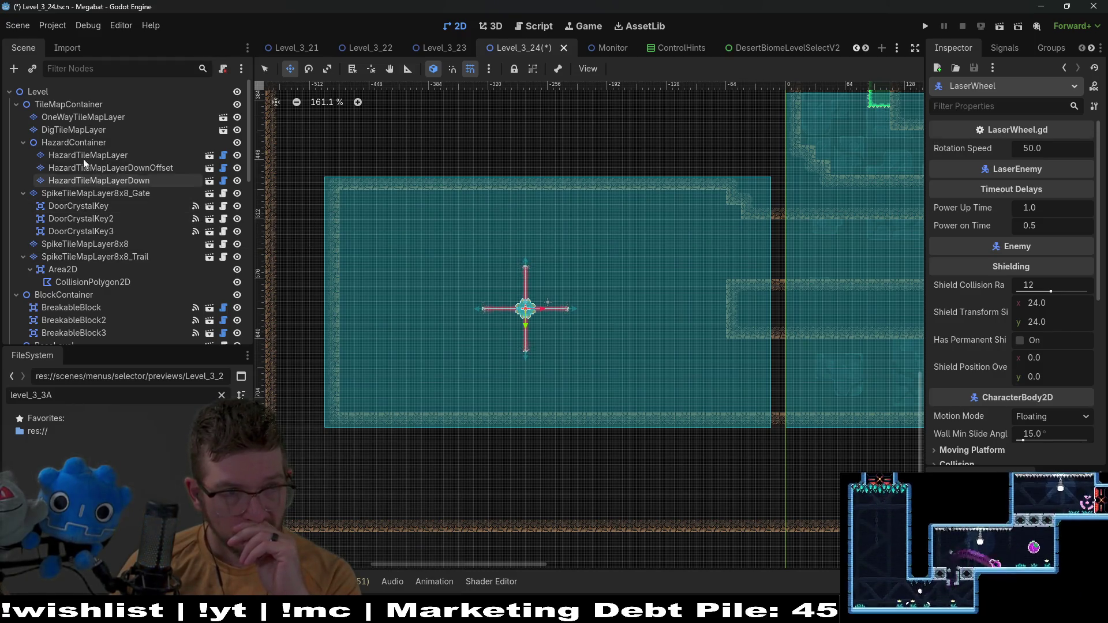
On the dig tile layer, paint a Sand block by the laser wheel and widen it leftward
left_click(78, 131)
left_click(296, 445)
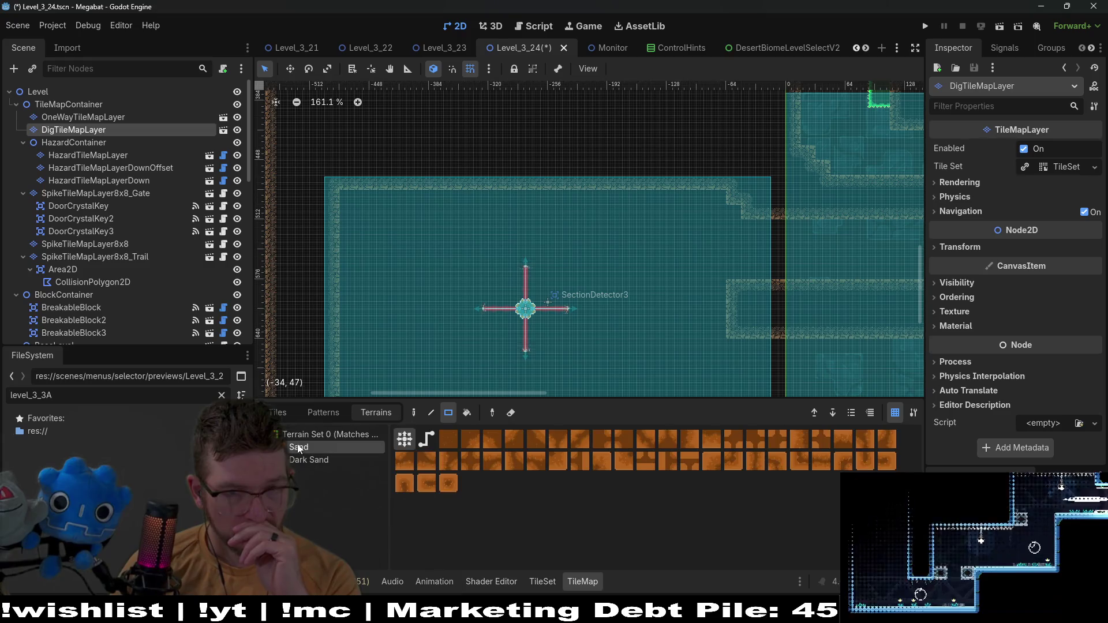
mouse_move(728, 223)
left_mouse_down()
mouse_move(749, 278)
mouse_move(786, 273)
mouse_move(740, 277)
left_mouse_up()
scroll(743, 312, "right", 3)
scroll(743, 312, "down", 1)
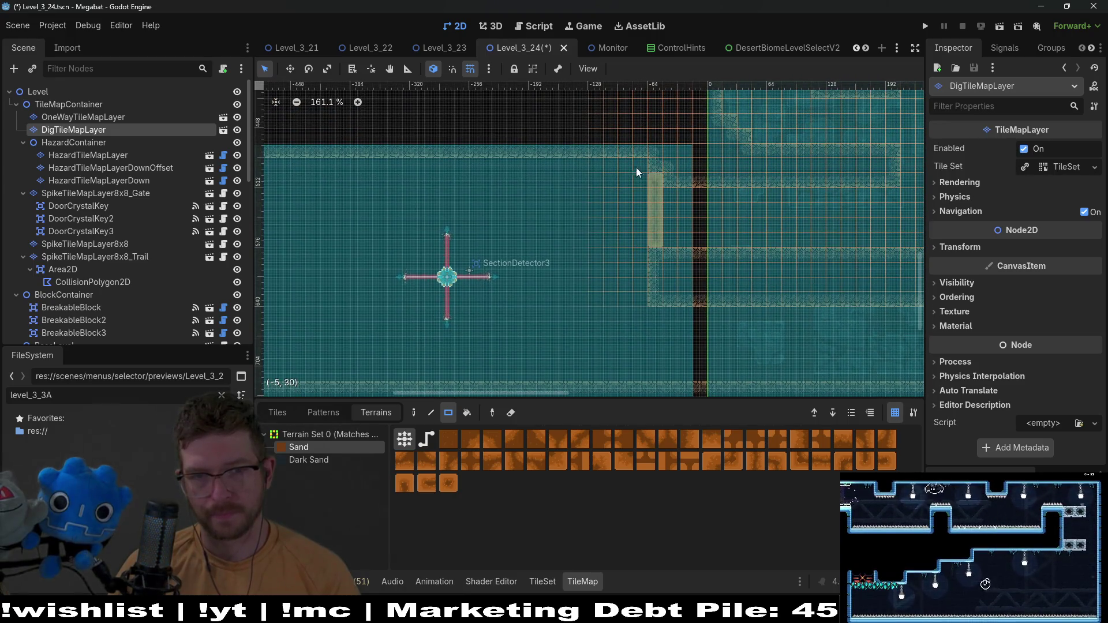
scroll(653, 271, "down", 1)
scroll(653, 254, "left", 1)
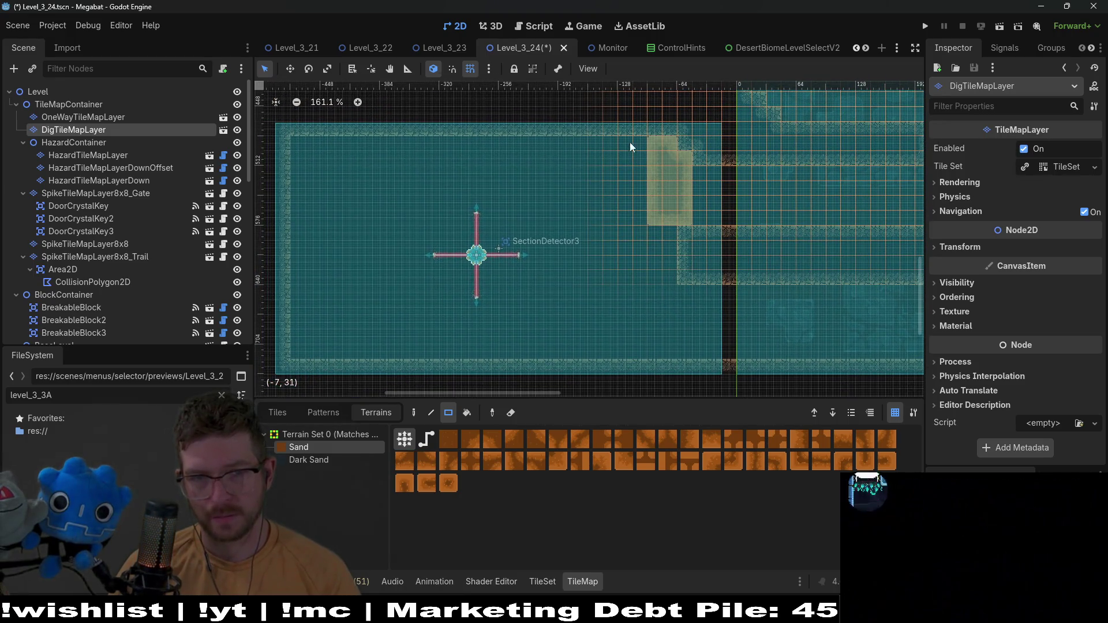
left_click_drag(630, 147, 663, 253)
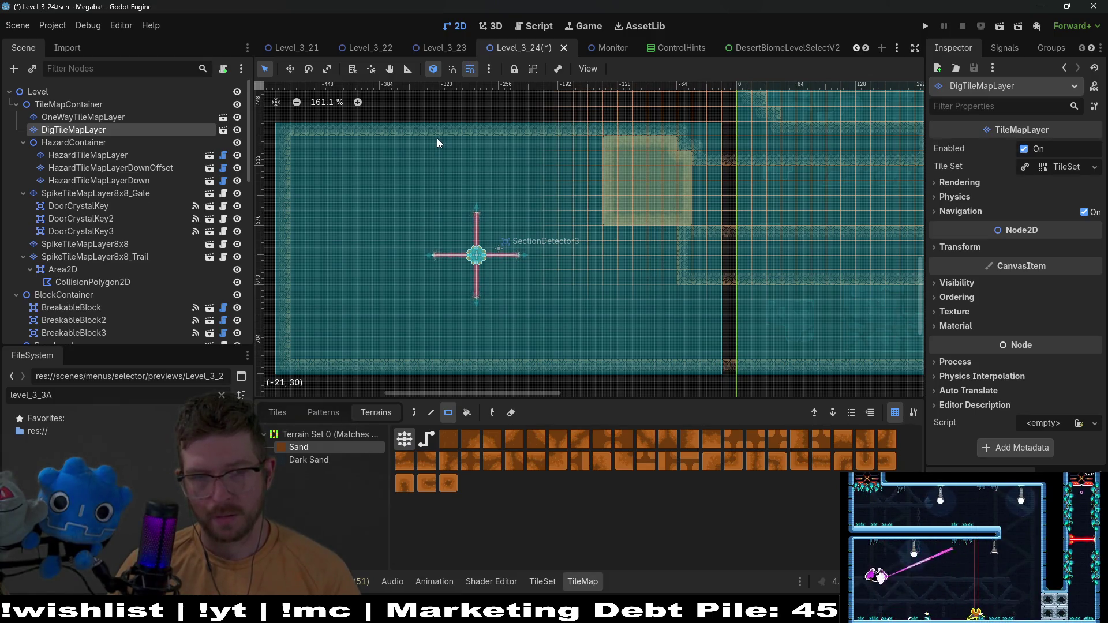
Paint a 7x4 sand block near the top and a square sand block at lower right
left_click_drag(438, 137, 517, 193)
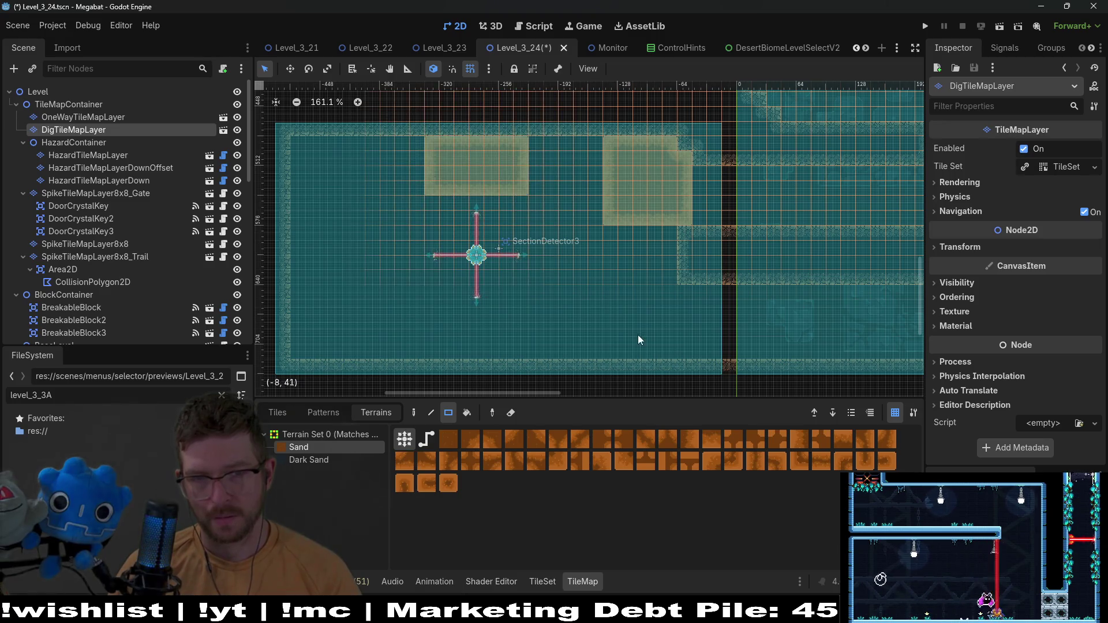
scroll(638, 335, "down", 2)
scroll(639, 334, "right", 2)
left_click_drag(570, 247, 615, 299)
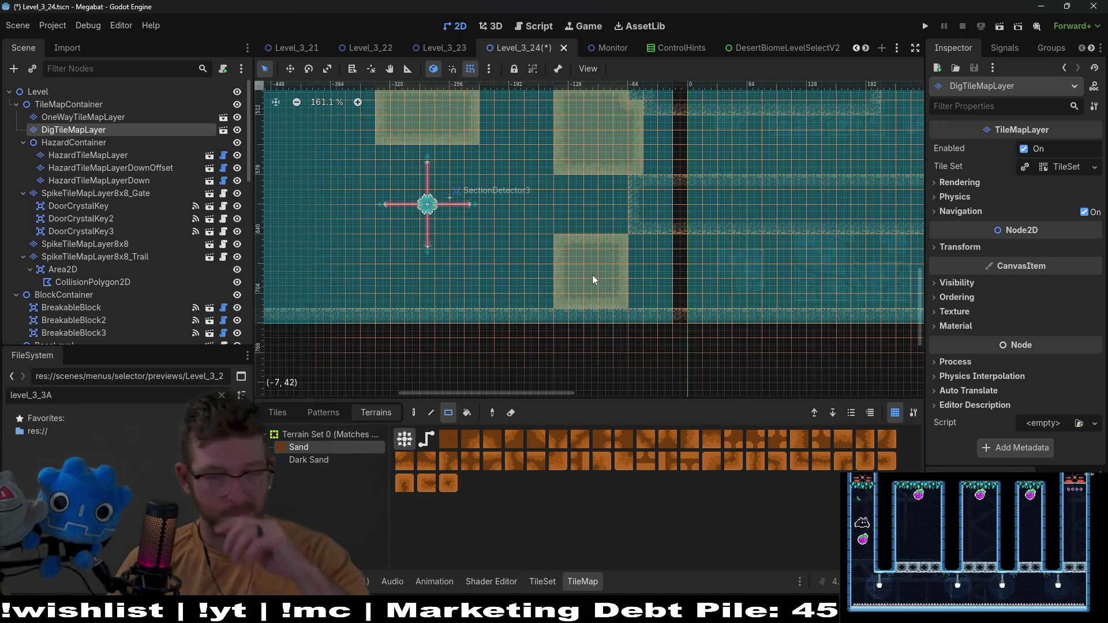
scroll(580, 286, "left", 3)
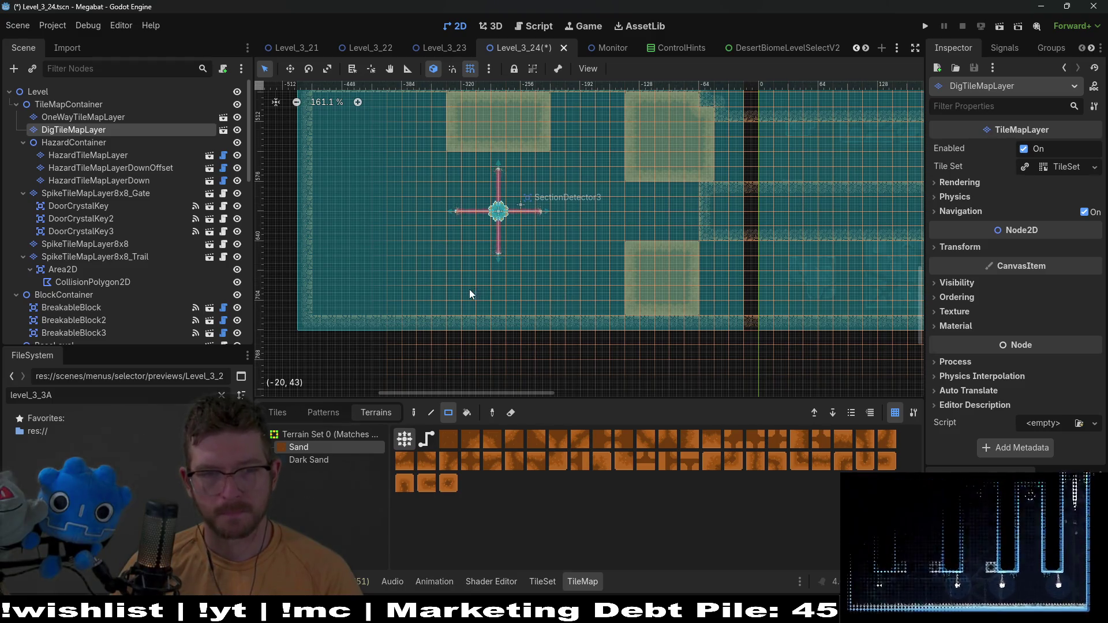
Paint a sand strip along the room's floor, trimming its right end and extending it left
left_click_drag(544, 304, 546, 306)
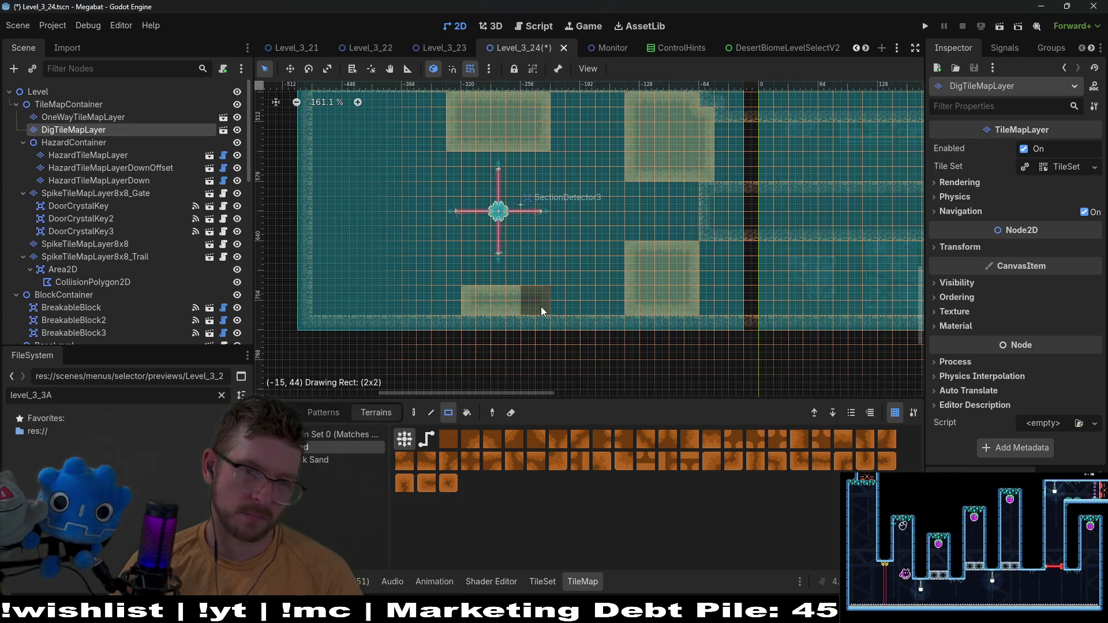
left_click_drag(541, 307, 549, 311)
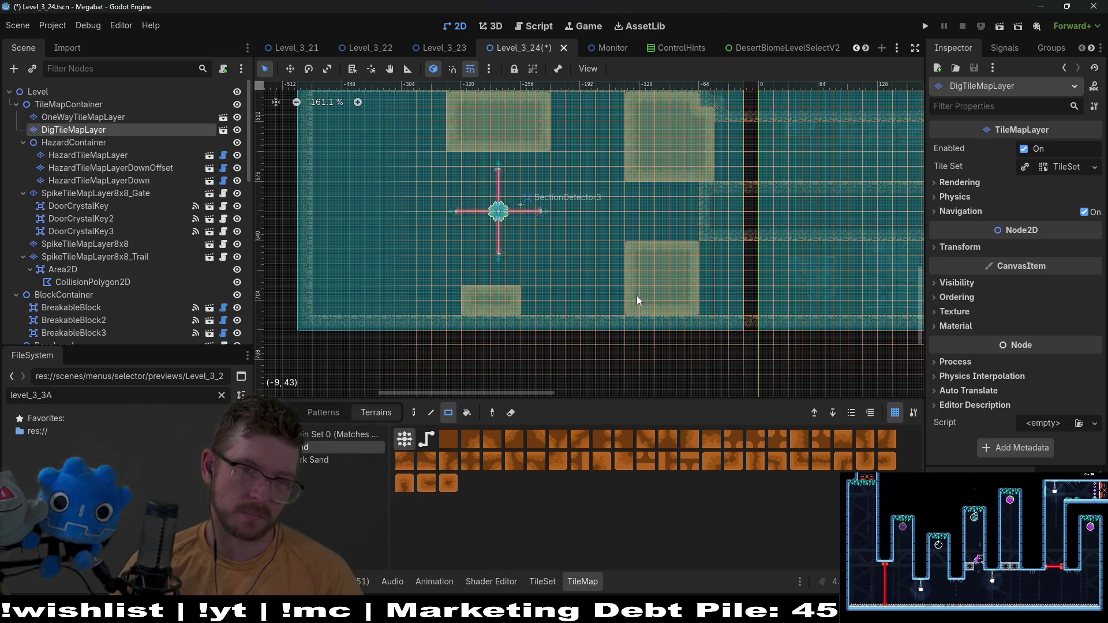
left_click_drag(416, 296, 362, 291)
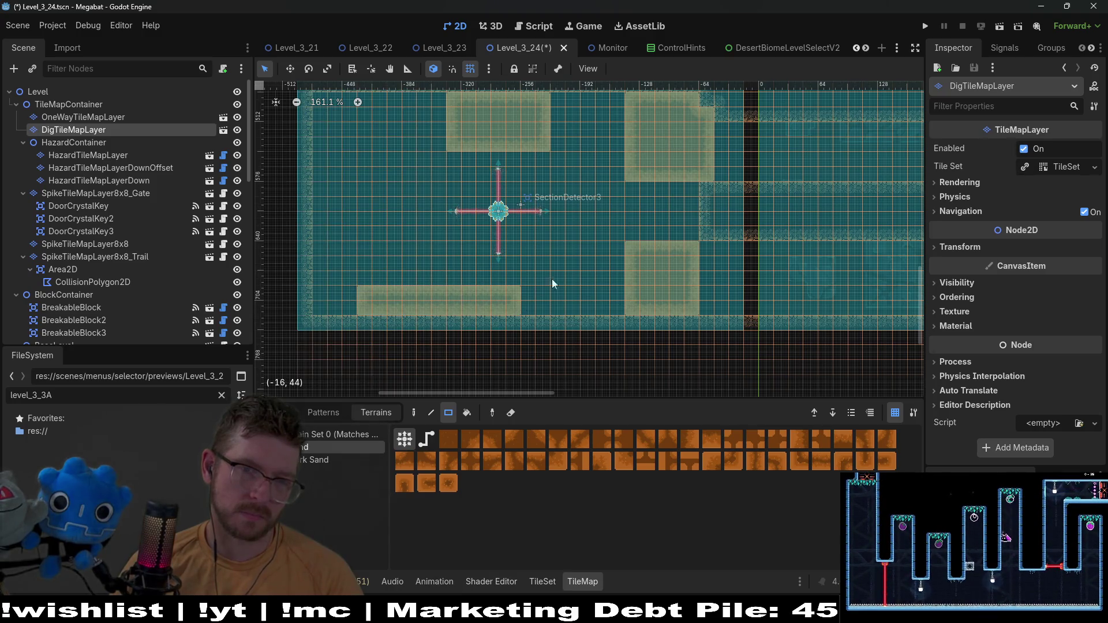
scroll(611, 287, "up", 1)
Duplicate Fruit3 into Fruit4, move it near the laser room entrance, and set its Type to Dig
scroll(87, 231, "down", 10)
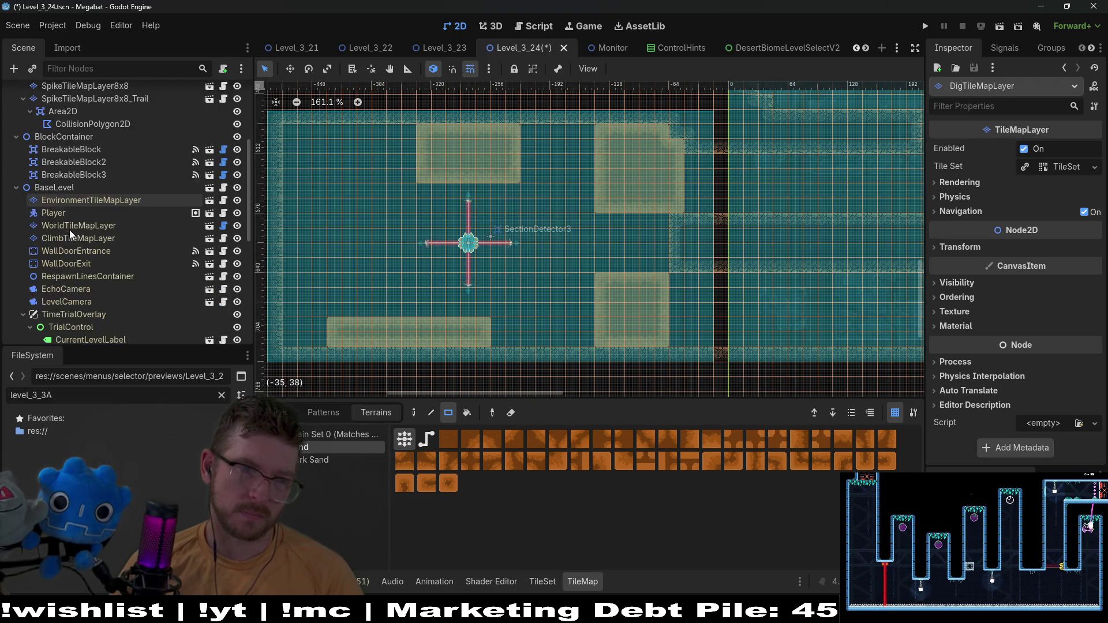
left_click(52, 269)
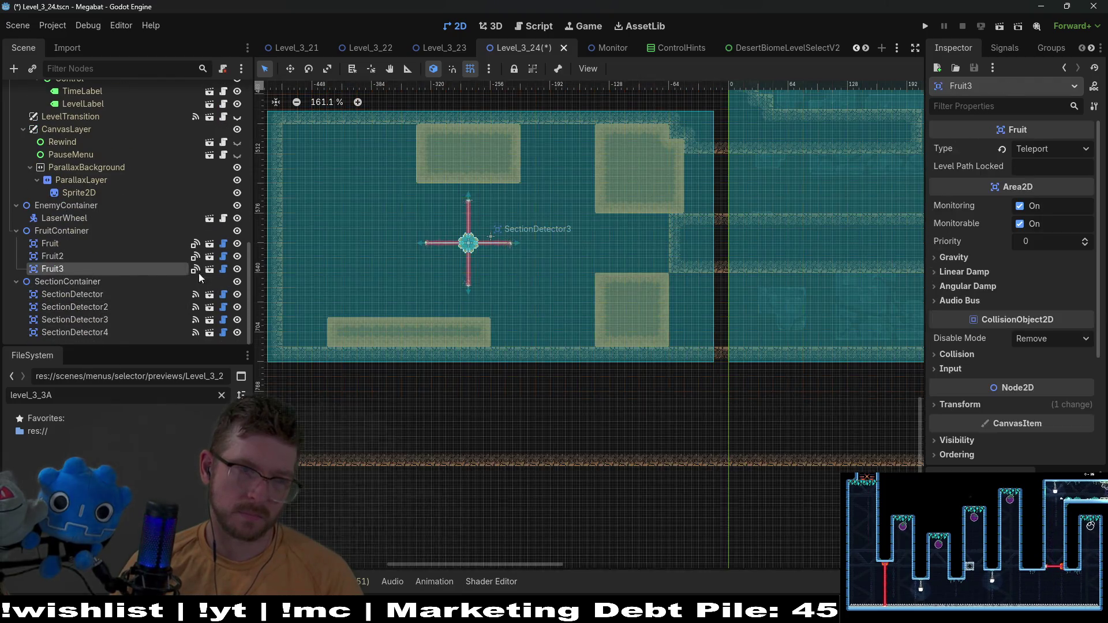
scroll(705, 228, "up", 5)
scroll(638, 351, "right", 5)
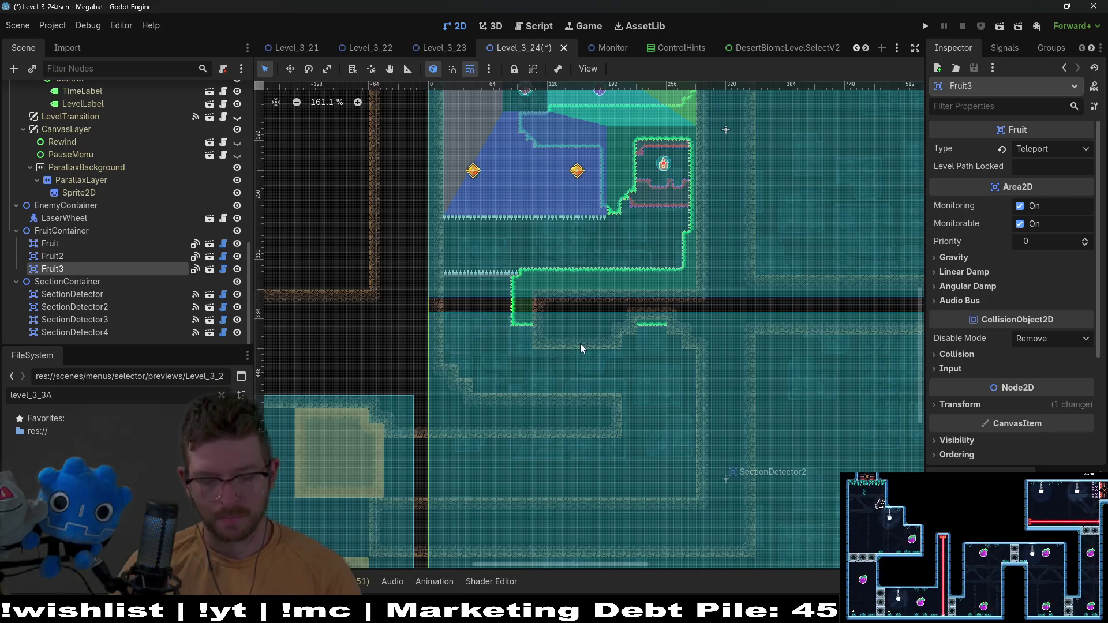
key("ctrl+d")
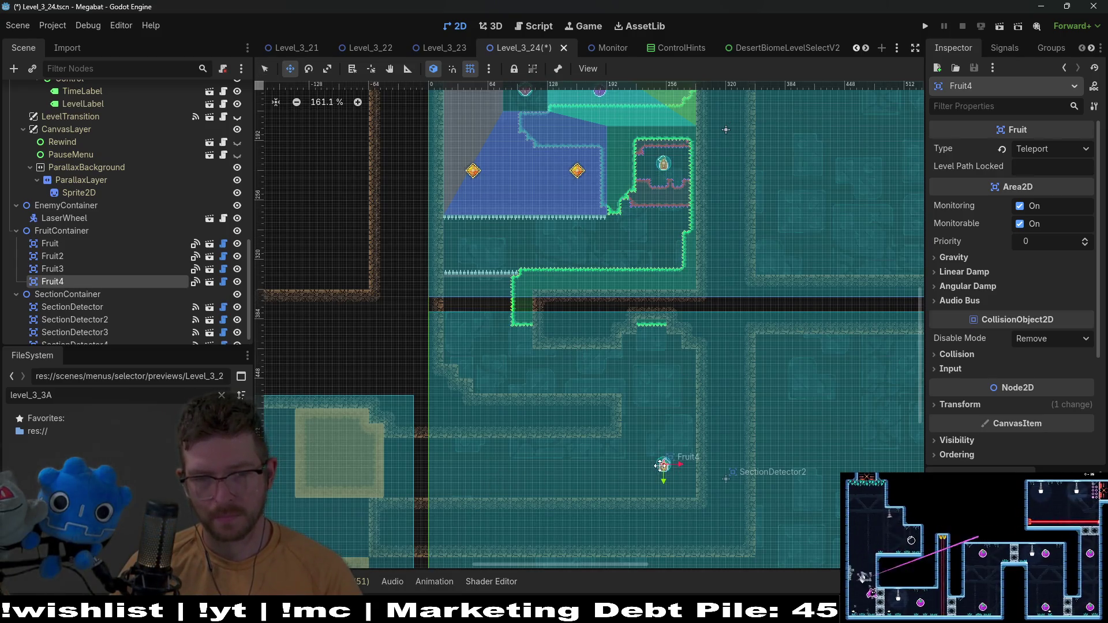
left_click_drag(662, 465, 652, 368)
left_click_drag(450, 487, 490, 474)
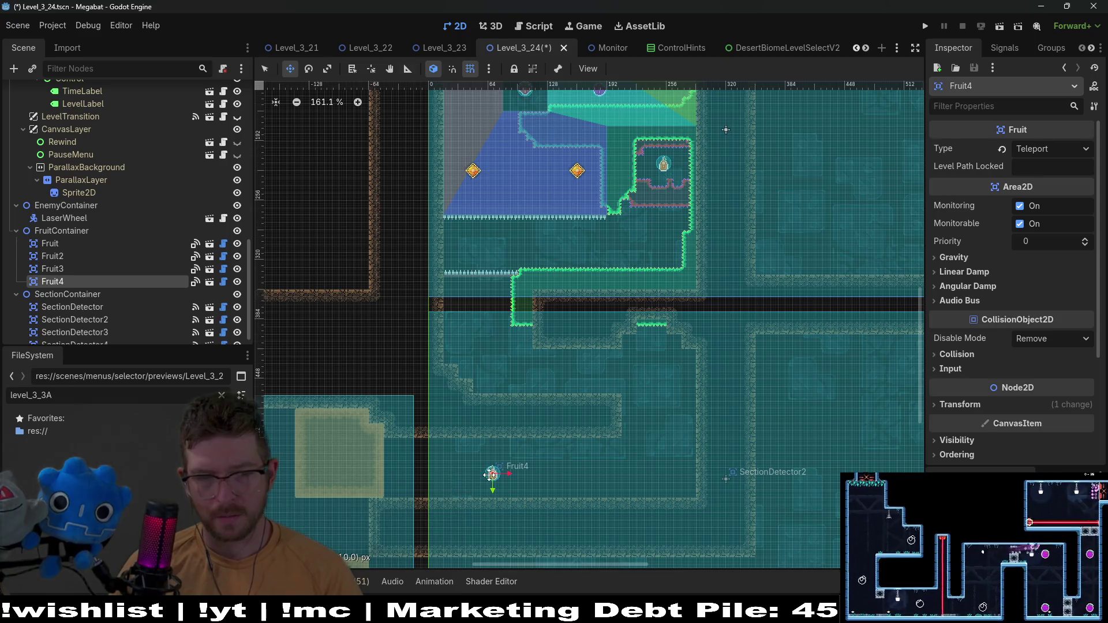
left_click(1033, 149)
left_click(1037, 203)
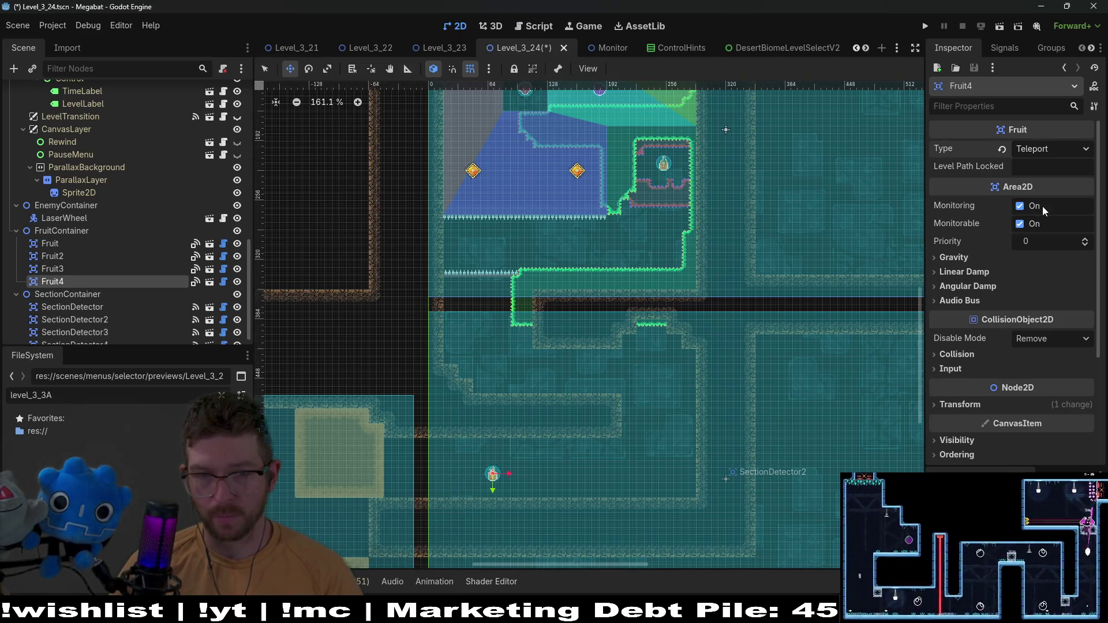
scroll(582, 429, "down", 5)
scroll(594, 346, "up", 2)
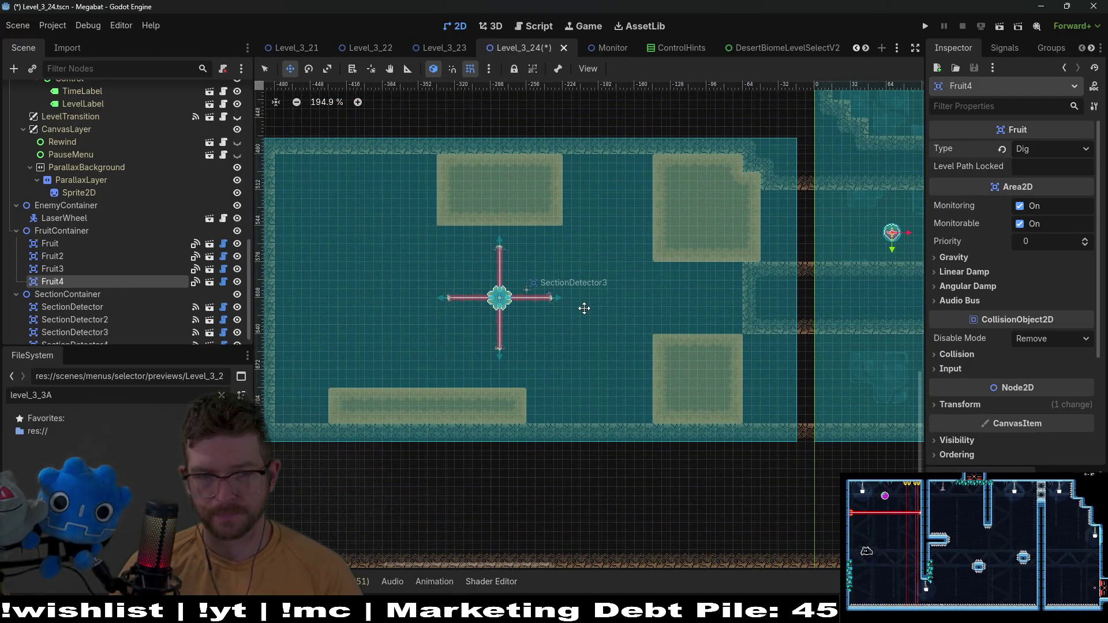
Run the current scene and fly the bat through the level's corridors to the laser room entrance
left_click(1000, 27)
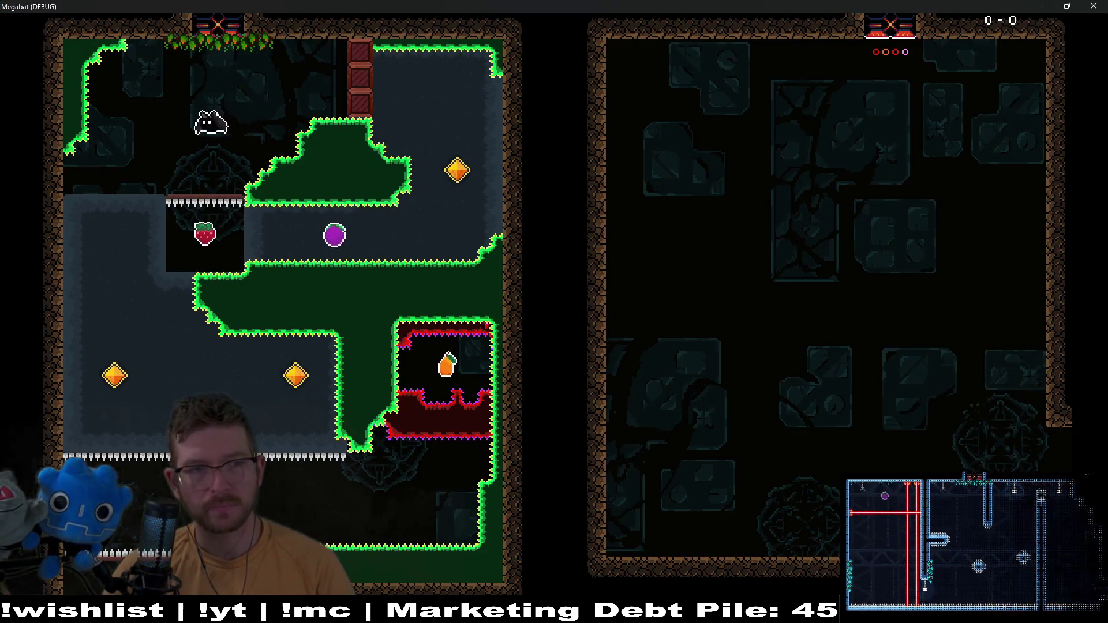
key("Right")
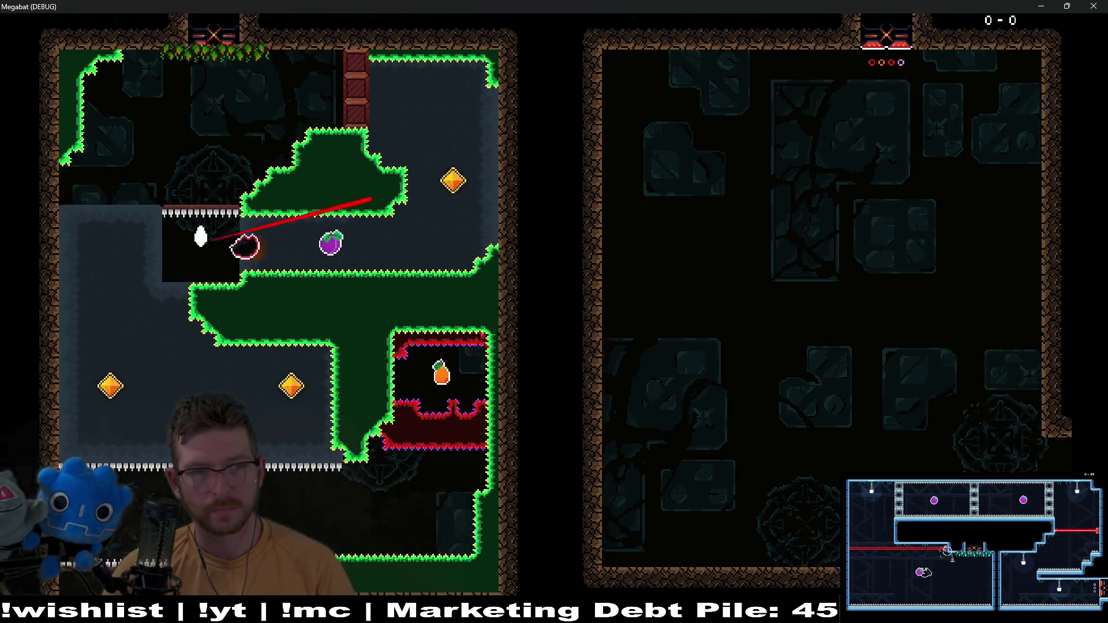
key("Up")
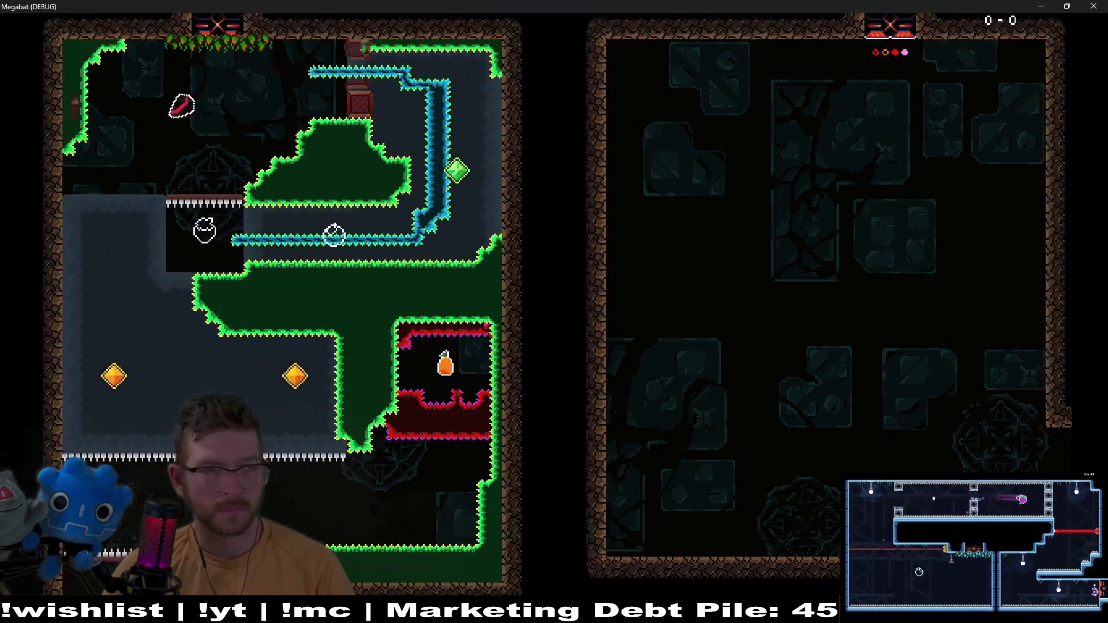
key("Down")
key("Right")
key("Down")
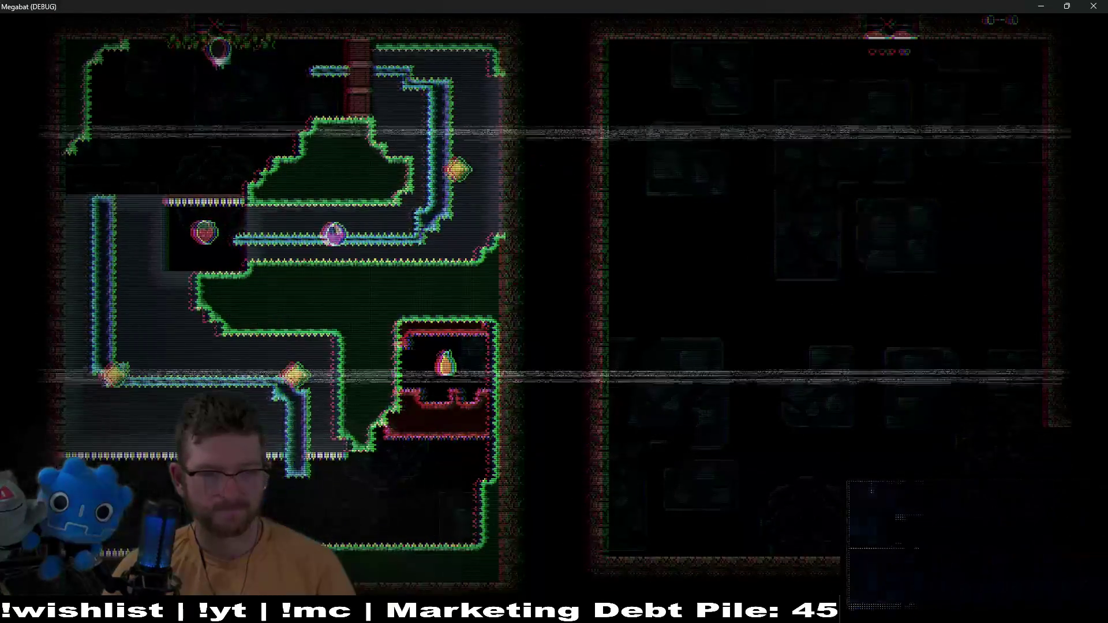
key("Right")
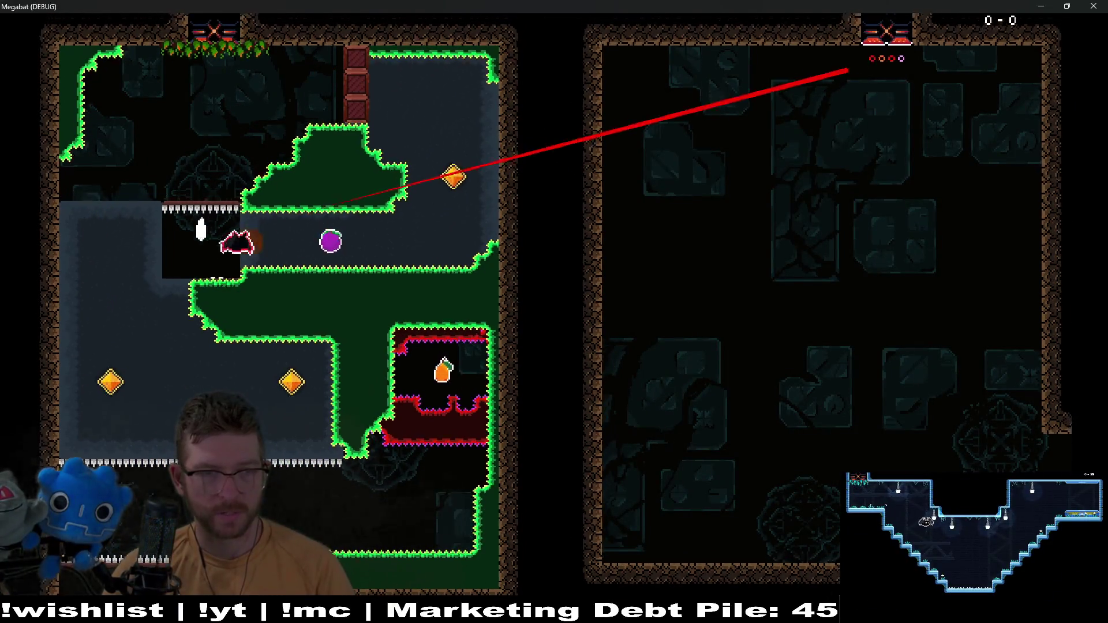
key("Up")
key("Left")
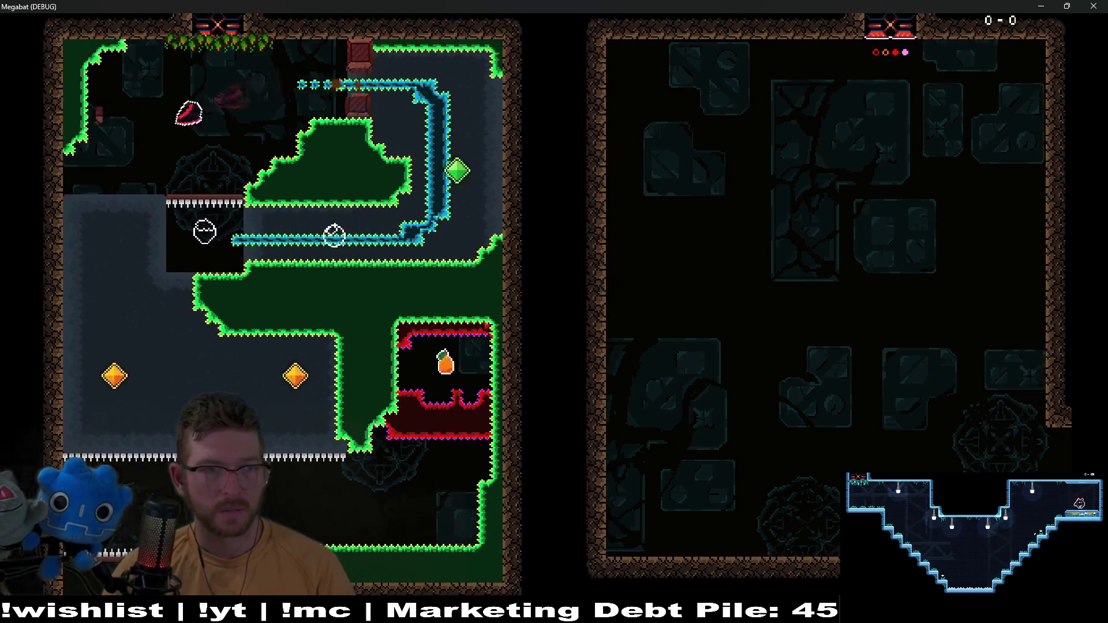
key("Down")
key("Right")
key("Down")
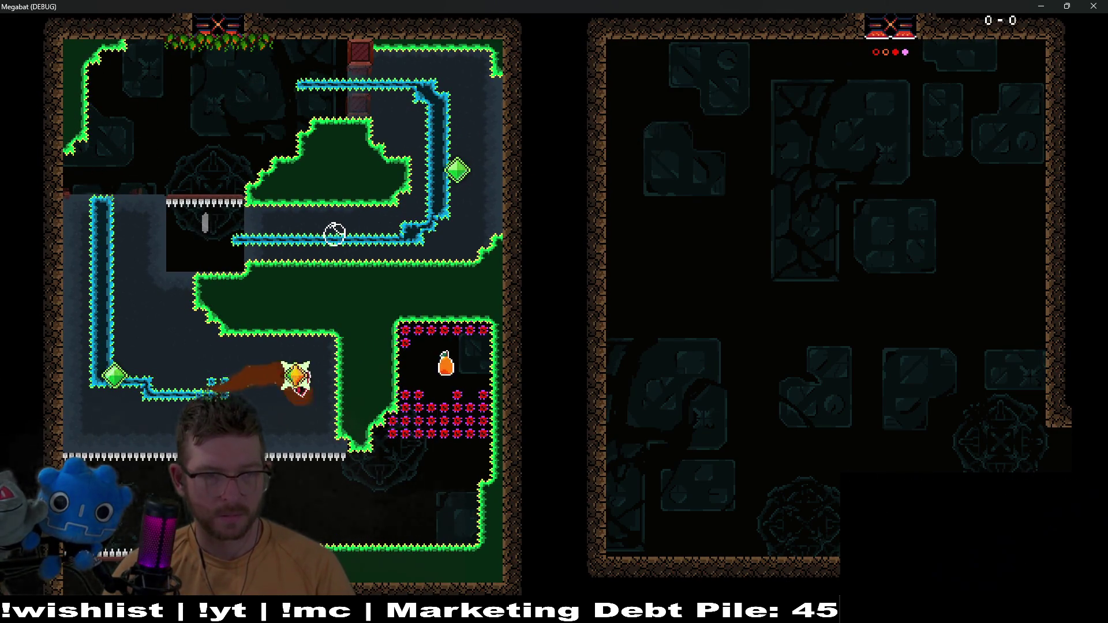
key("Right")
key("Up")
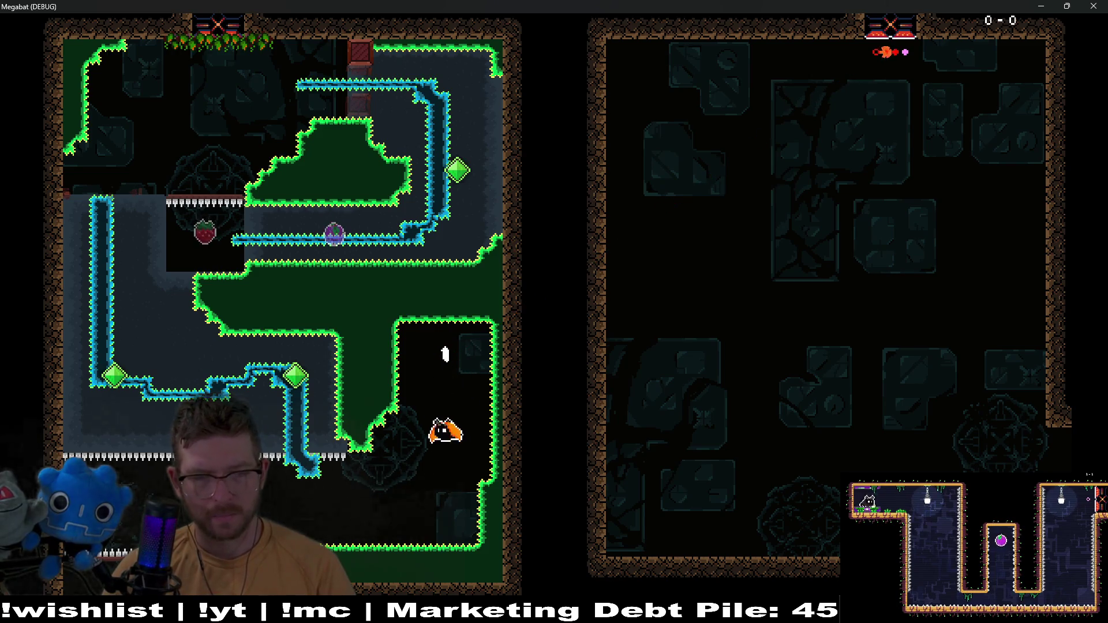
key("Down")
key("Left")
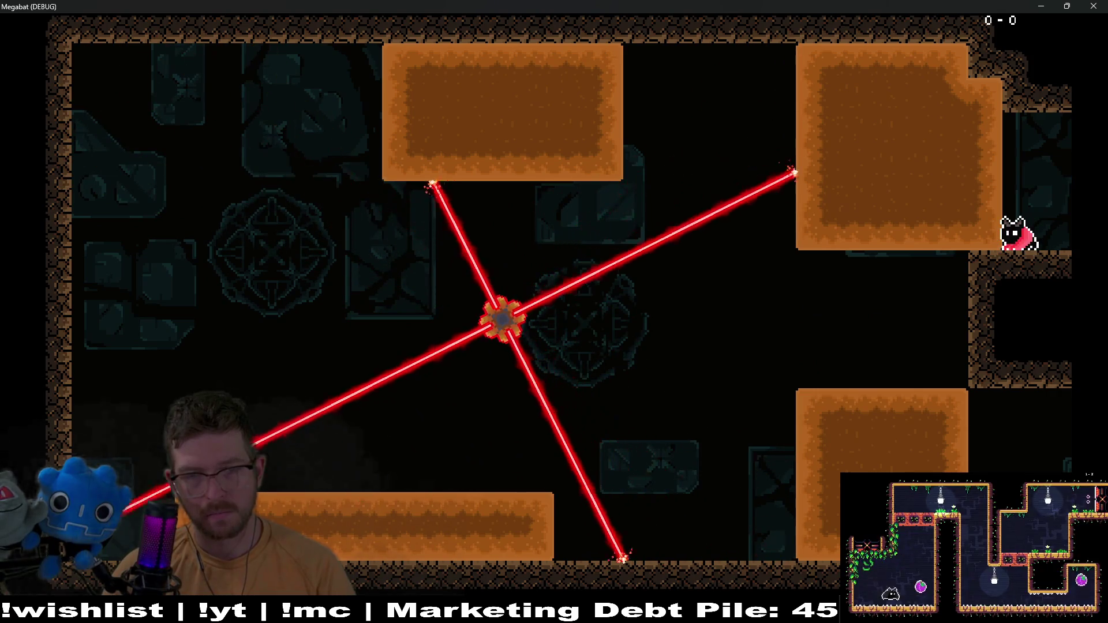
Fly the bat down through the laser wheel room, then close the game with F8
key("Up")
key("Left")
key("Down")
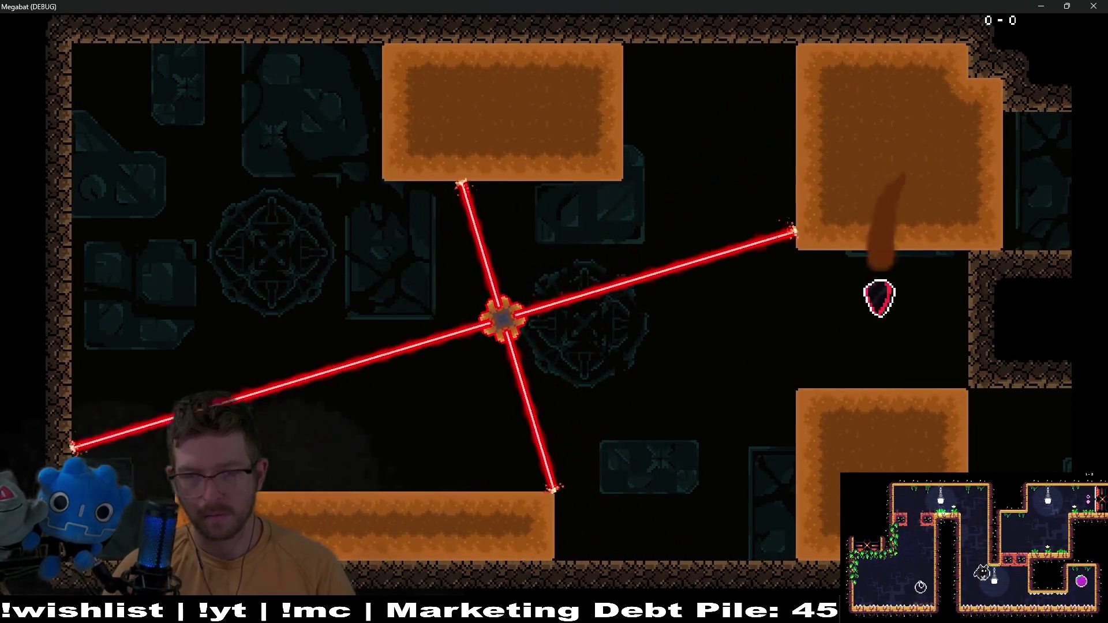
key("Down")
key("Left")
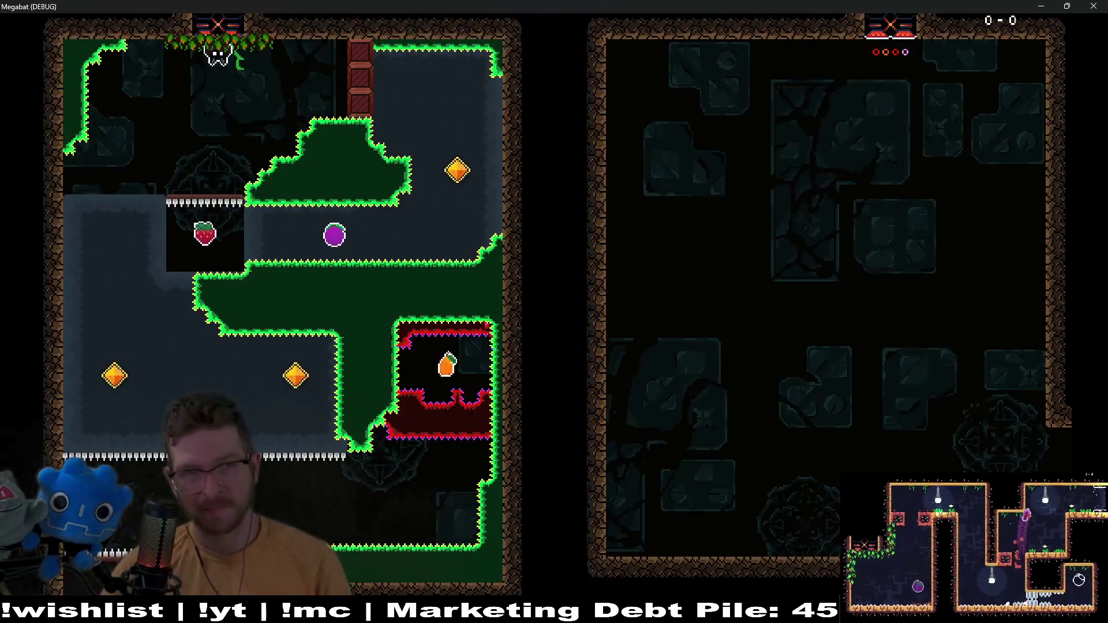
key("F8")
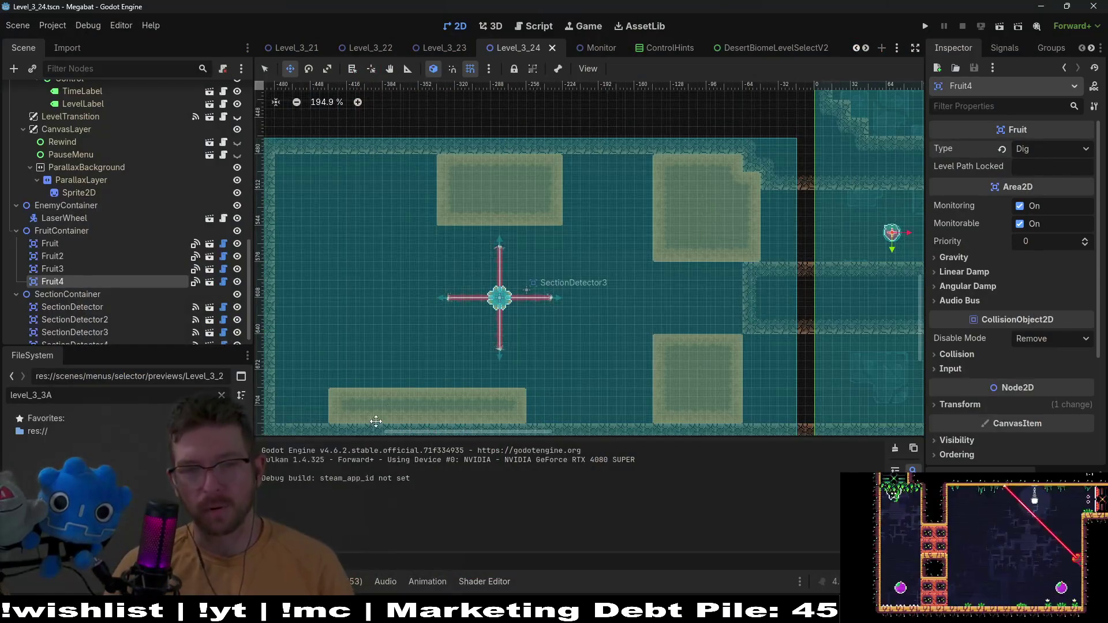
On WorldTileMapLayer, paint a row of DESERT terrain just below the laser room's floor
scroll(376, 421, "down", 2)
scroll(617, 358, "up", 7)
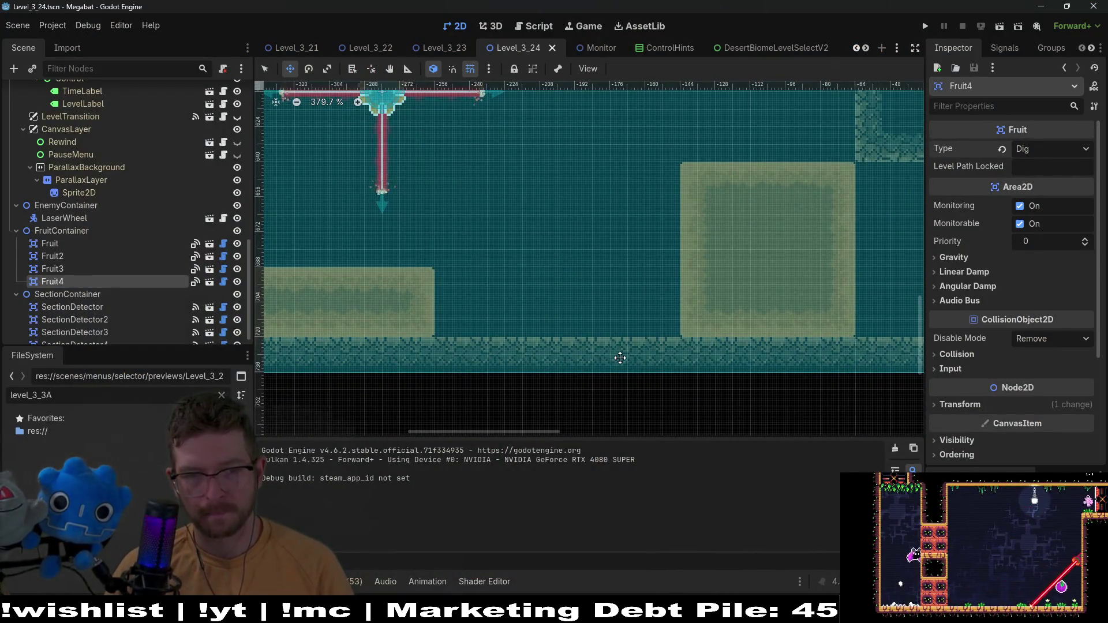
scroll(620, 358, "left", 6)
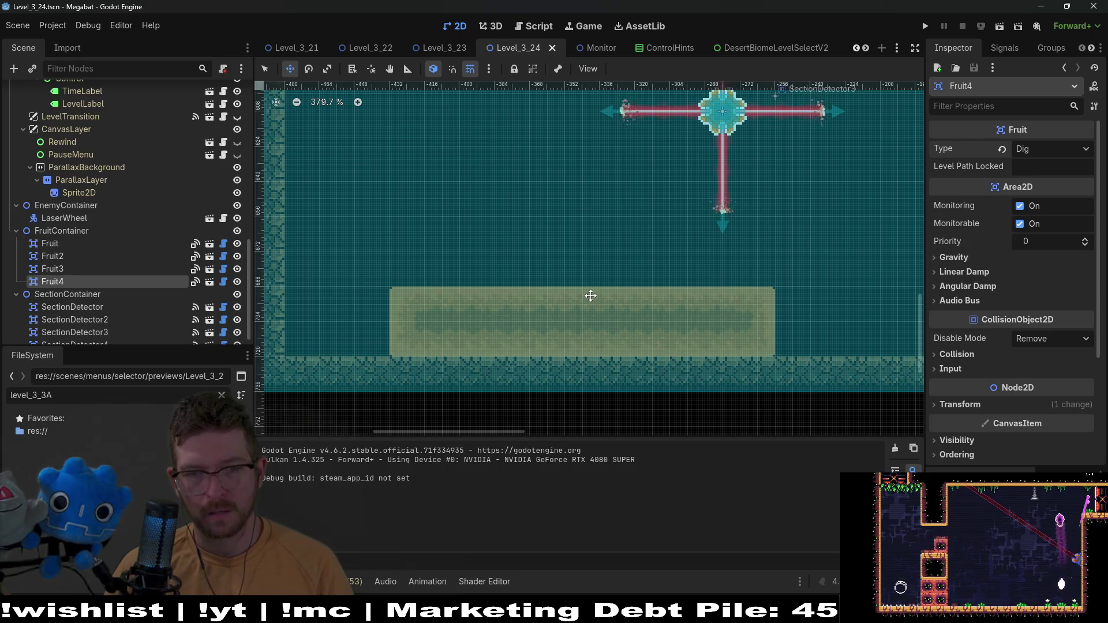
scroll(119, 249, "up", 5)
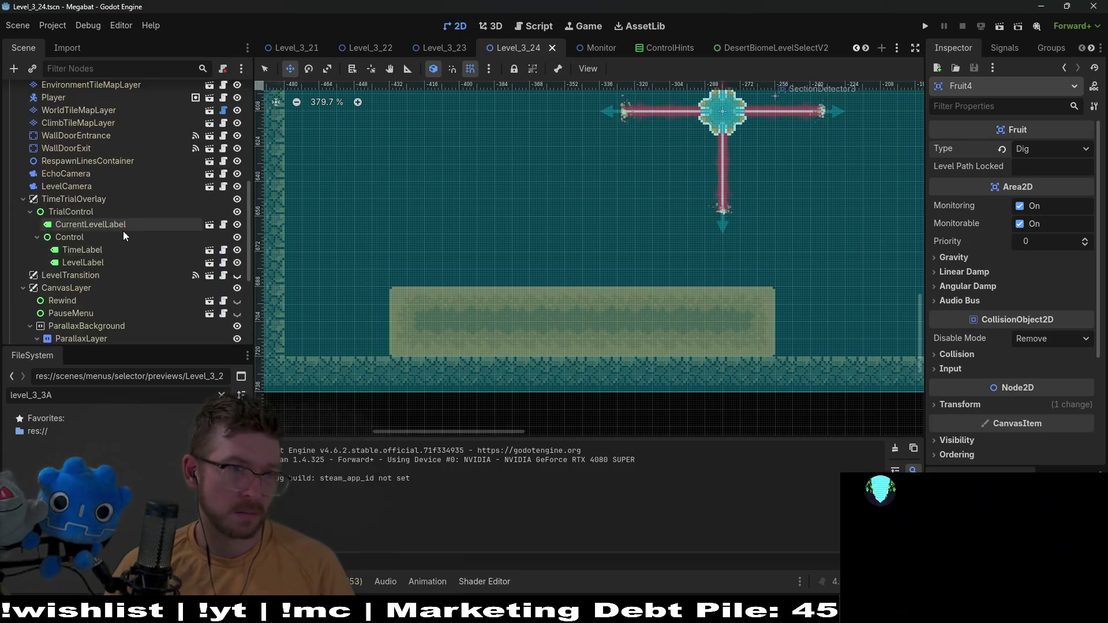
left_click(73, 302)
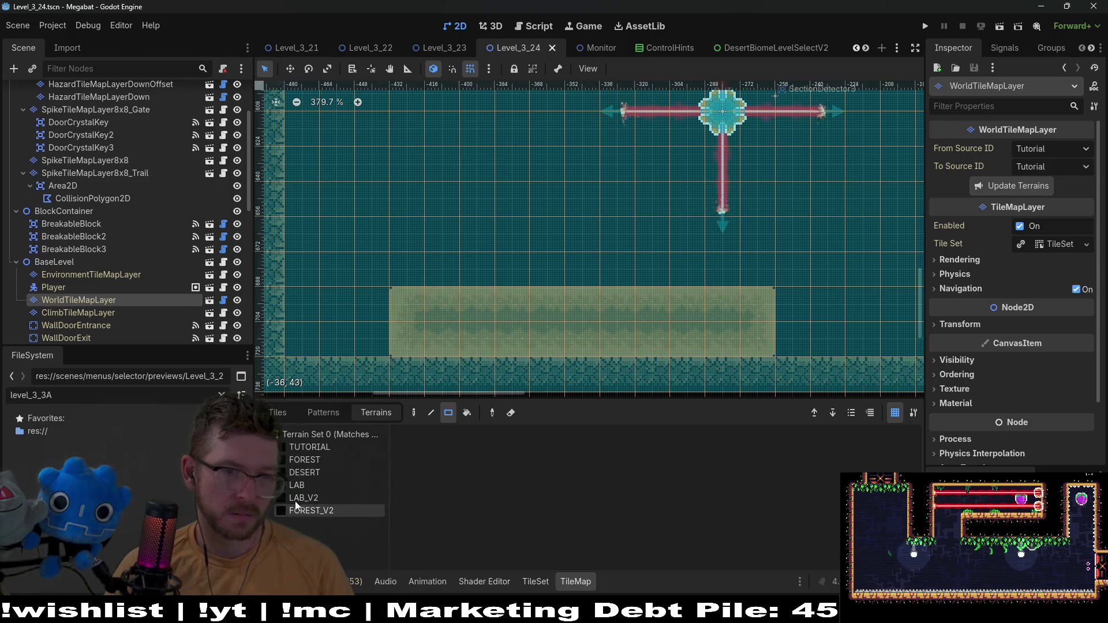
left_click(304, 472)
scroll(542, 243, "right", 5)
scroll(543, 244, "down", 1)
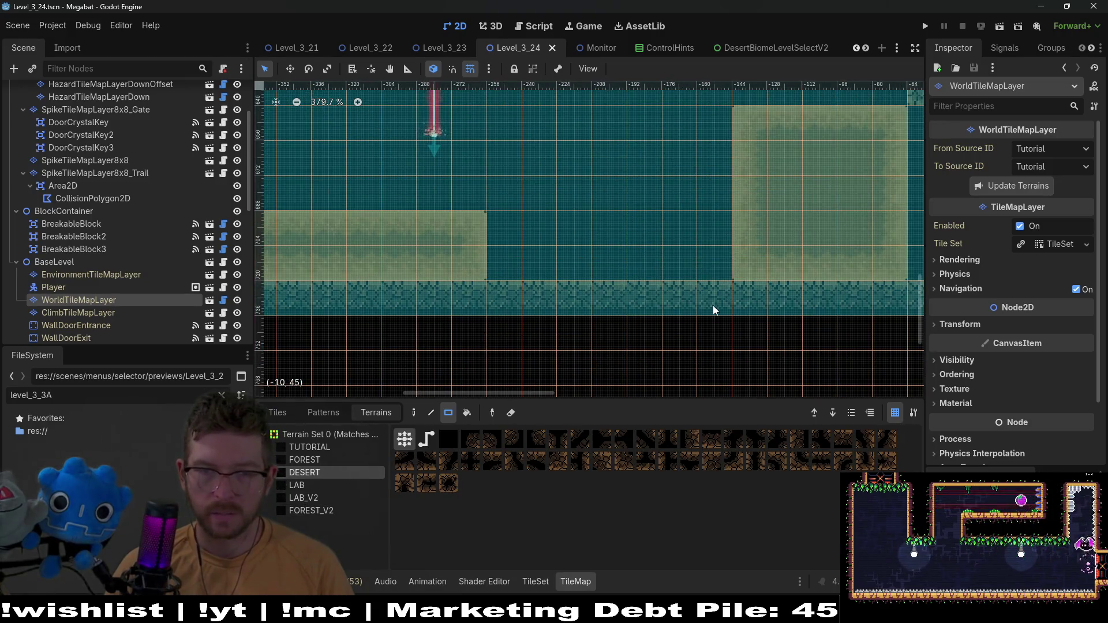
left_click_drag(714, 310, 507, 308)
scroll(86, 266, "down", 5)
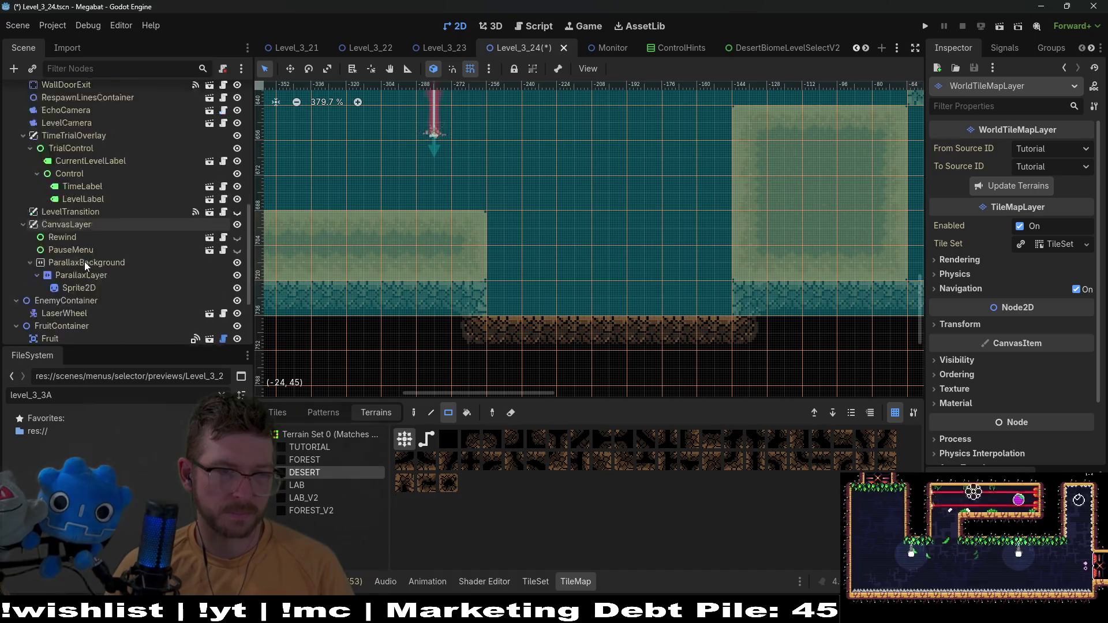
scroll(86, 266, "down", 3)
left_click(92, 237)
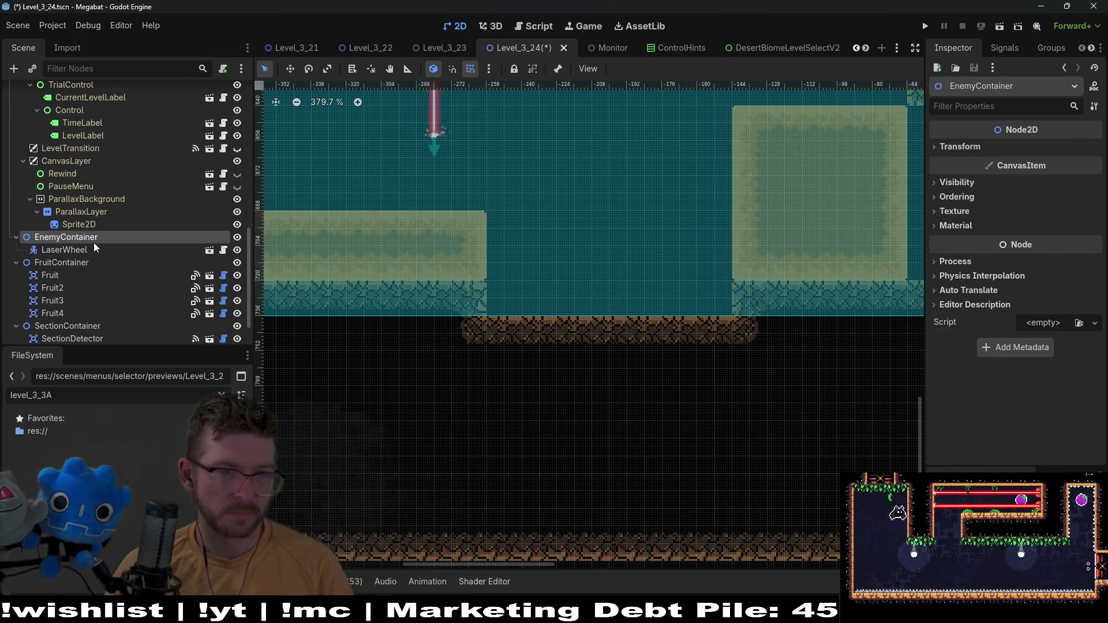
Instance BouncePlatform.tscn under EnemyContainer and move it into the floor gap
key("ctrl+shift+a")
type("bounce")
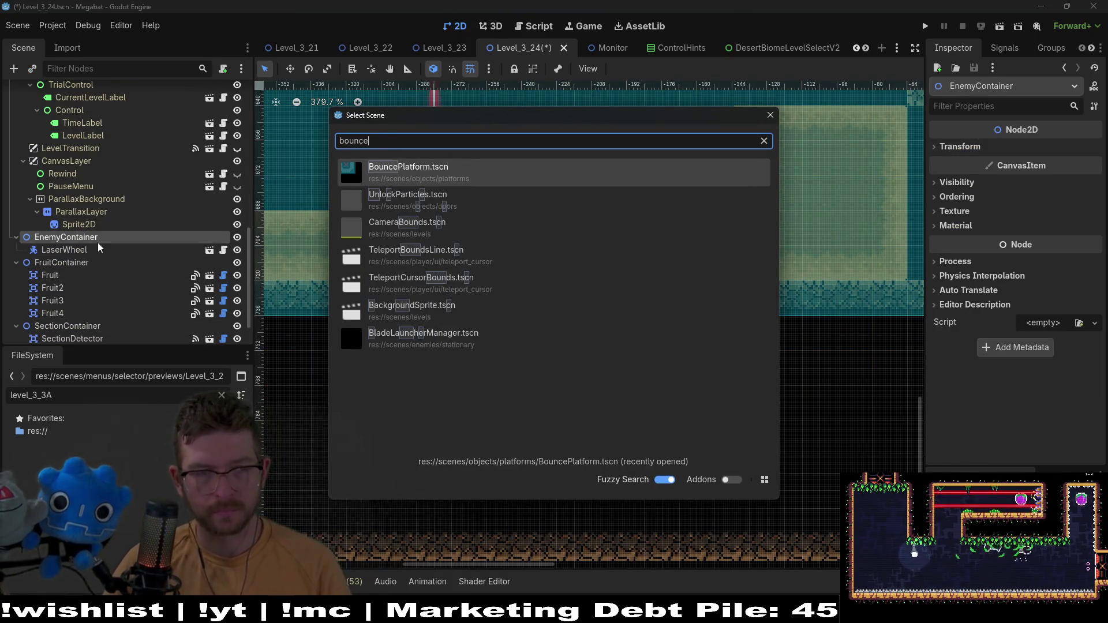
key("Return")
scroll(663, 346, "down", 6)
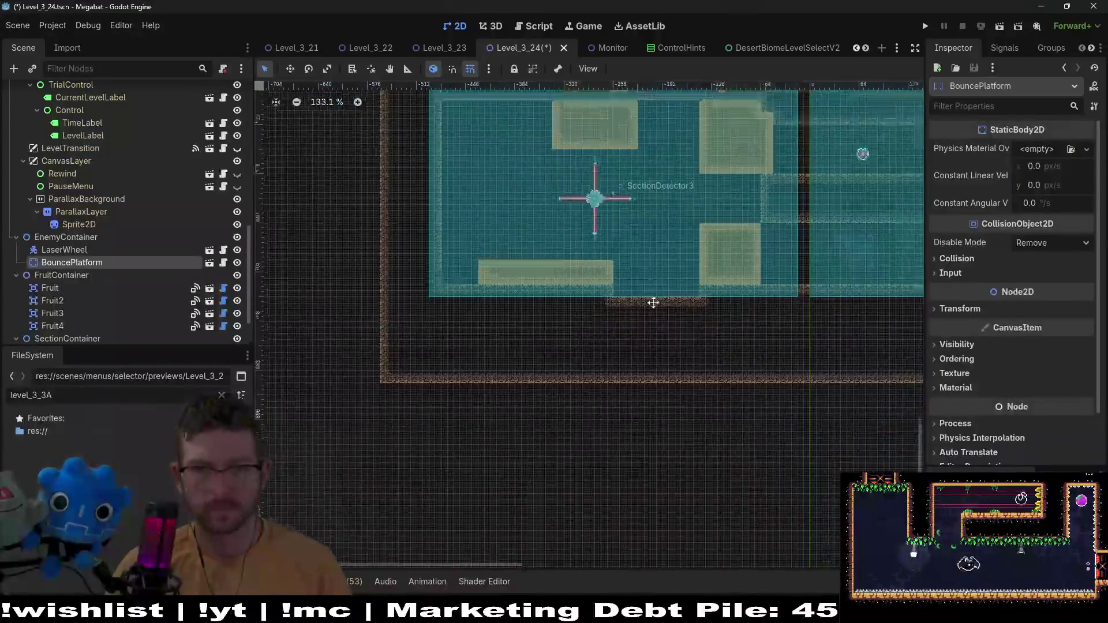
scroll(650, 302, "up", 3)
scroll(539, 346, "up", 3)
mouse_move(616, 411)
left_mouse_down()
mouse_move(539, 346)
mouse_move(563, 354)
mouse_move(544, 349)
mouse_move(513, 376)
mouse_move(393, 375)
left_mouse_up()
scroll(513, 375, "up", 5)
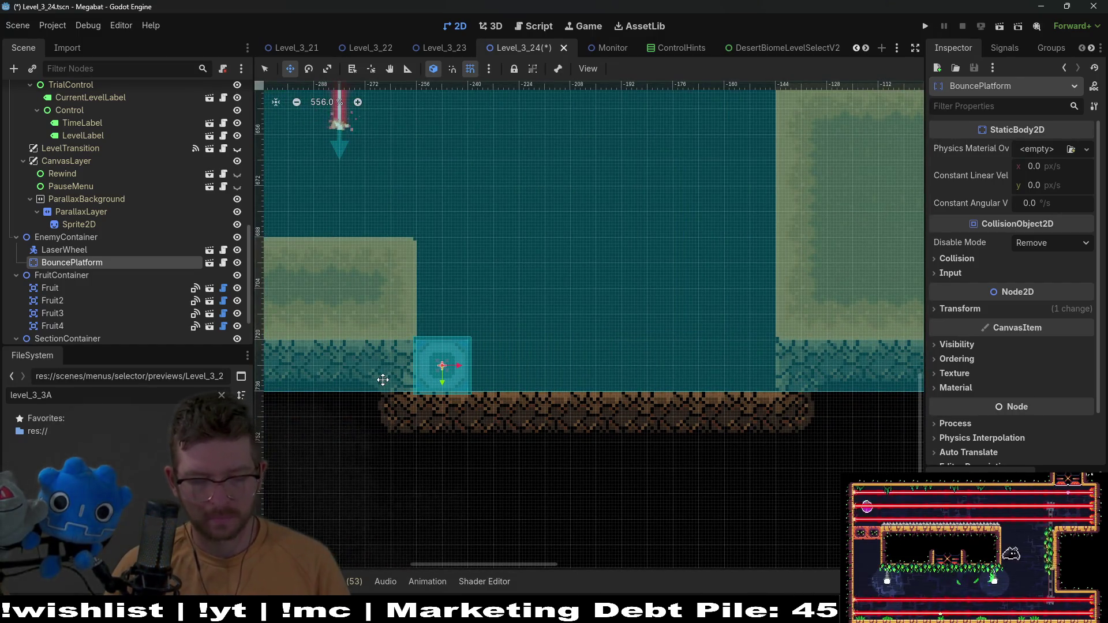
Duplicate the bounce platform into a side-by-side row of six platforms
key("ctrl+d")
key("Right")
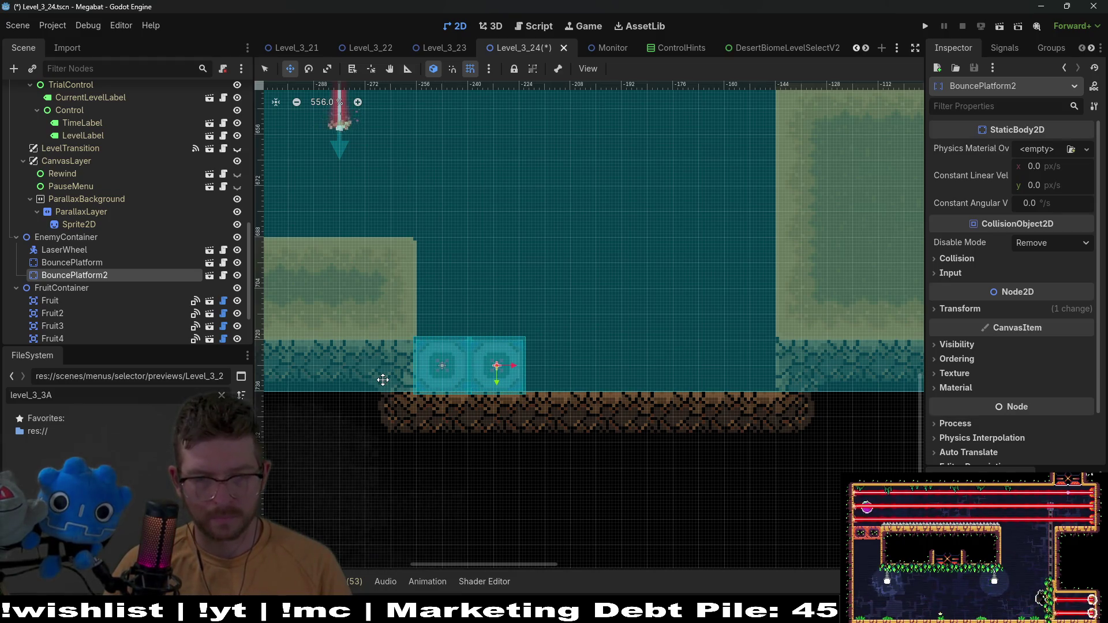
key("Left")
key("ctrl+d")
key("Right")
key("Right")
key("Right")
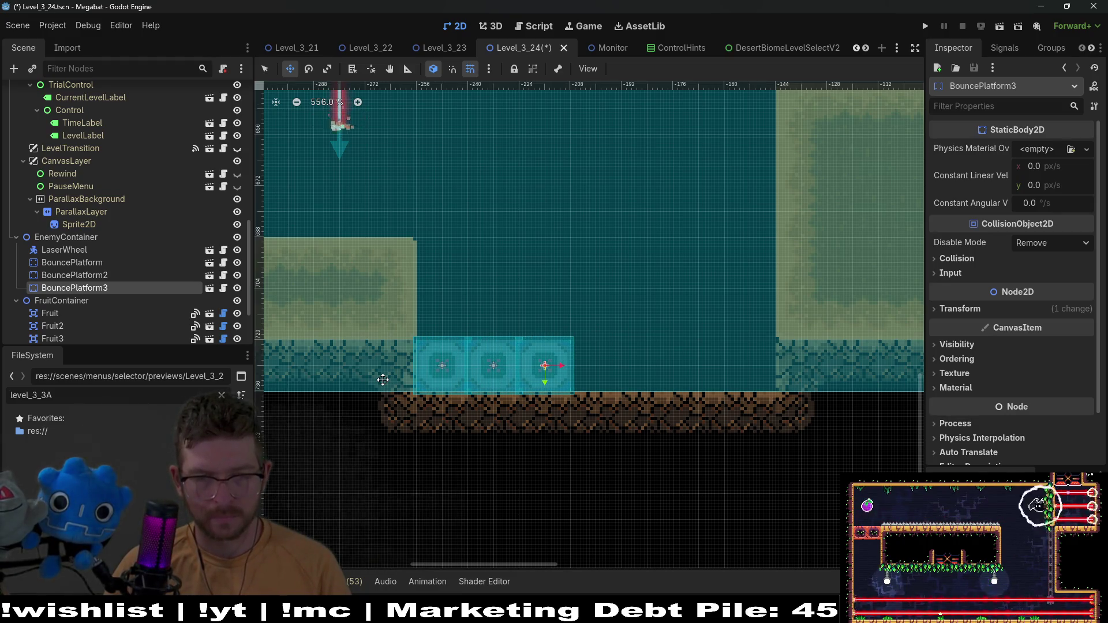
left_click(115, 262, "shift")
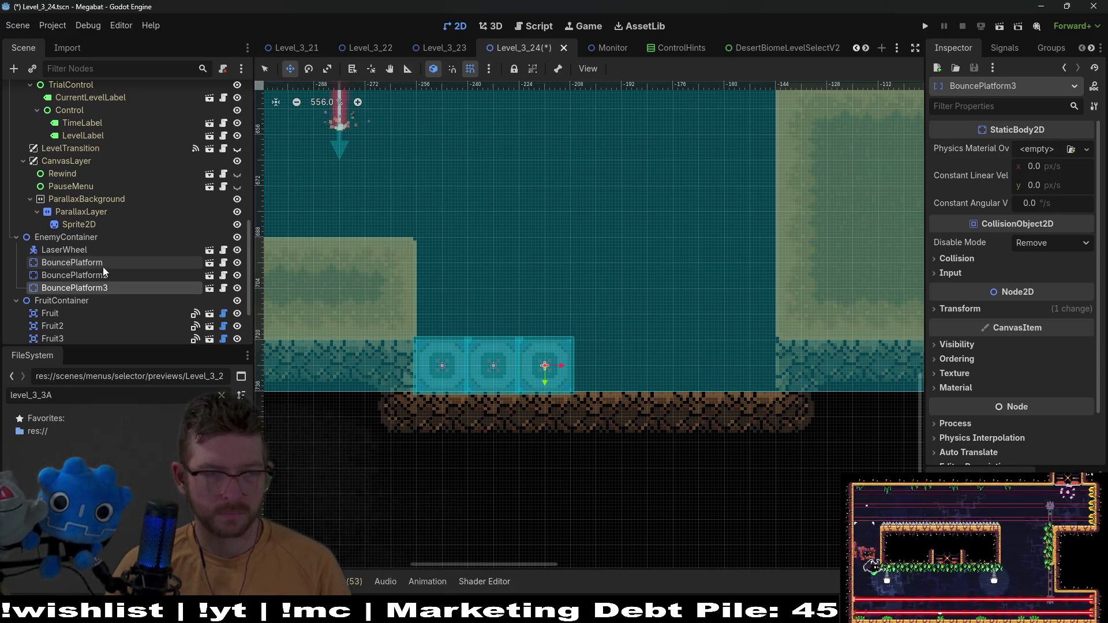
key("ctrl+d")
left_click_drag(538, 377, 682, 369)
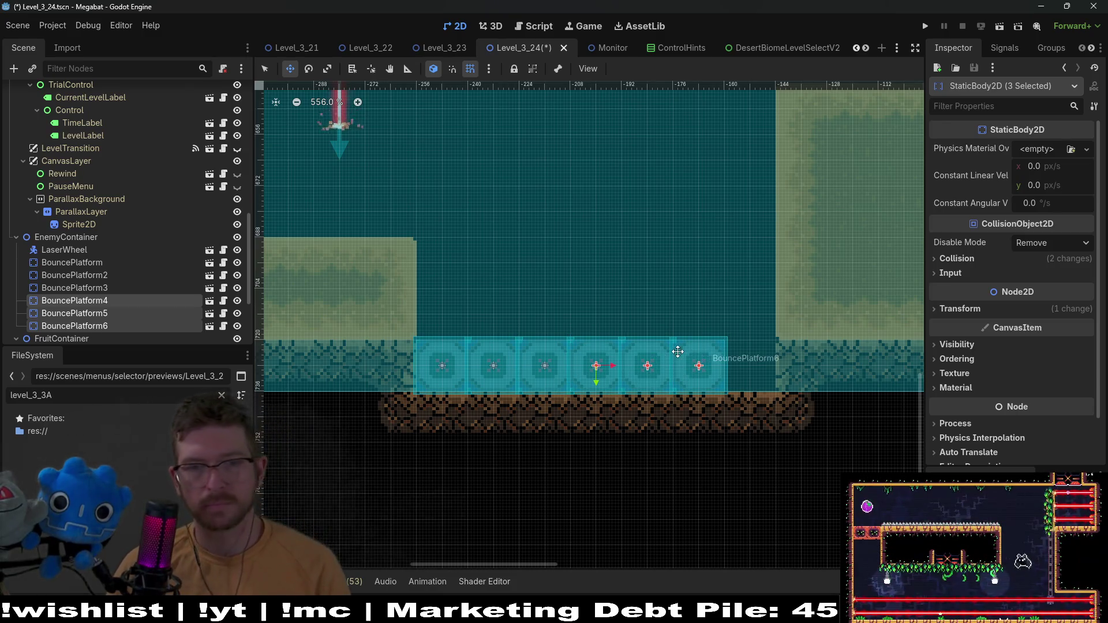
Duplicate BouncePlatform6 into a seventh platform and save the level
scroll(690, 380, "down", 3)
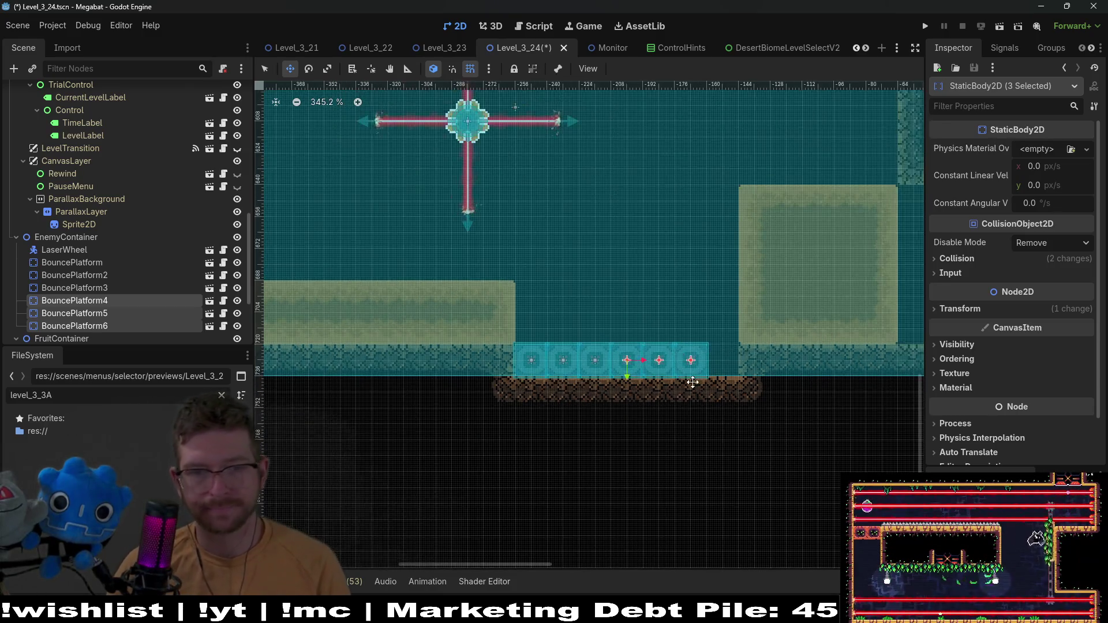
left_click(103, 326)
key("ctrl+d")
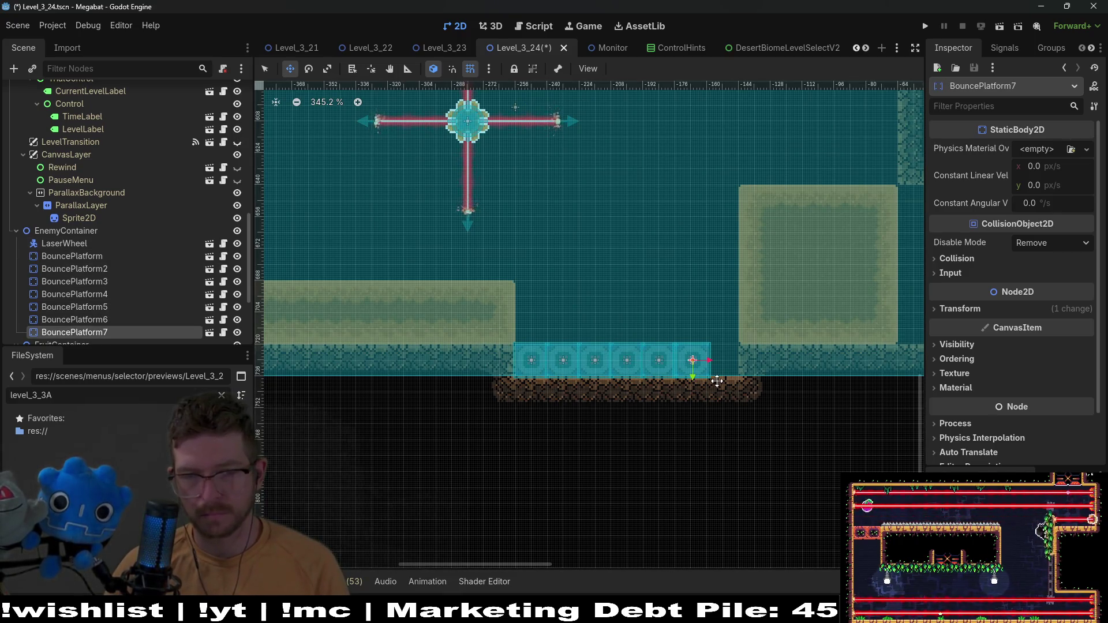
key("ctrl+s")
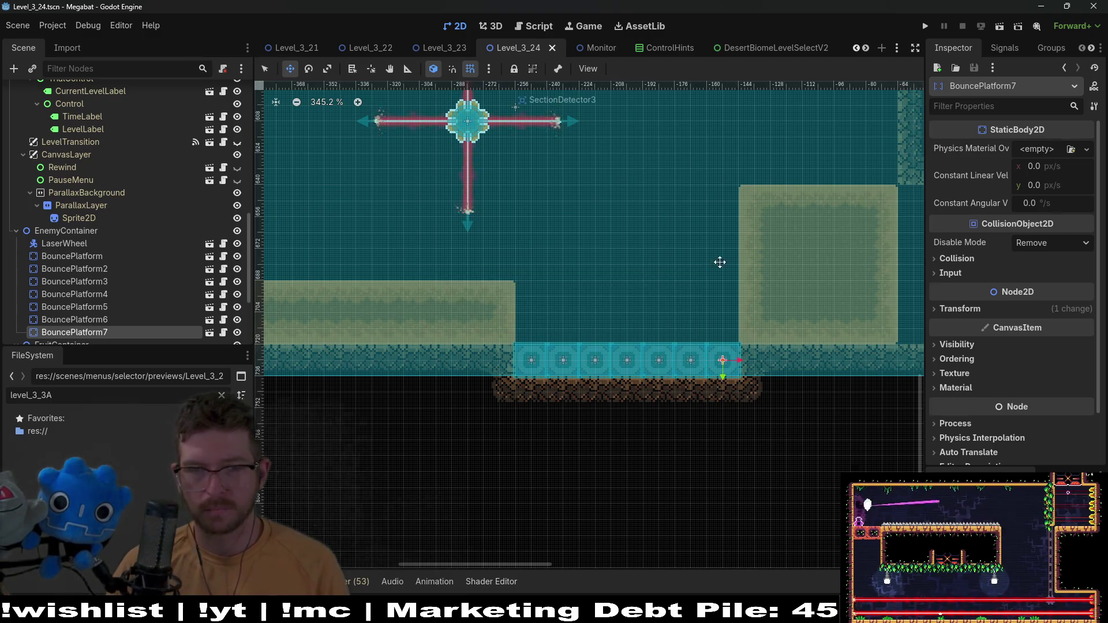
Bring the room's upper area into view and select Fruit4
scroll(720, 260, "down", 2)
left_click_drag(758, 170, 715, 272)
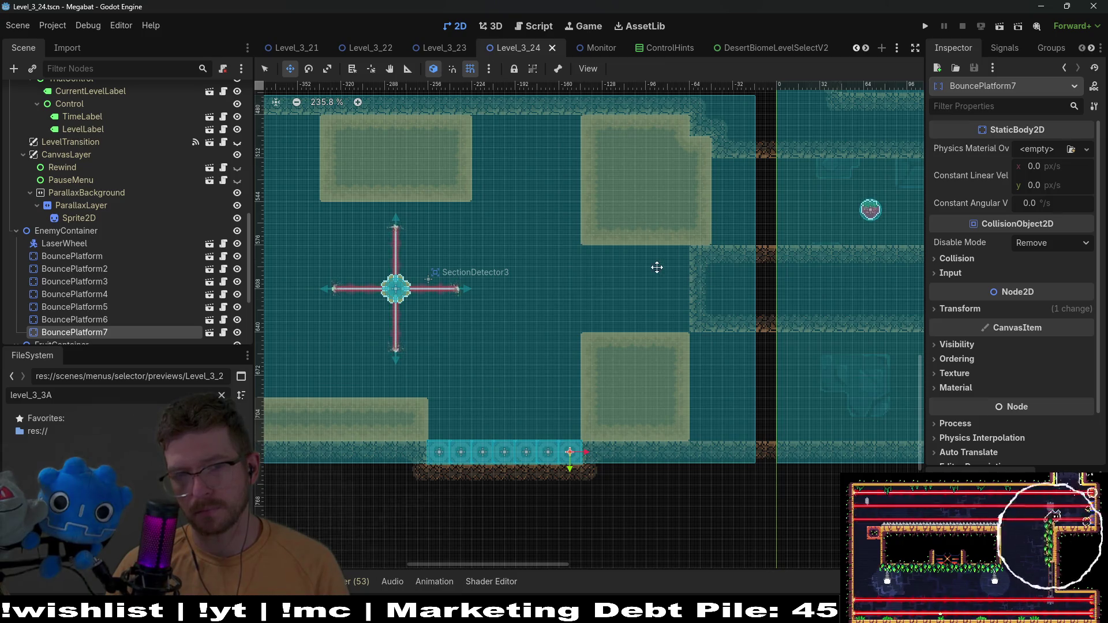
scroll(737, 295, "left", 5)
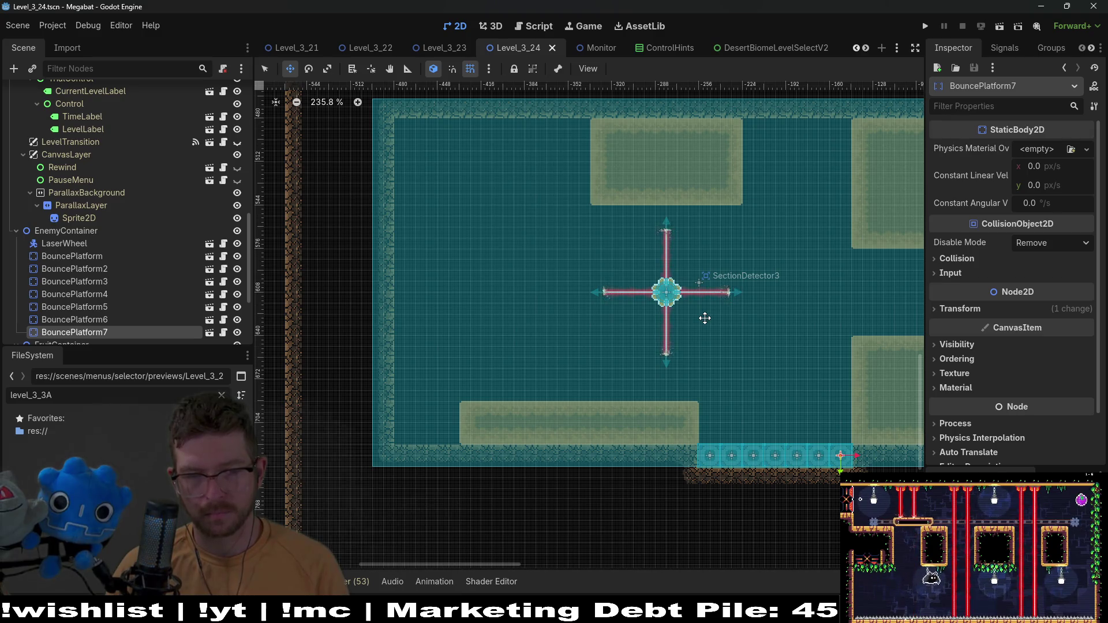
scroll(58, 271, "down", 5)
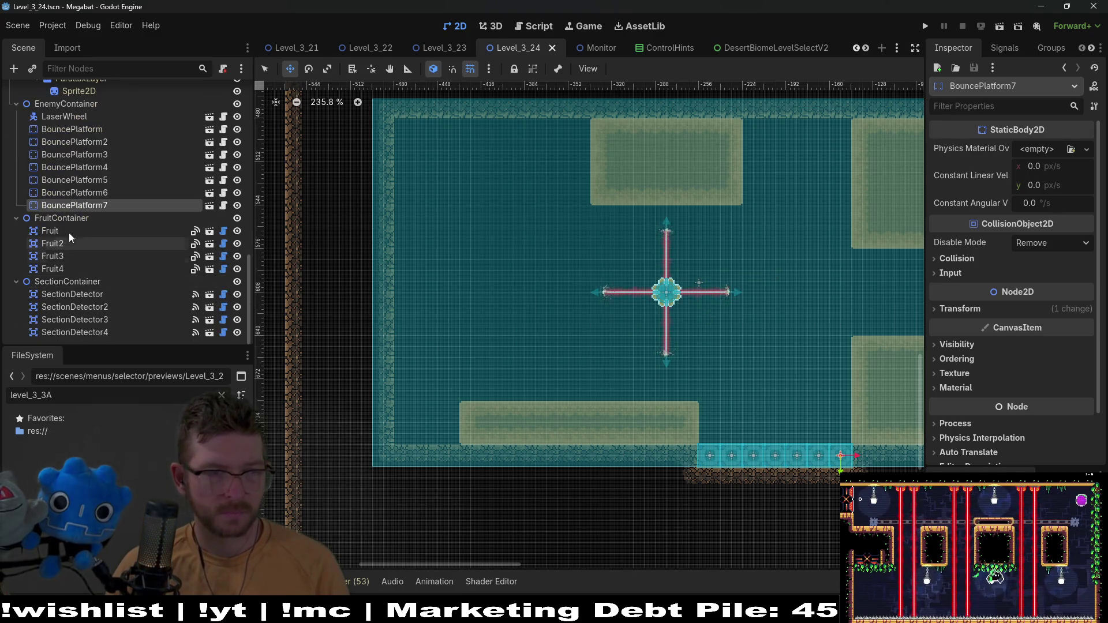
left_click(57, 270)
scroll(638, 302, "down", 2)
Duplicate Fruit4 into Fruit5 and change its Type from Dig to Dash
scroll(681, 301, "right", 4)
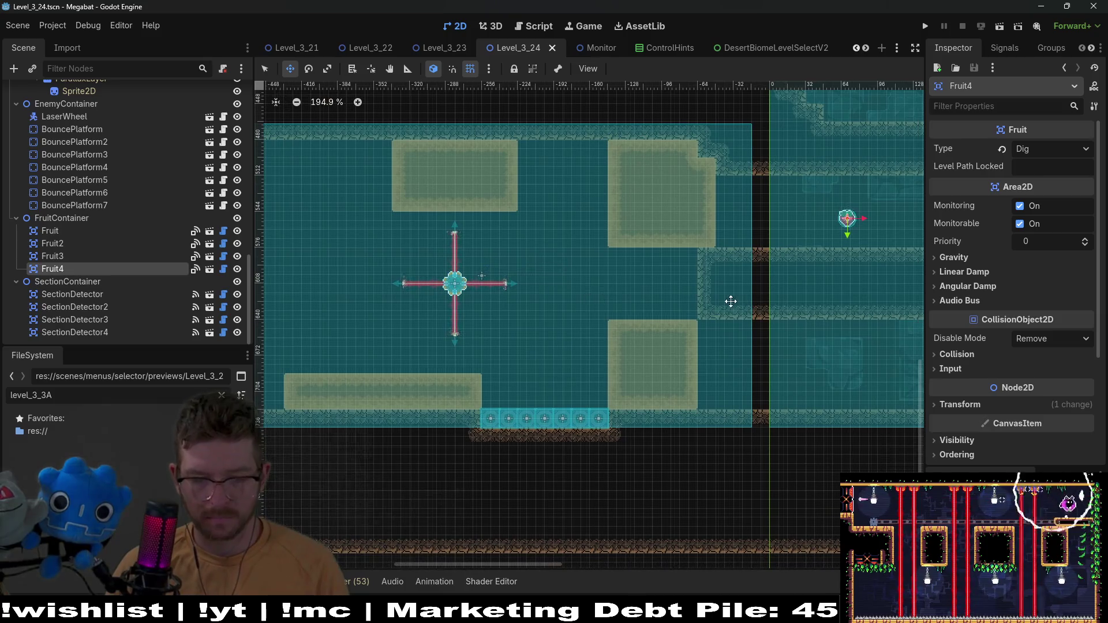
key("ctrl+d")
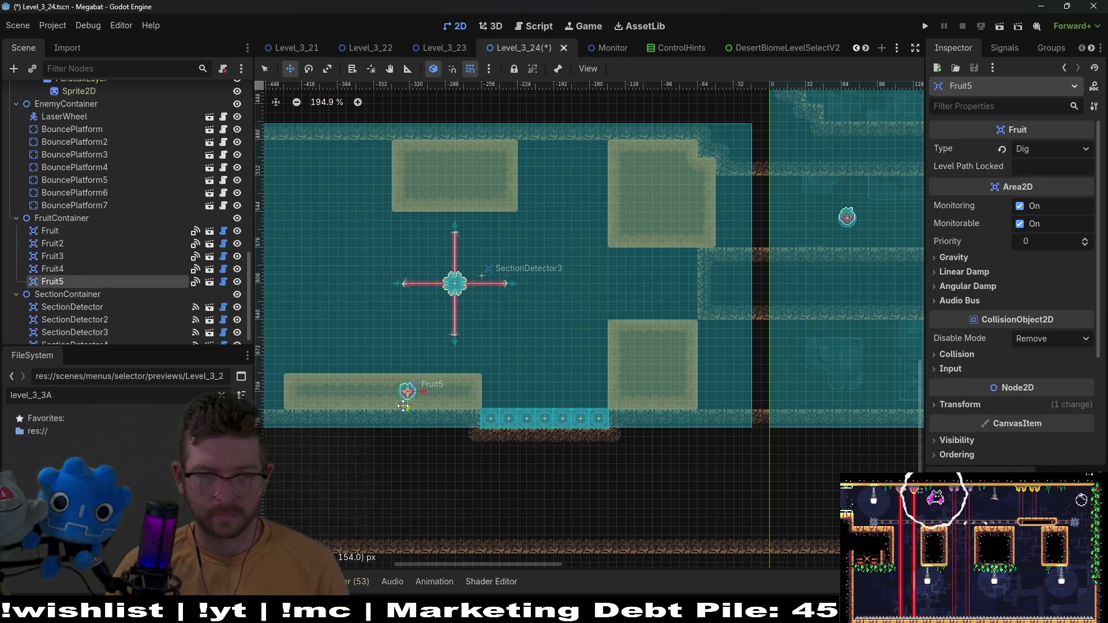
left_click(1049, 152)
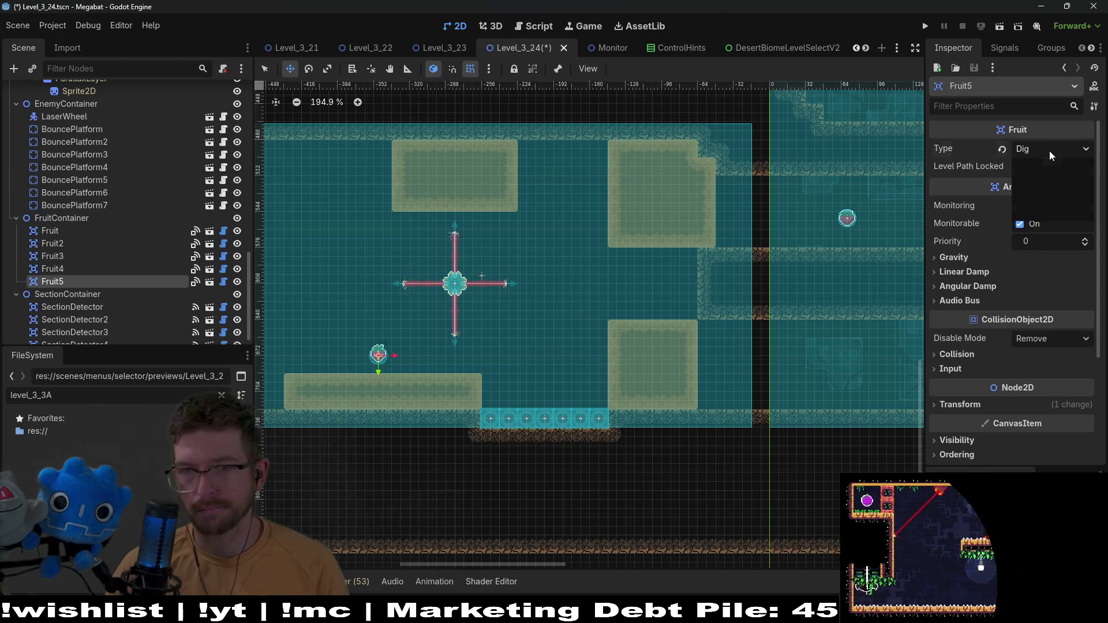
left_click(1055, 186)
scroll(733, 346, "left", 4)
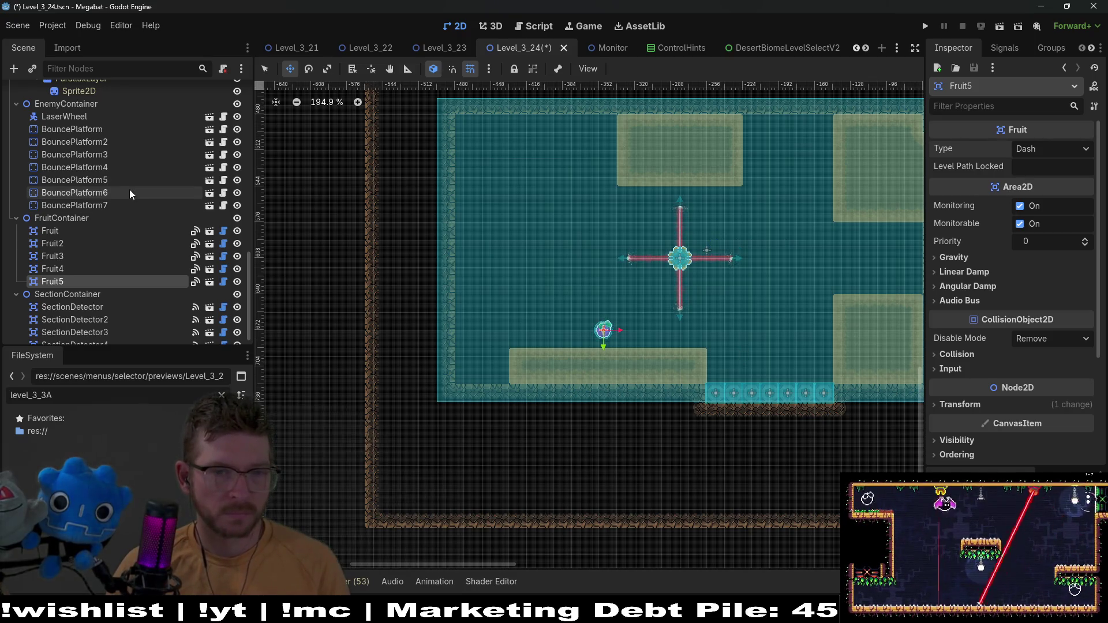
scroll(104, 173, "up", 5)
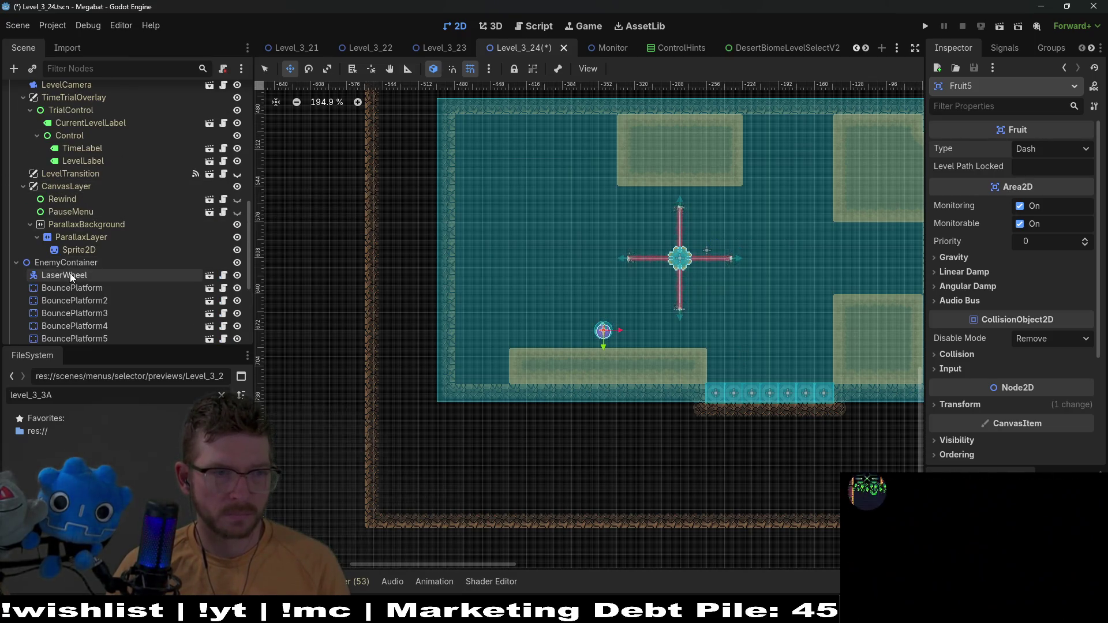
Check the tile layers, then paint a rectangle of Sand on the DigTileMapLayer
scroll(74, 231, "up", 10)
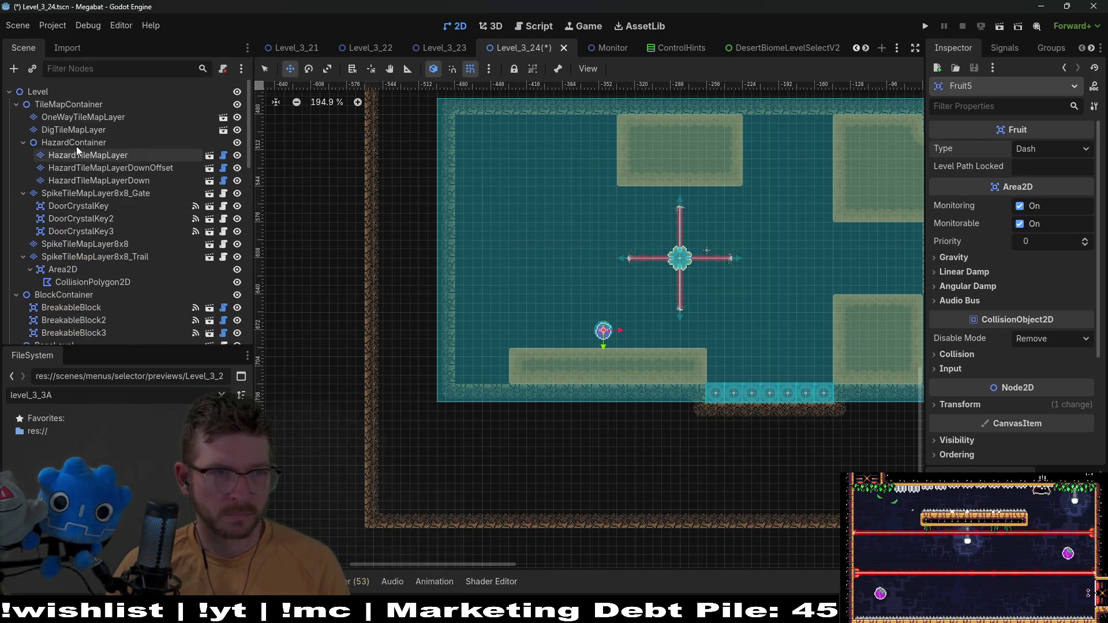
left_click(81, 118)
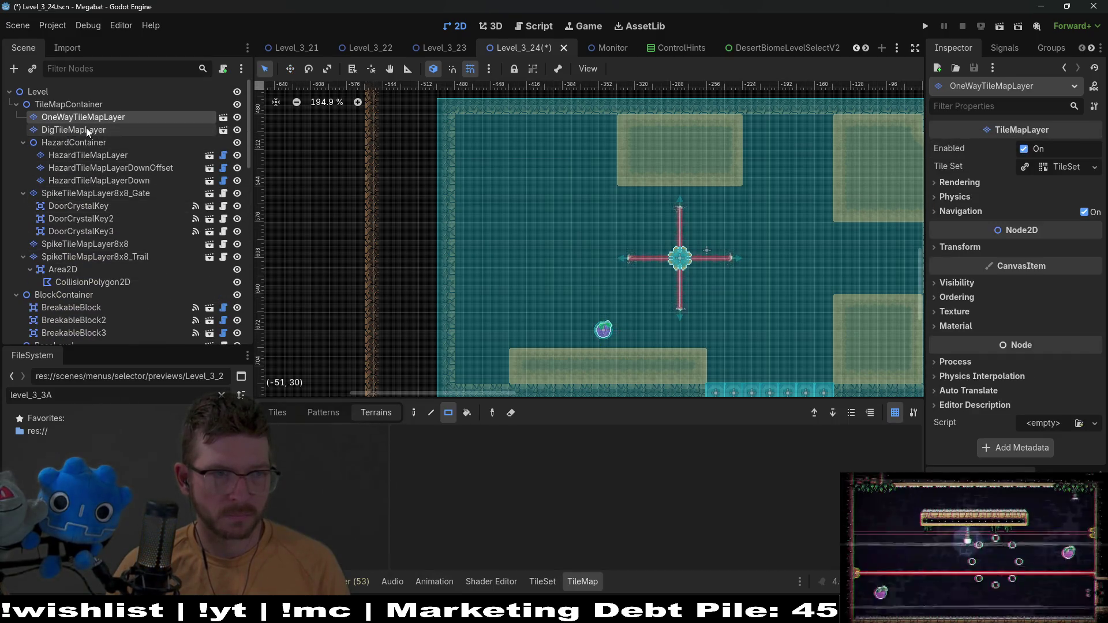
left_click(98, 168)
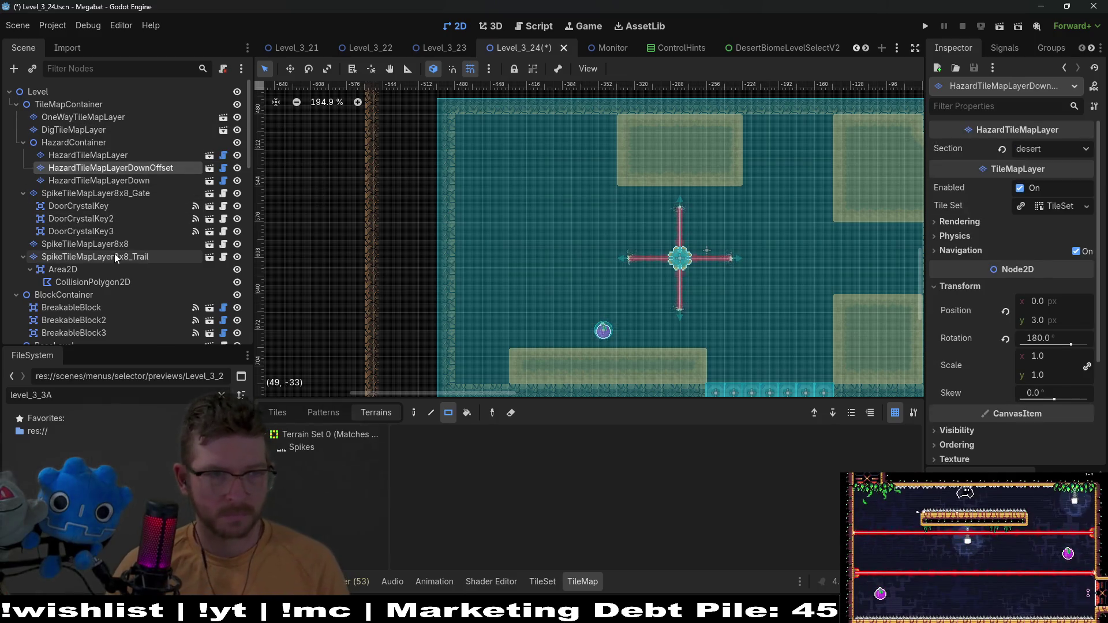
left_click(92, 244)
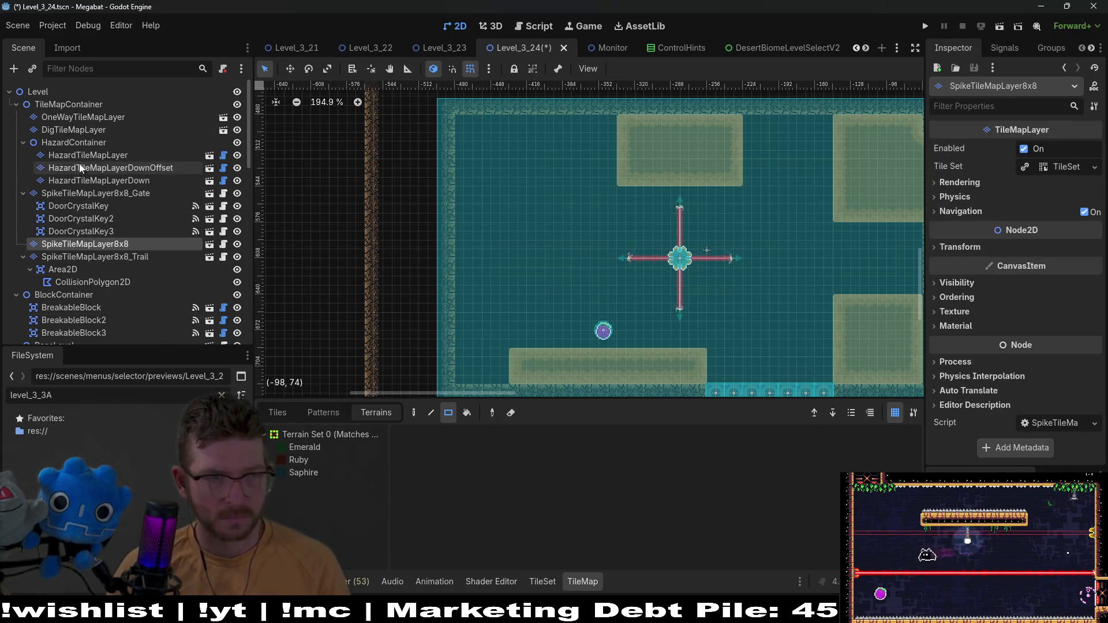
left_click(75, 130)
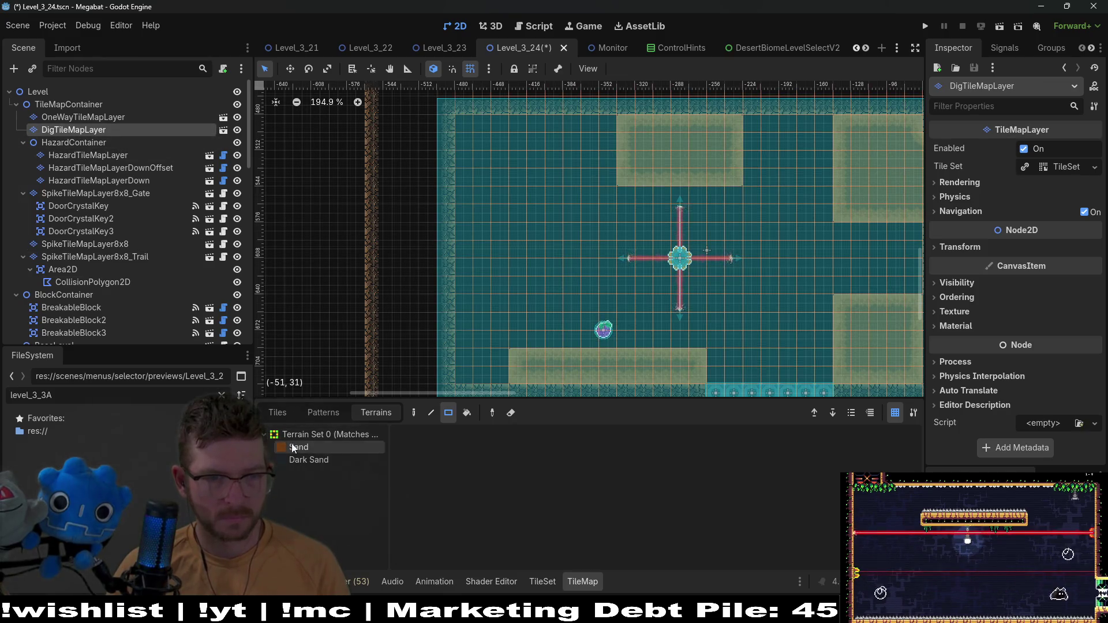
left_click(293, 448)
scroll(467, 280, "down", 1)
left_click_drag(452, 267, 503, 333)
Paint a 4x4 sand area and a five-tile top strip in the top-left, then save and run the level
scroll(533, 315, "up", 2)
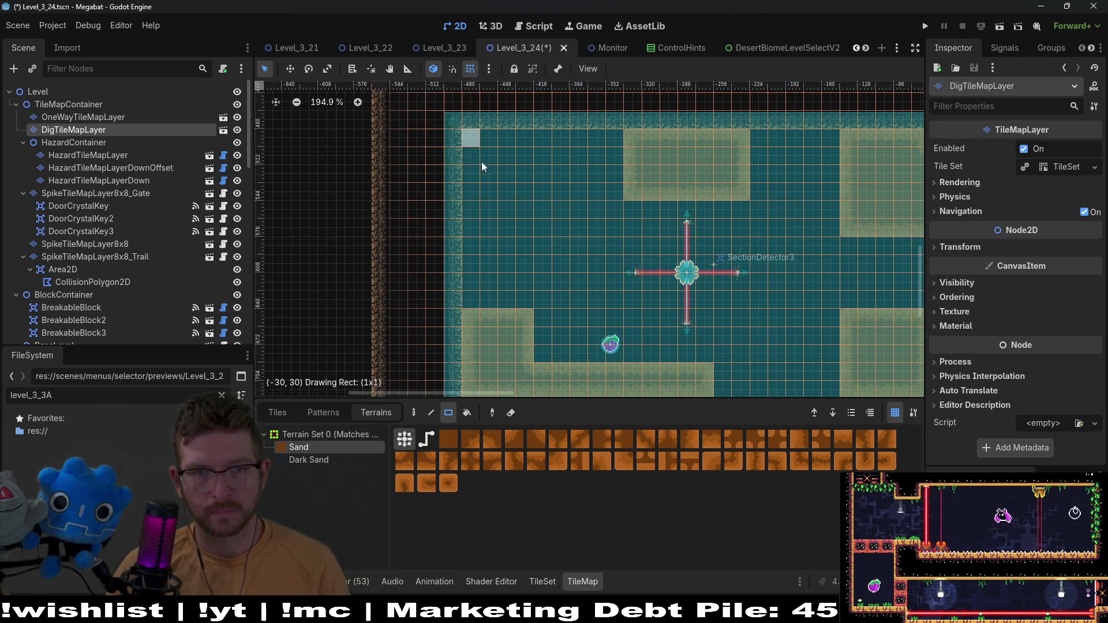
left_click_drag(483, 167, 528, 203)
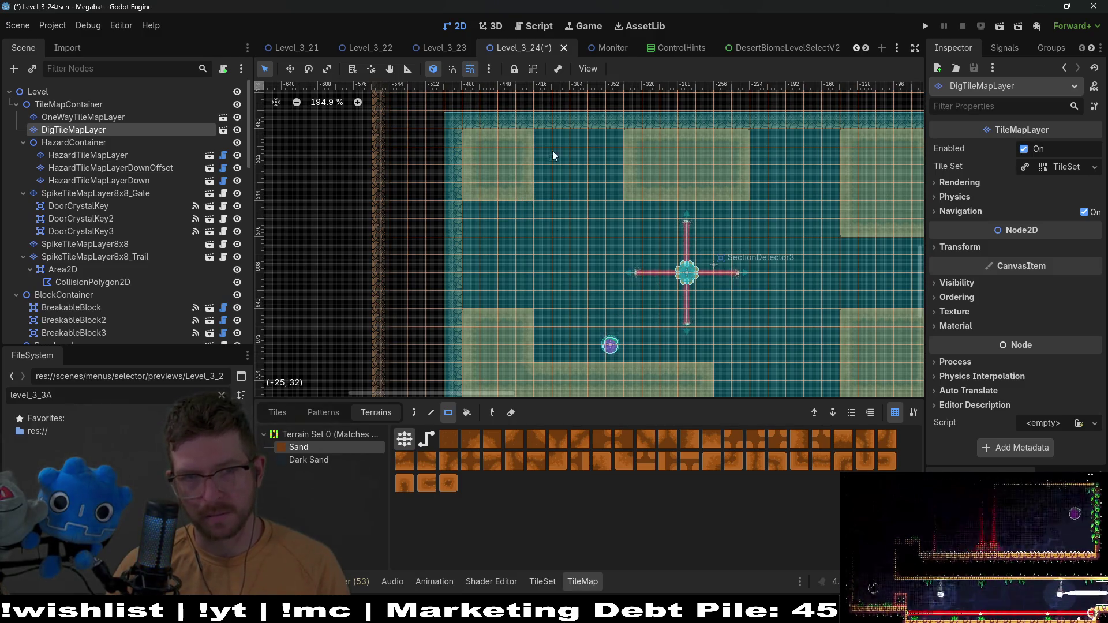
left_click_drag(453, 210, 518, 220)
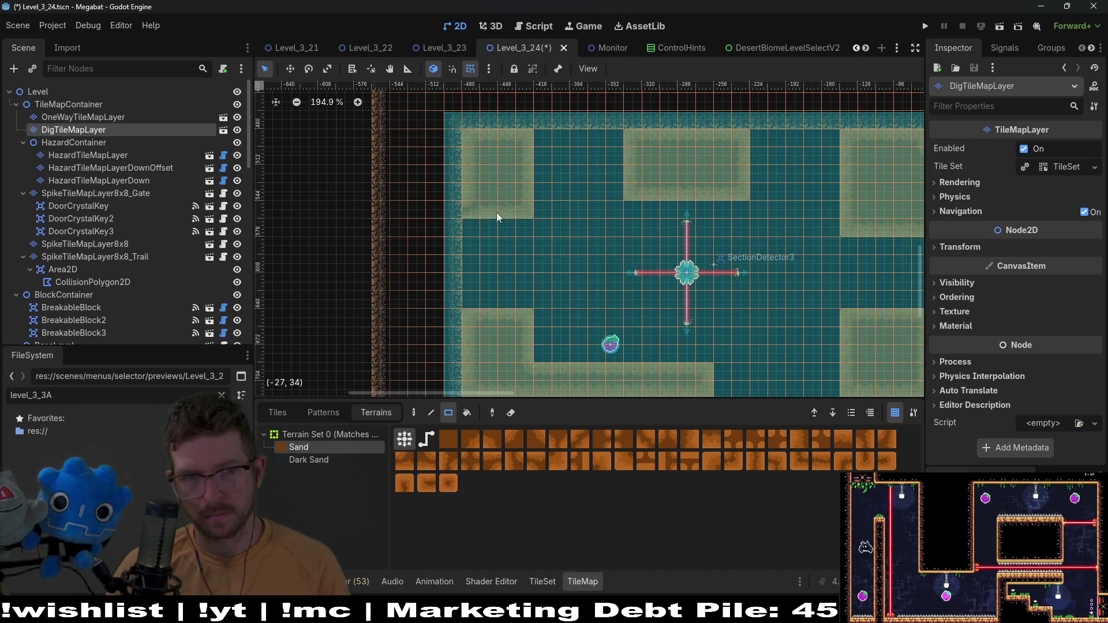
scroll(567, 216, "down", 3)
scroll(566, 237, "down", 4)
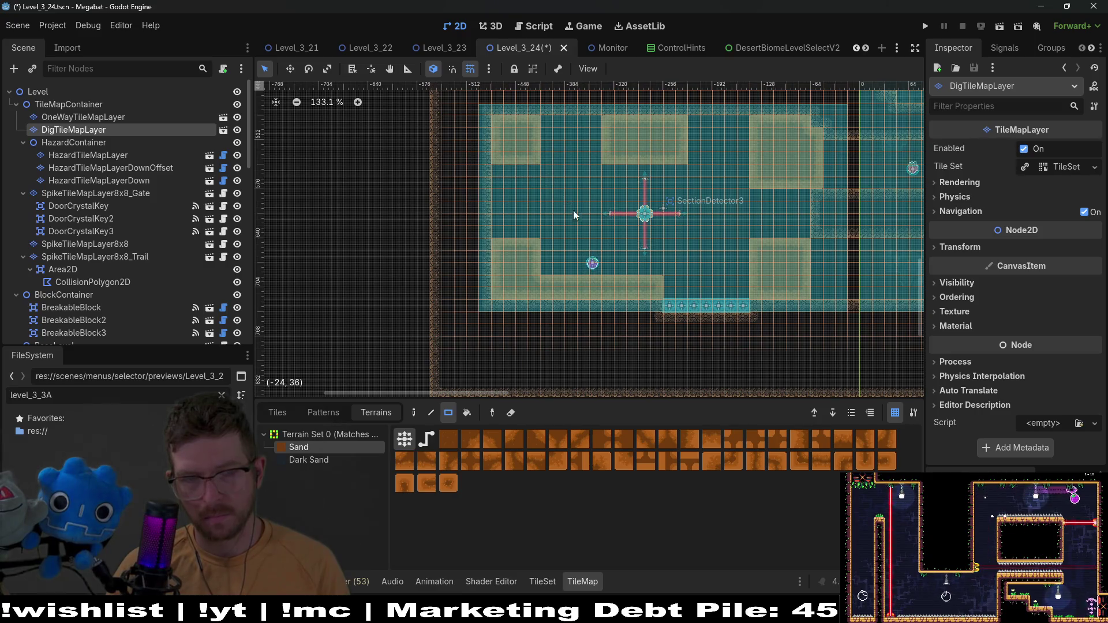
scroll(612, 288, "up", 1)
scroll(611, 288, "right", 2)
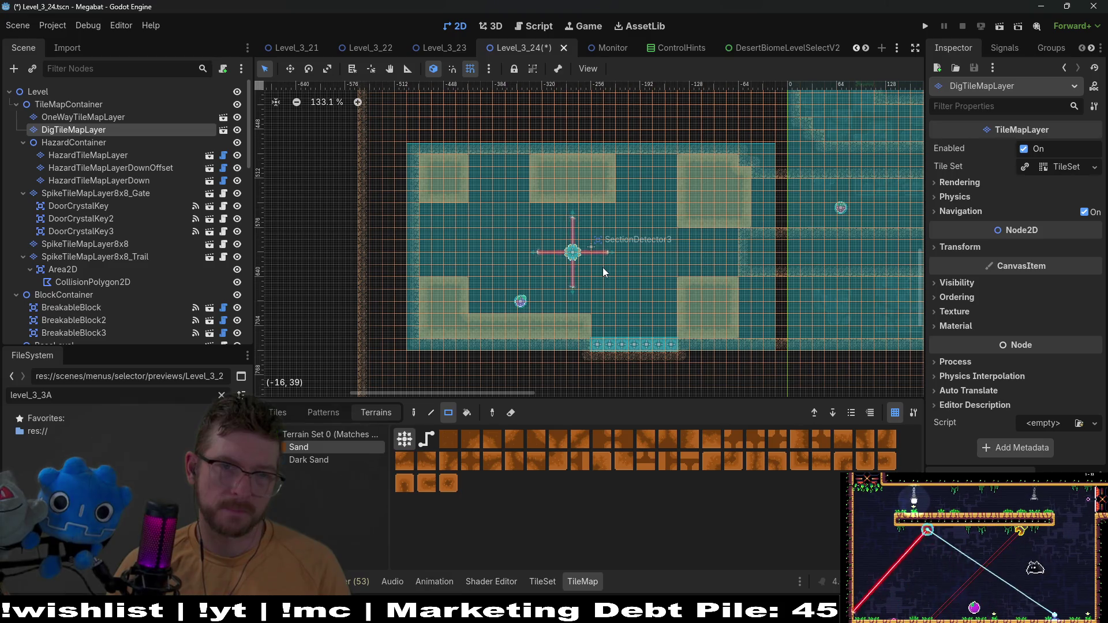
left_click(1000, 28)
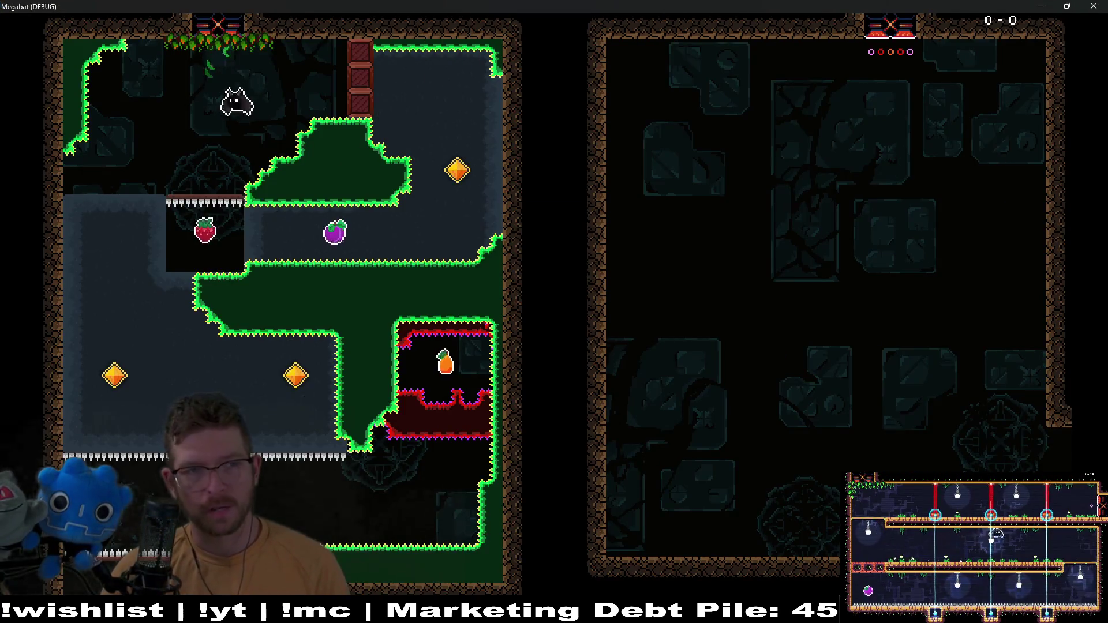
Fly the bat around the first room, past the spikes and orange gem, toward the exit
key("Left")
key("Right")
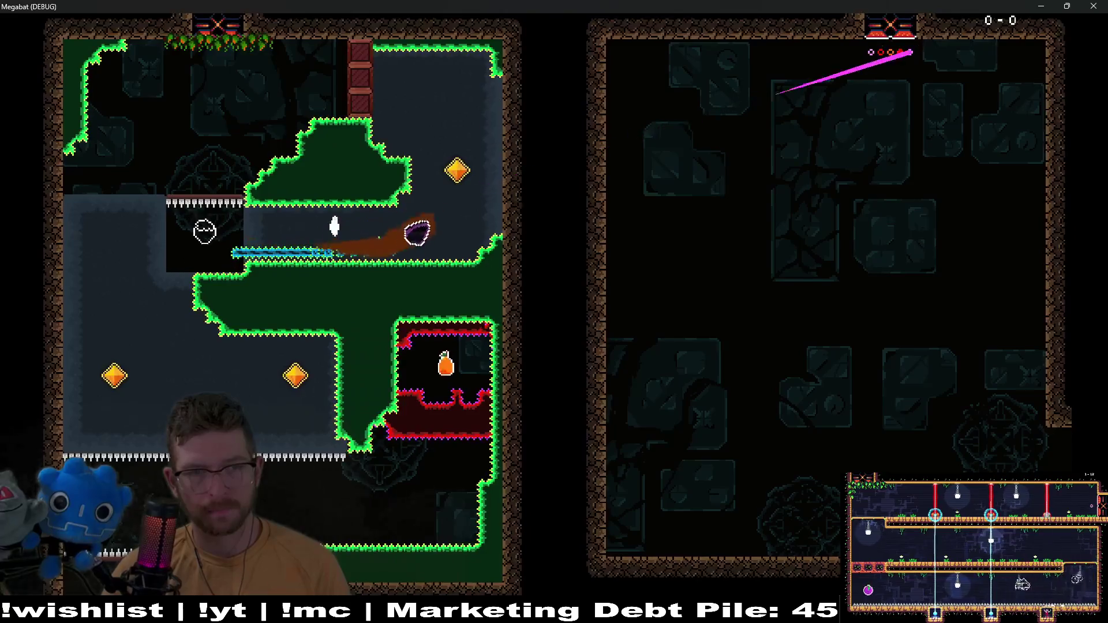
key("Up")
key("Left")
key("Down")
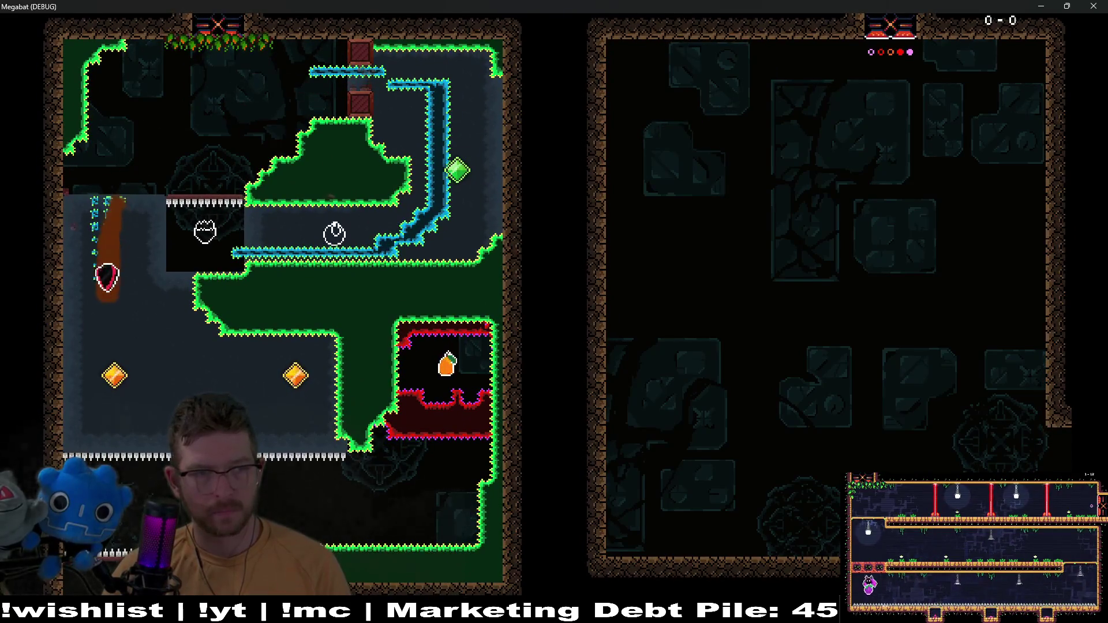
key("Right")
key("Up")
key("Down")
key("Right")
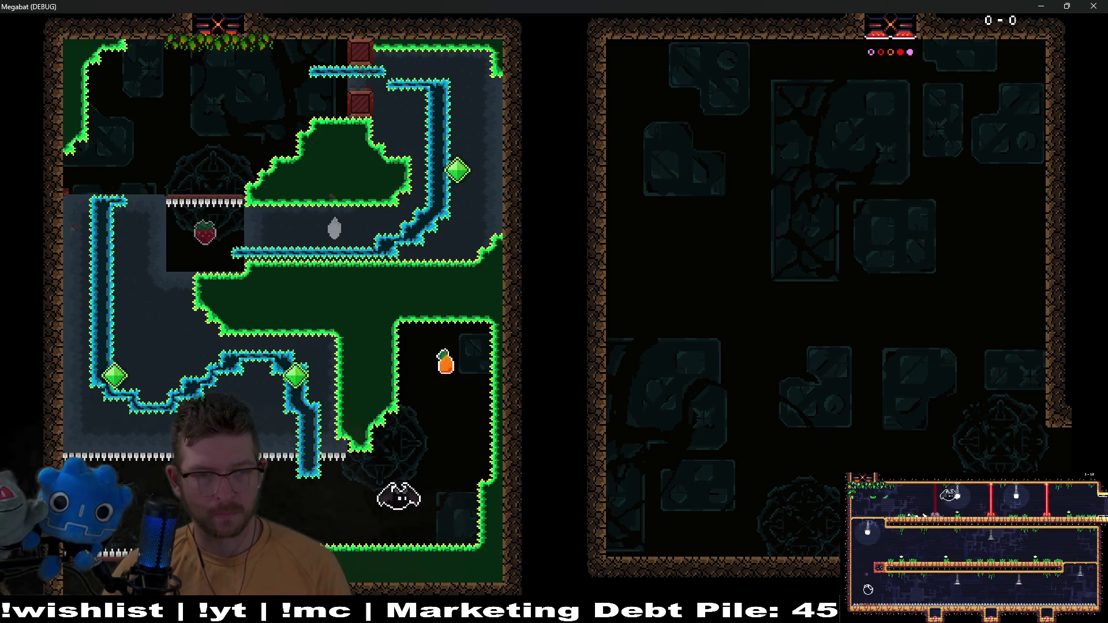
key("Down")
key("Left")
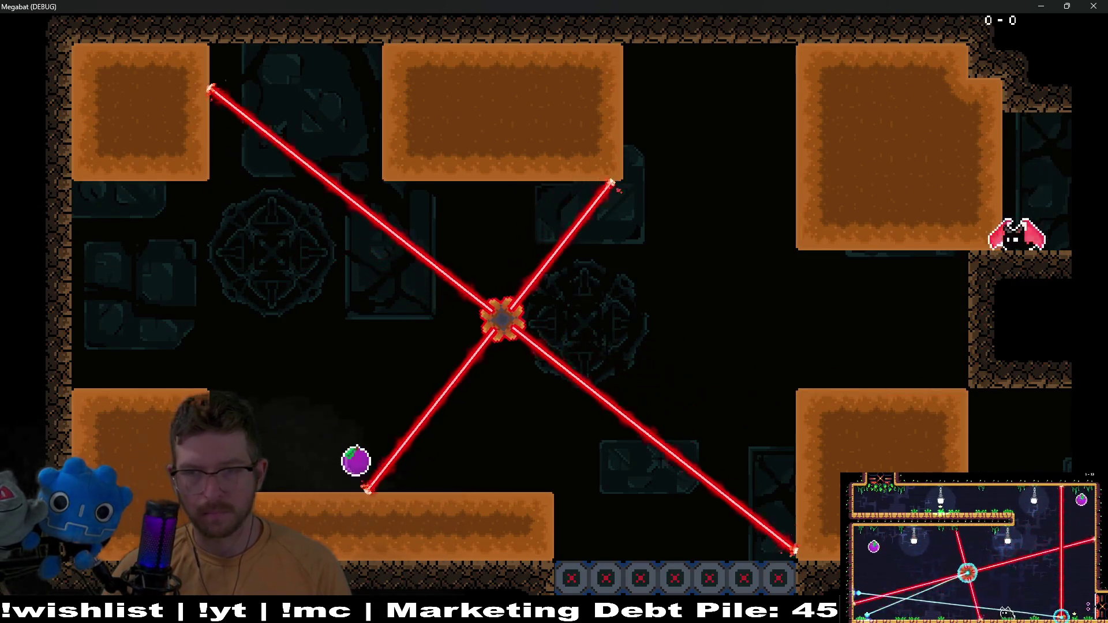
Weave the bat between the rotating lasers and under the top-middle sand block until a laser kills it
key("Up")
key("Left")
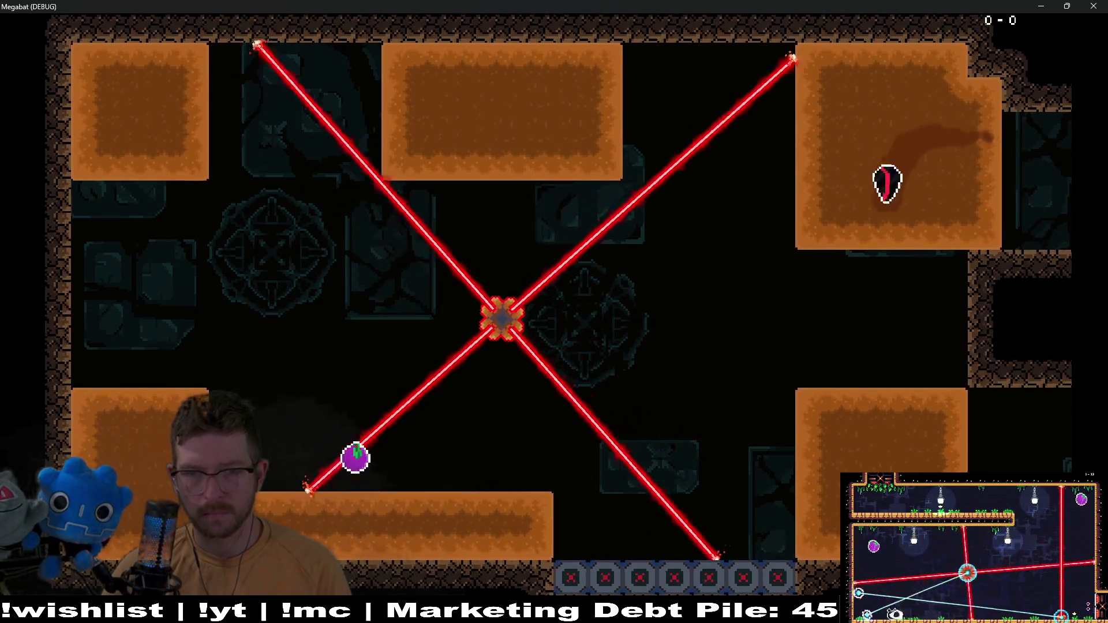
key("Down")
key("Left")
key("Left")
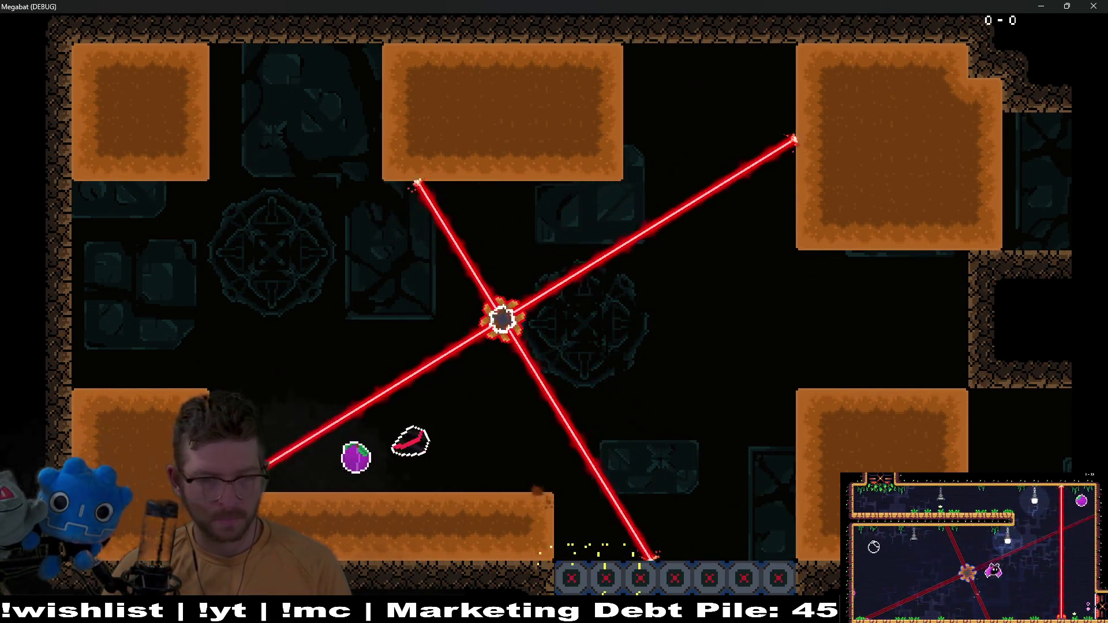
key("Up")
key("Right")
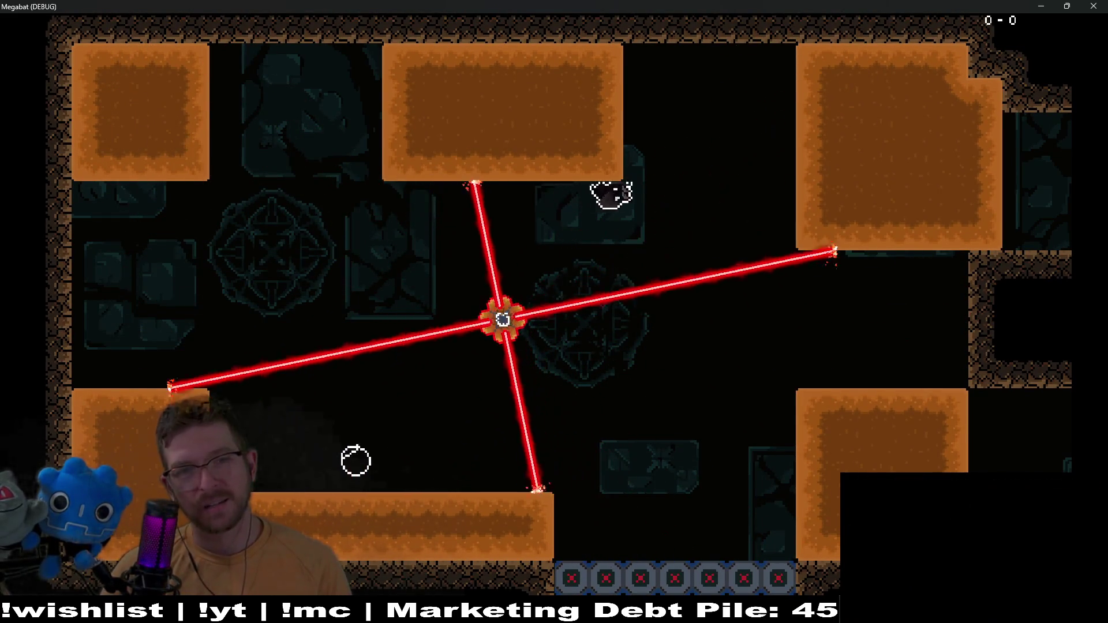
key("Down")
key("Up")
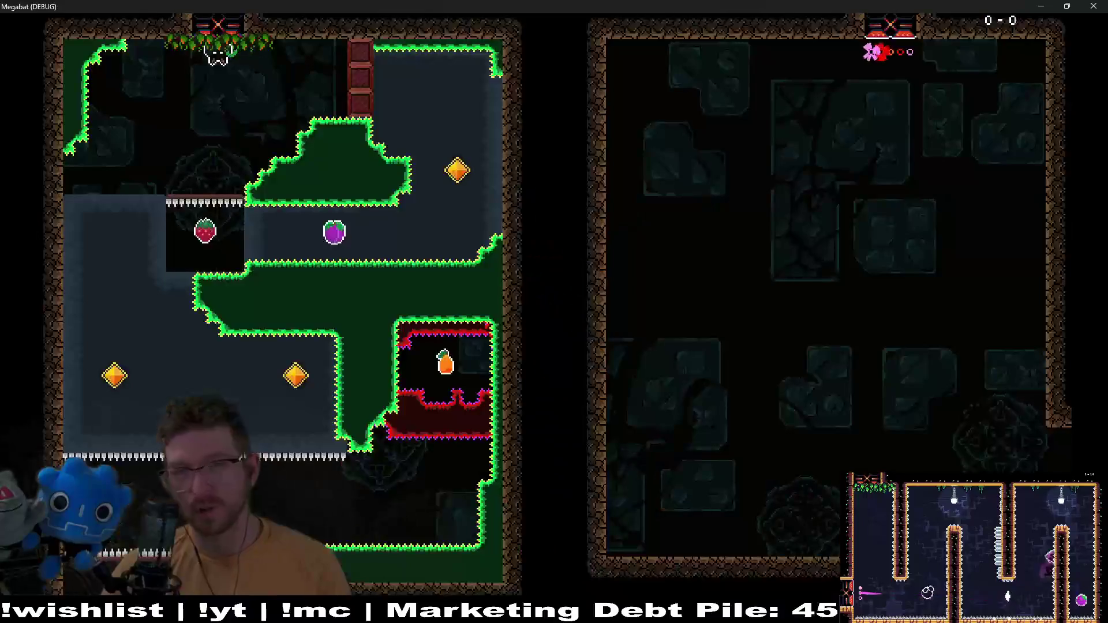
Retry from spawn, collecting the green and orange diamonds and leaving the first room
key("Right")
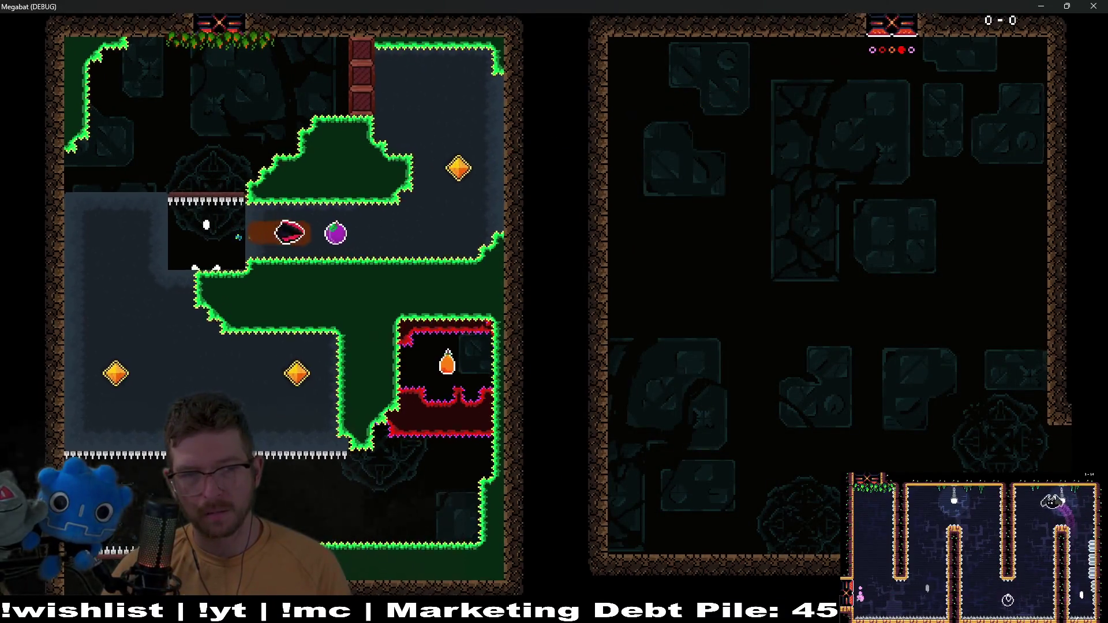
key("Up")
key("Left")
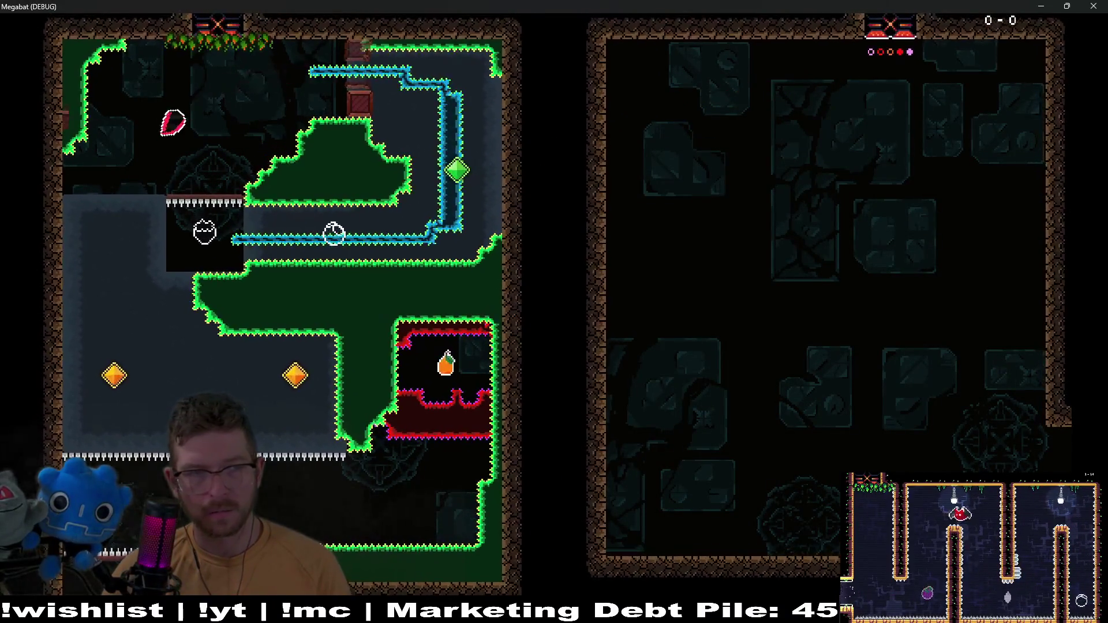
key("Down")
key("Right")
key("Down")
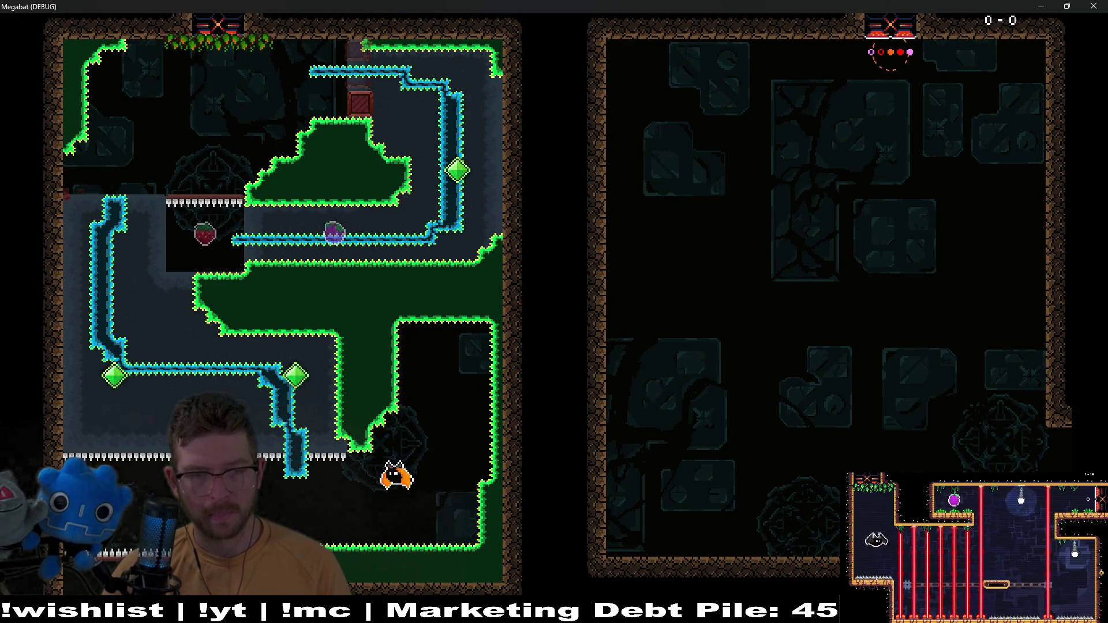
key("Left")
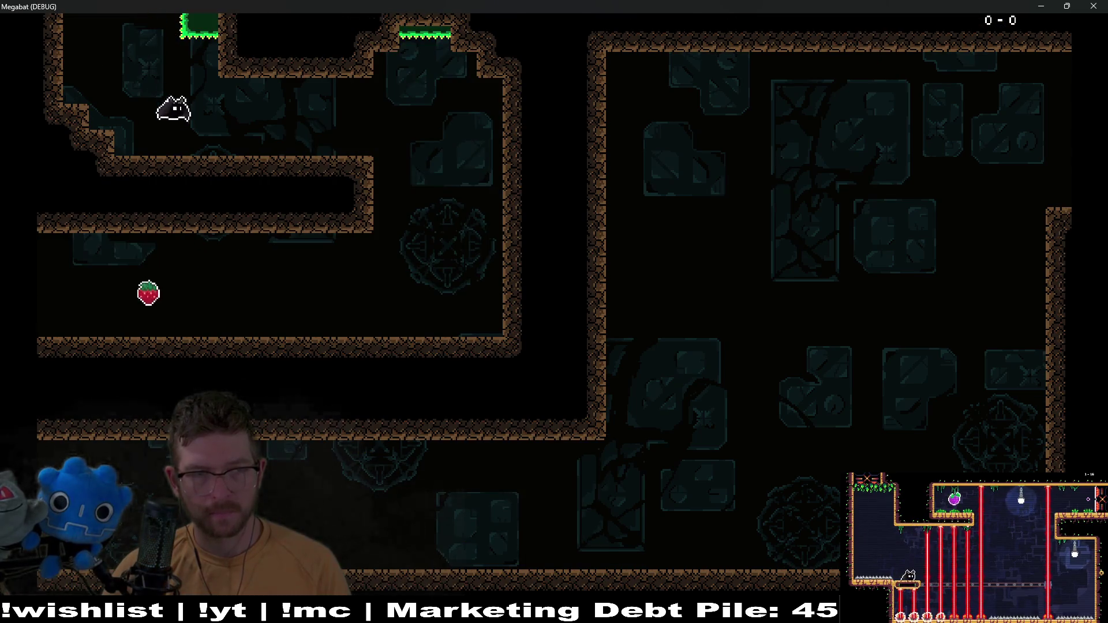
Drop the bat between the lasers to the lower floor, then fly up and across the room's top
key("Right")
key("Down")
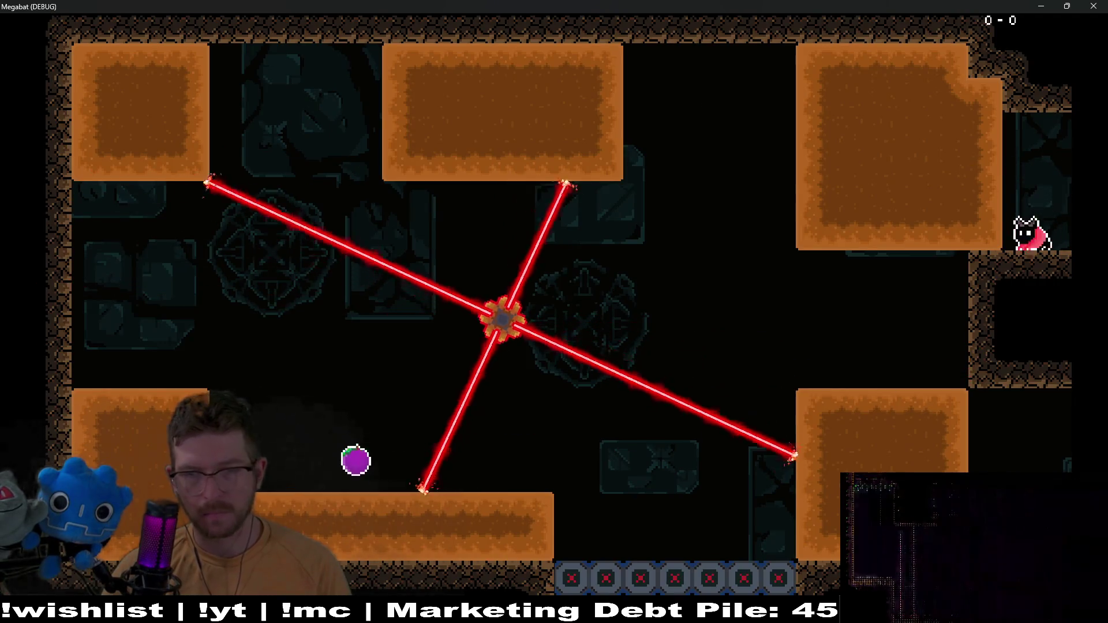
key("Left")
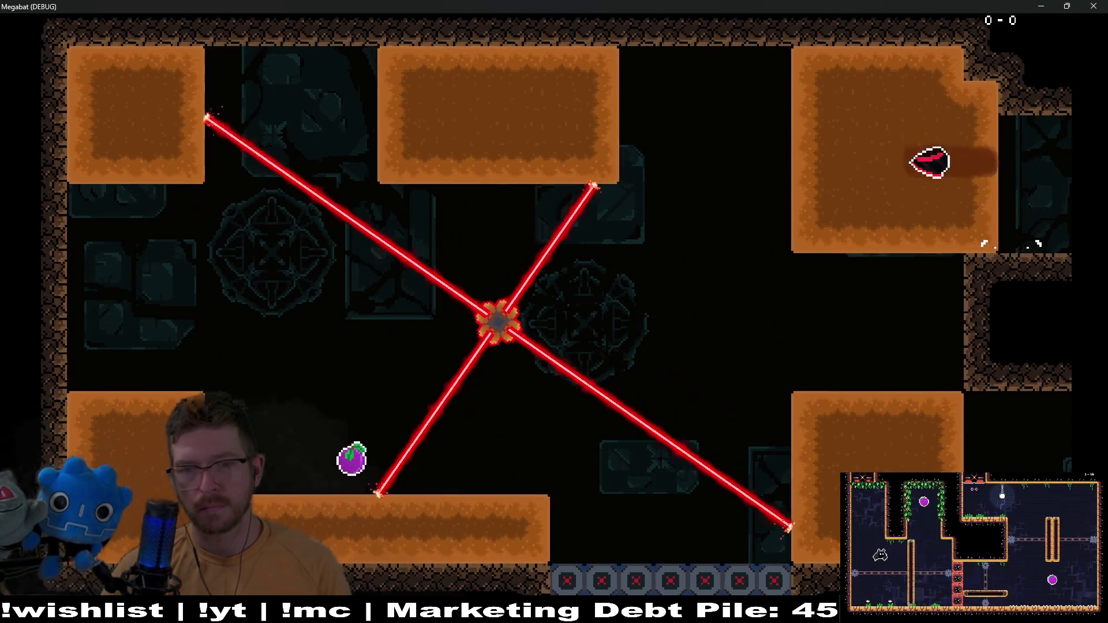
key("Down")
key("Left")
key("Left")
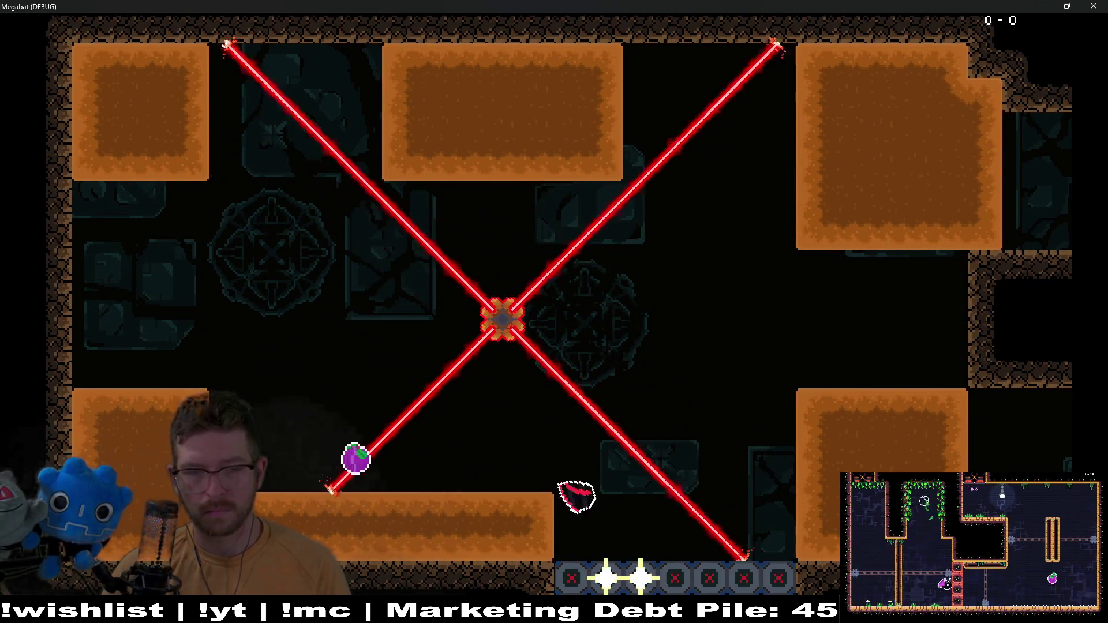
key("Up")
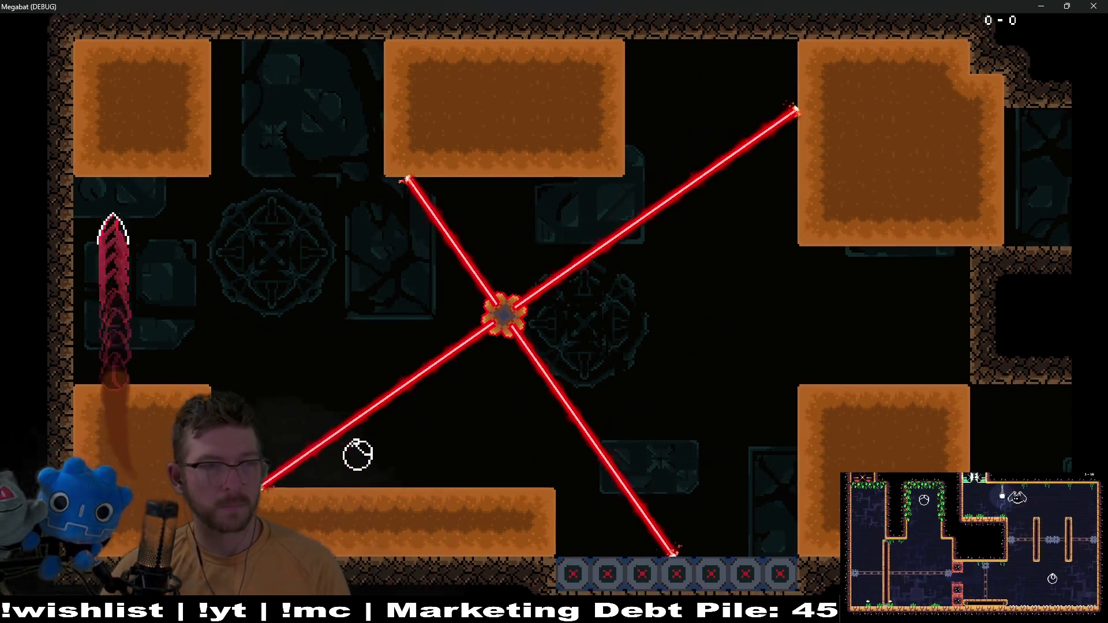
key("Right")
Die in a laser, then retry the first room, collecting both diamonds
key("Down")
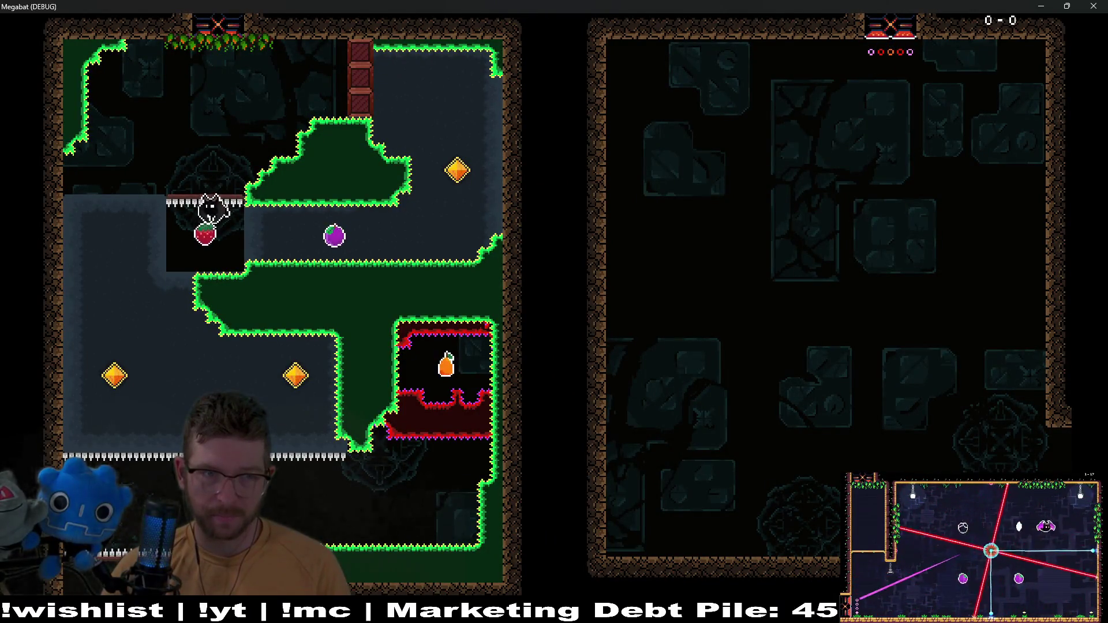
key("Right")
key("Up")
key("Left")
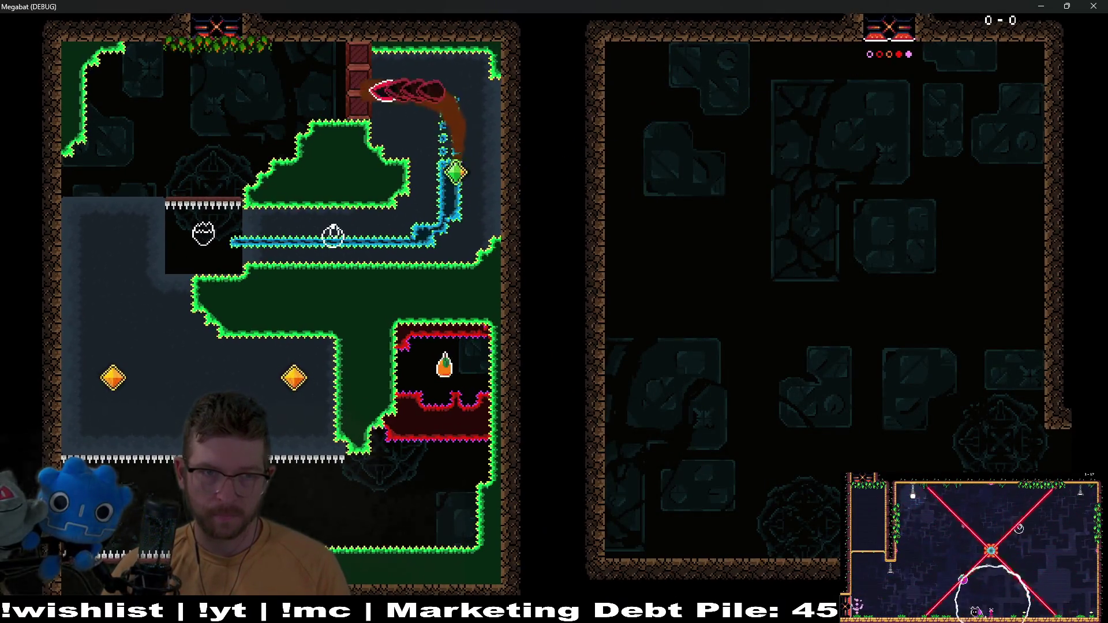
key("Down")
key("Right")
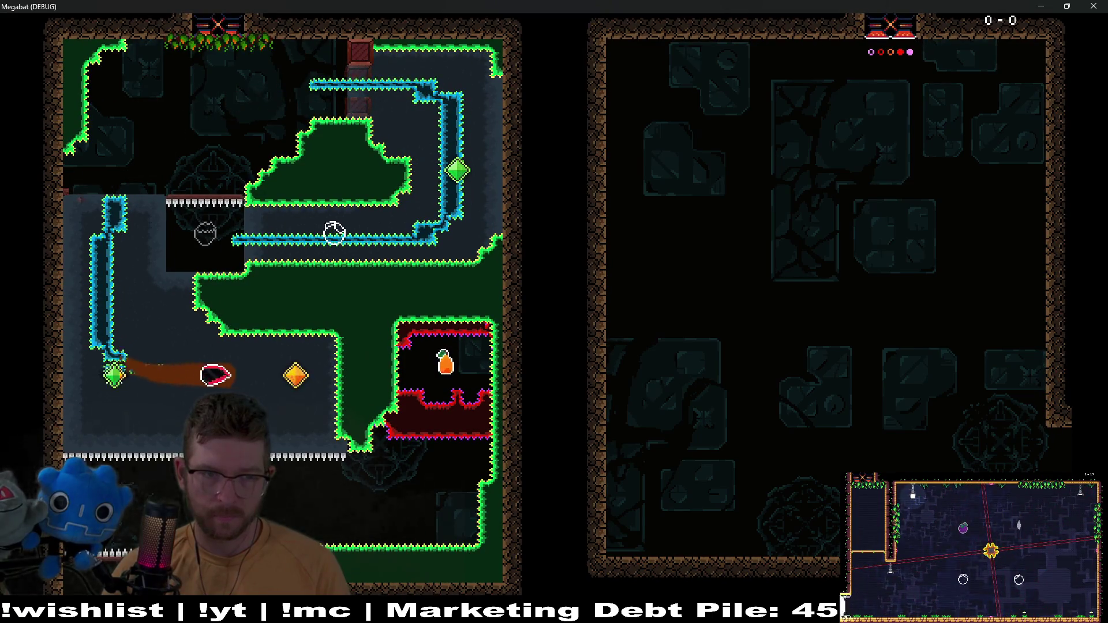
key("Down")
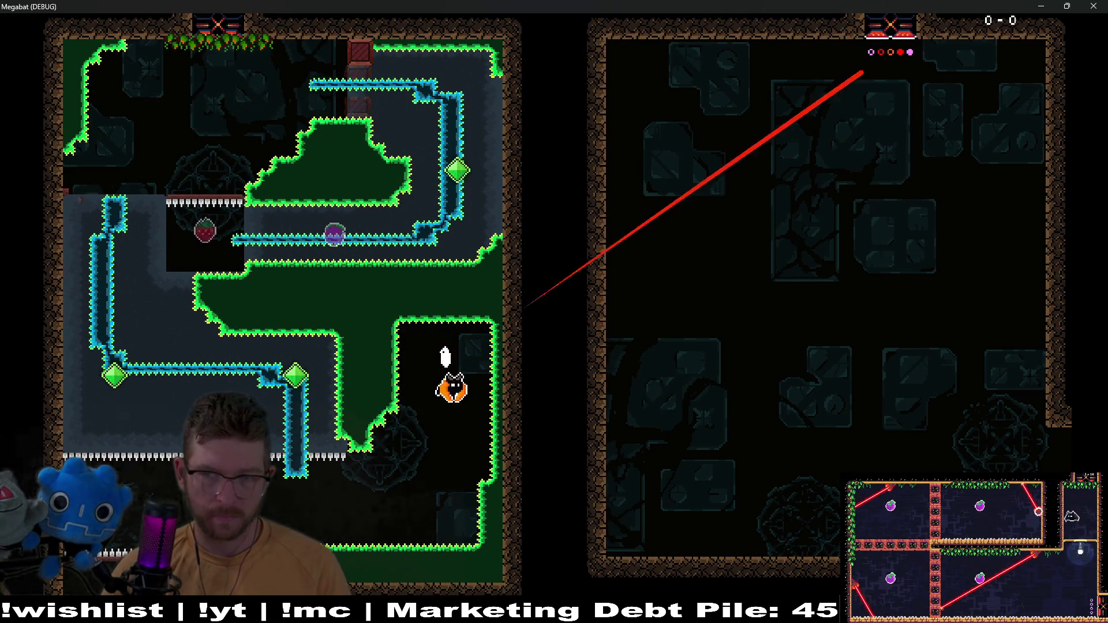
key("Left")
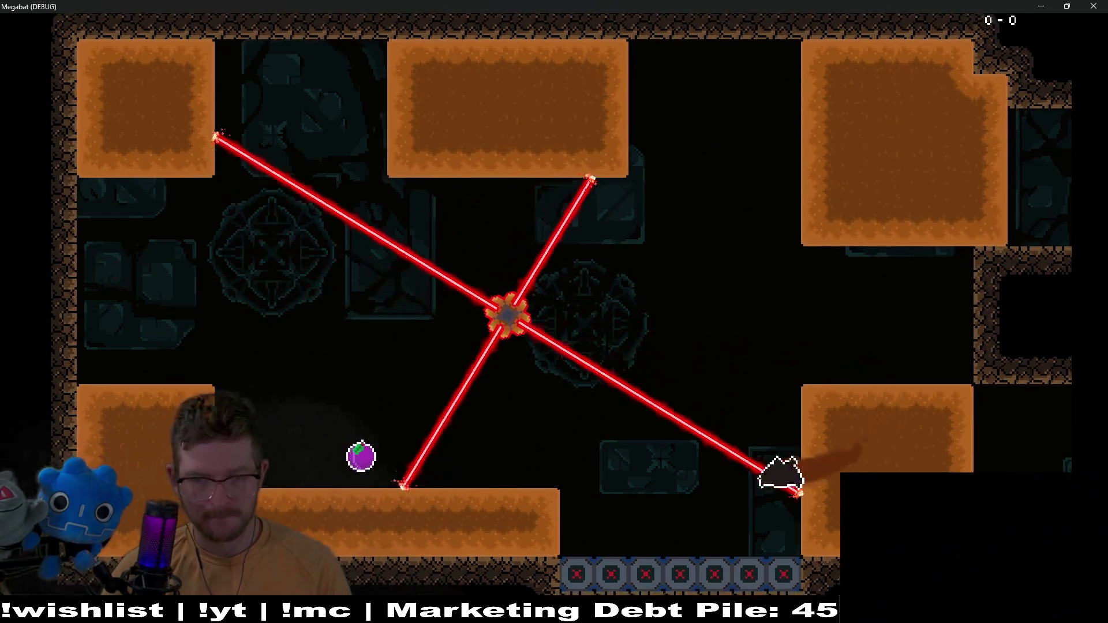
Exit into the laser room, loop through the shaft and lower area, then fly left into the laser wheel room
key("Right")
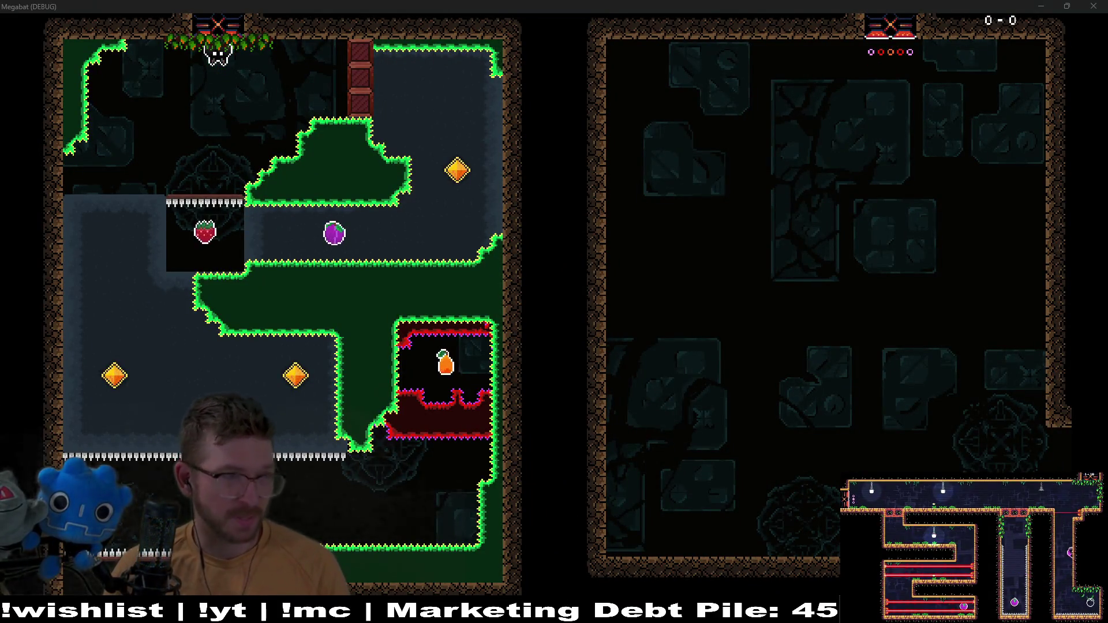
key("Left")
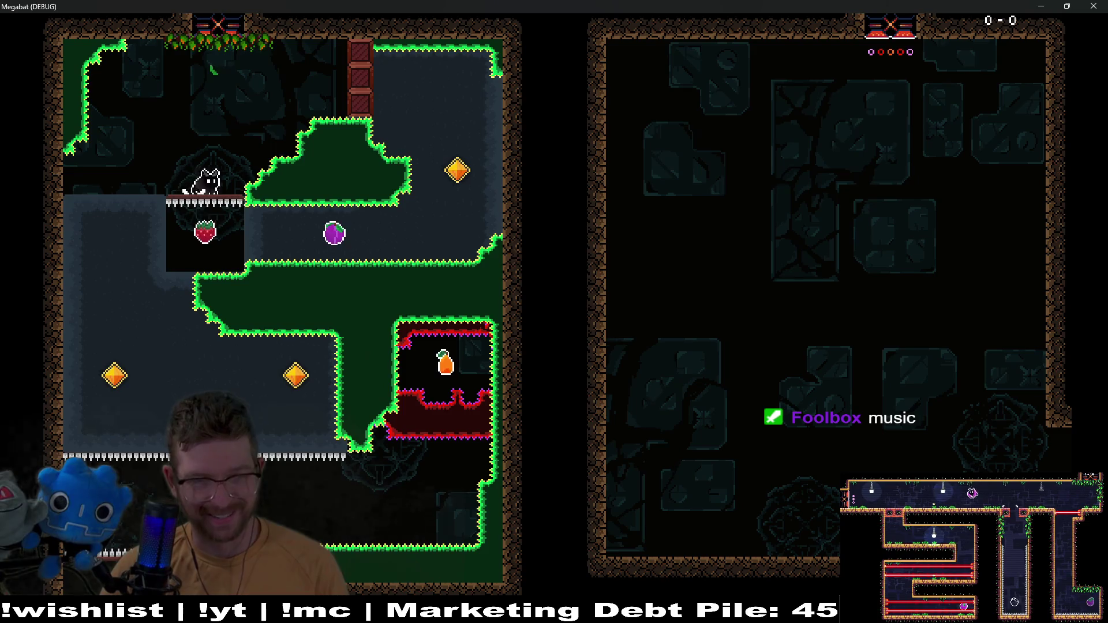
key("Right")
key("Up")
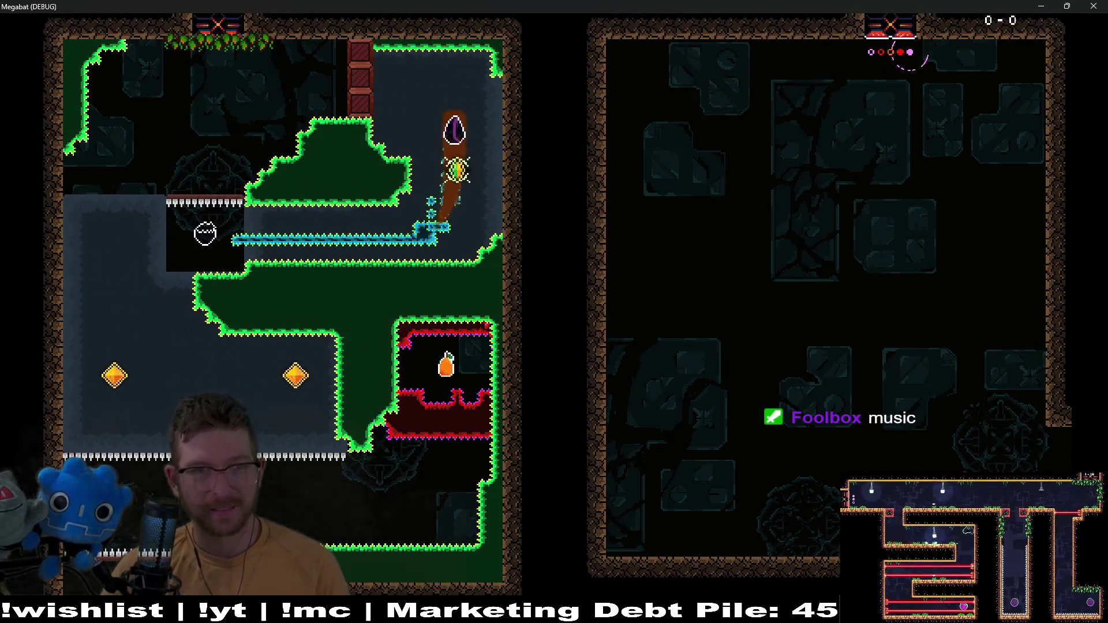
key("Left")
key("Down")
key("Right")
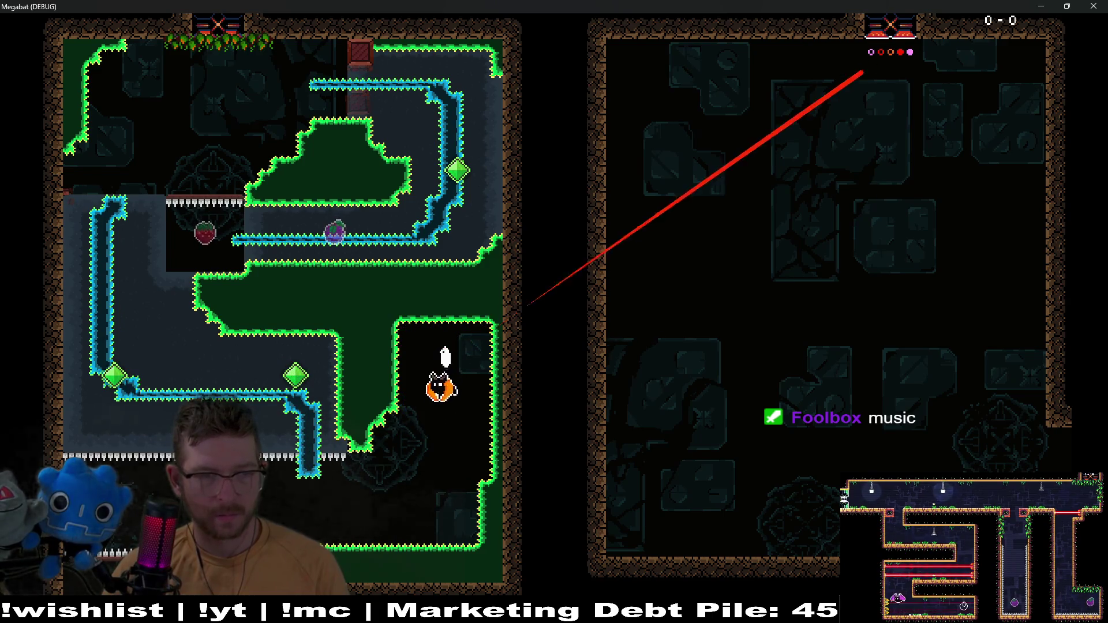
key("Left")
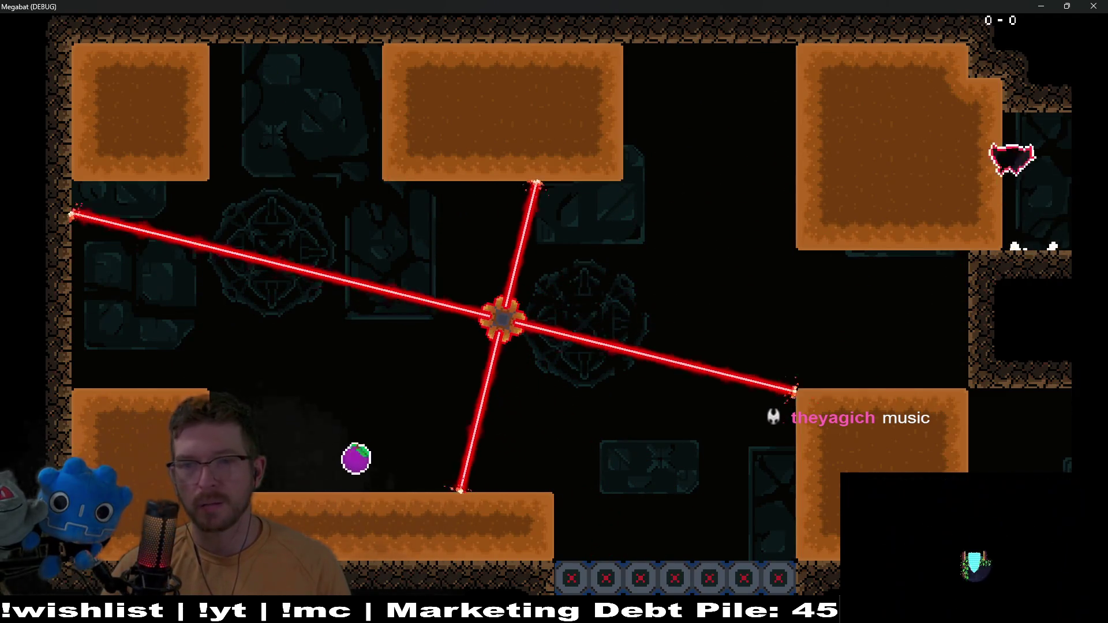
key("Left")
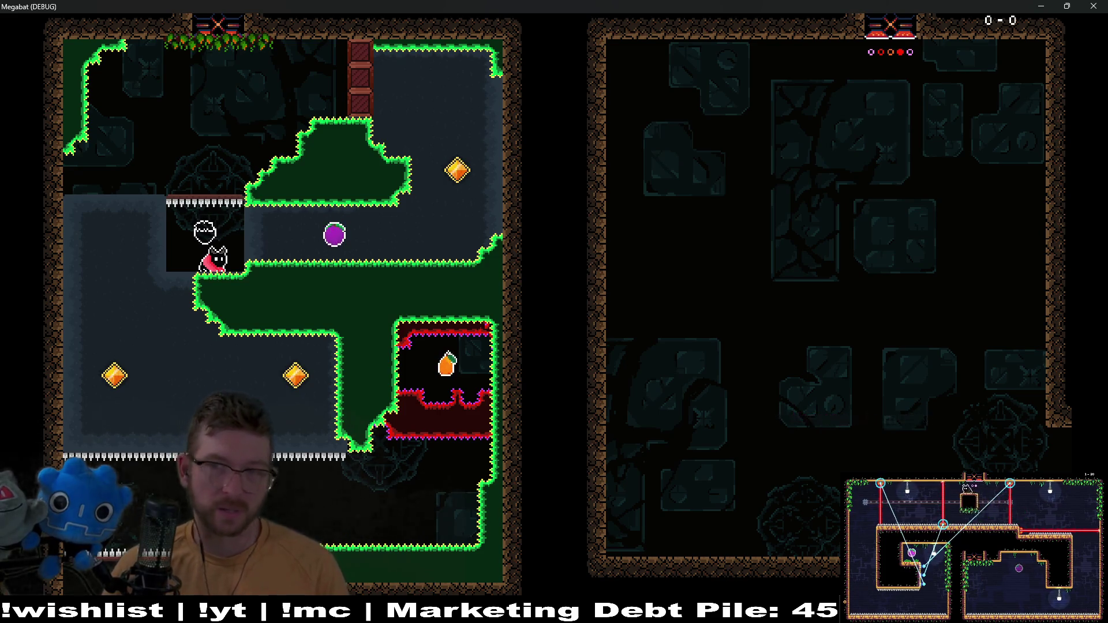
Close the game and paint an Emerald row on SpikeTileMapLayer8x8 below the strawberry alcove
left_click(1093, 6)
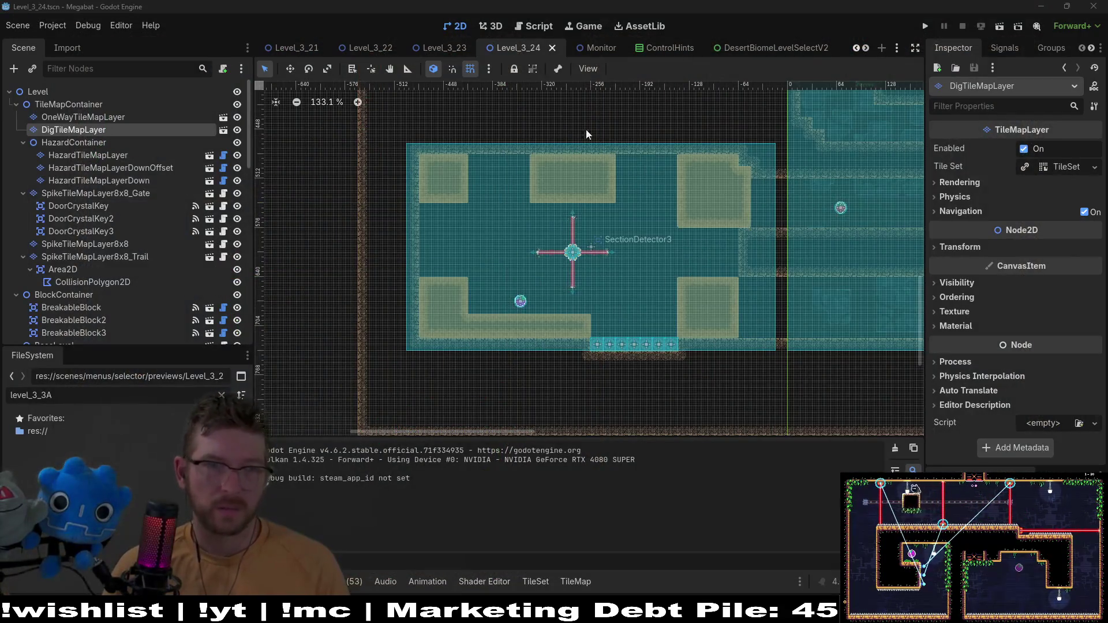
scroll(587, 134, "up", 5)
scroll(626, 262, "up", 5)
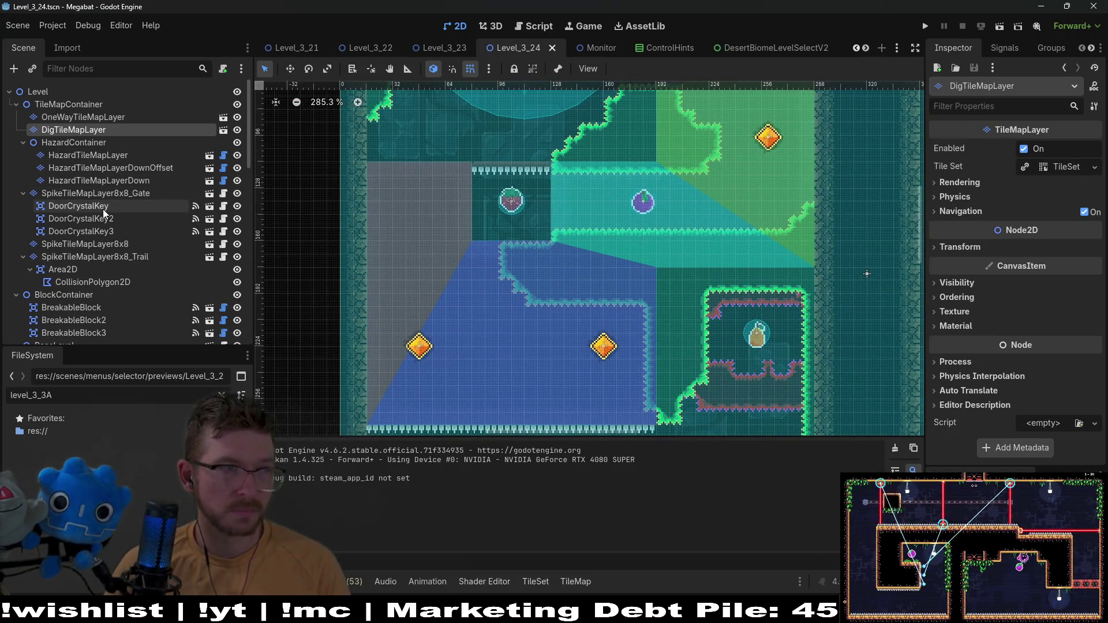
left_click(114, 244)
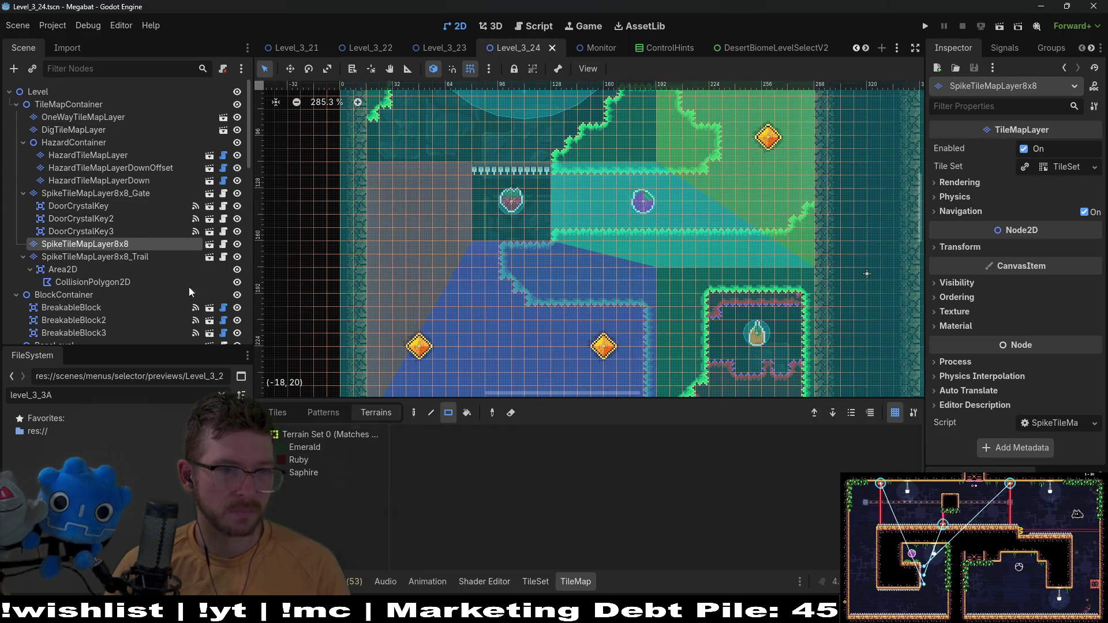
left_click(305, 447)
scroll(569, 241, "up", 3)
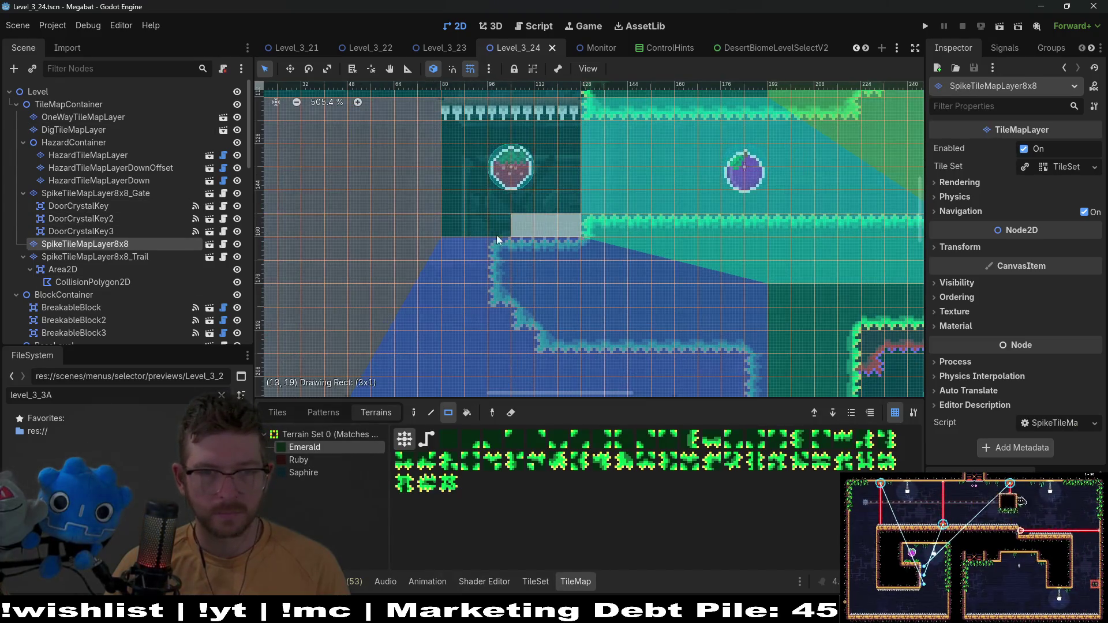
left_click_drag(468, 240, 494, 257)
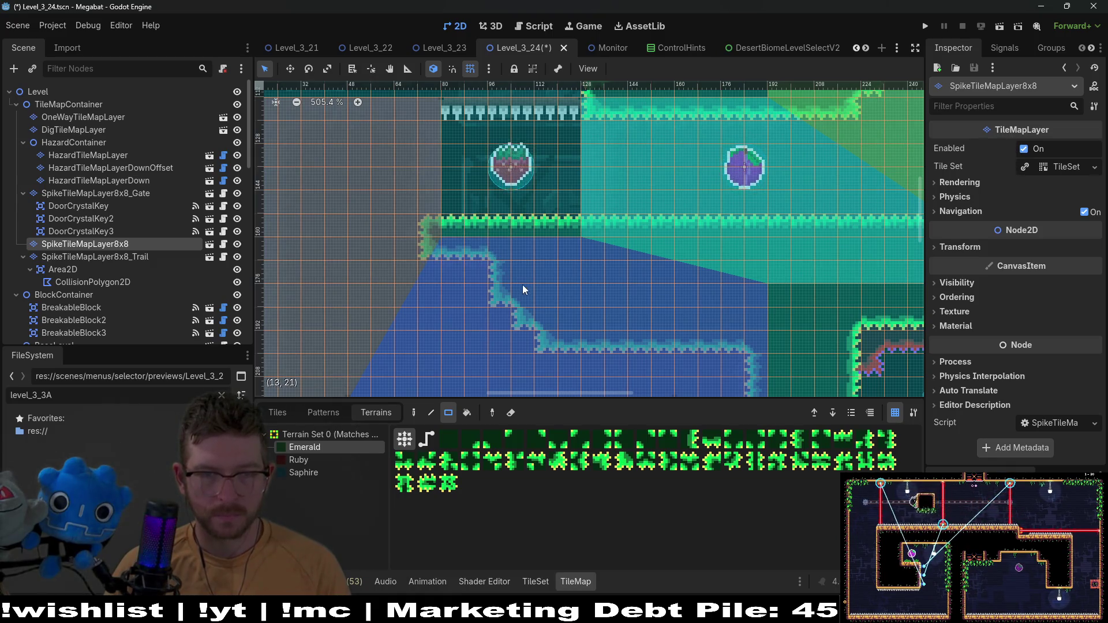
Review the newly painted tiles and save the Level_3_24 scene
left_click_drag(597, 274, 564, 312)
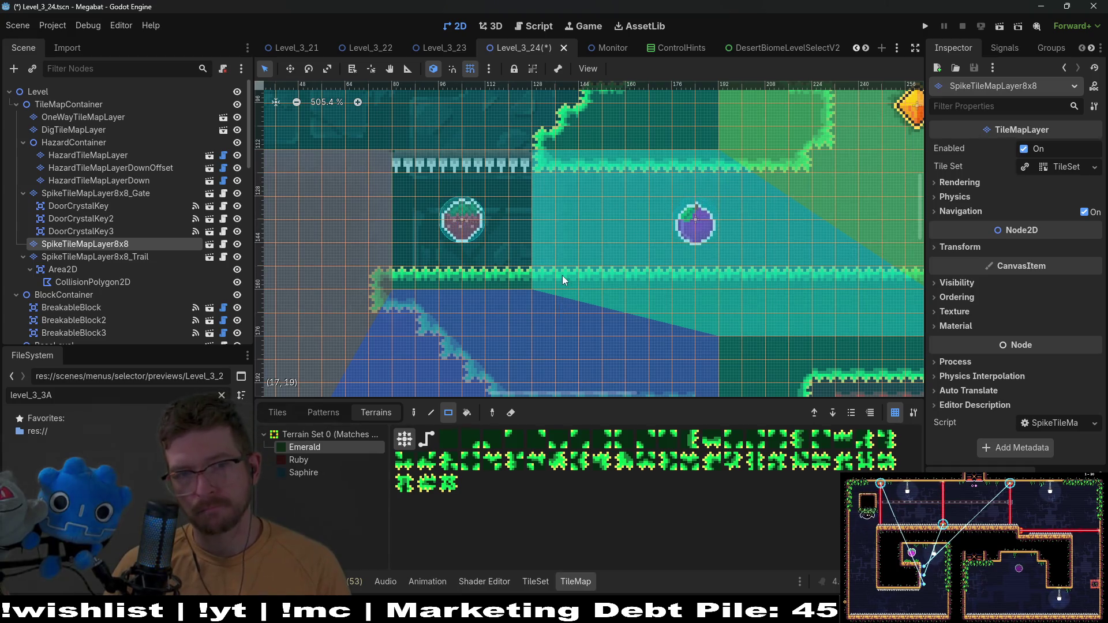
scroll(564, 281, "down", 3)
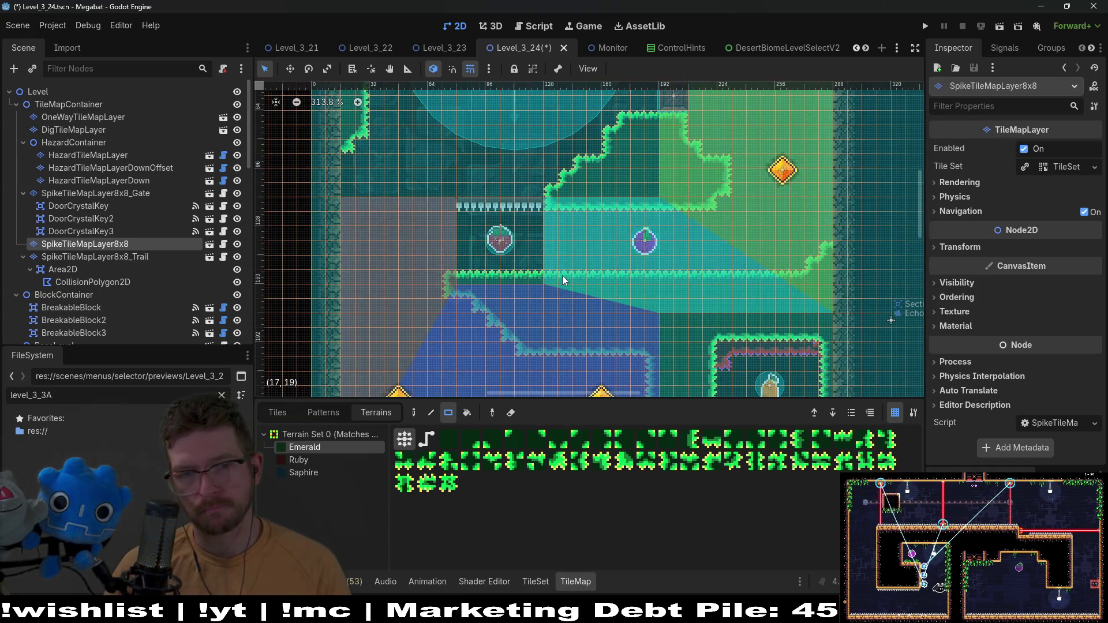
scroll(564, 281, "down", 3)
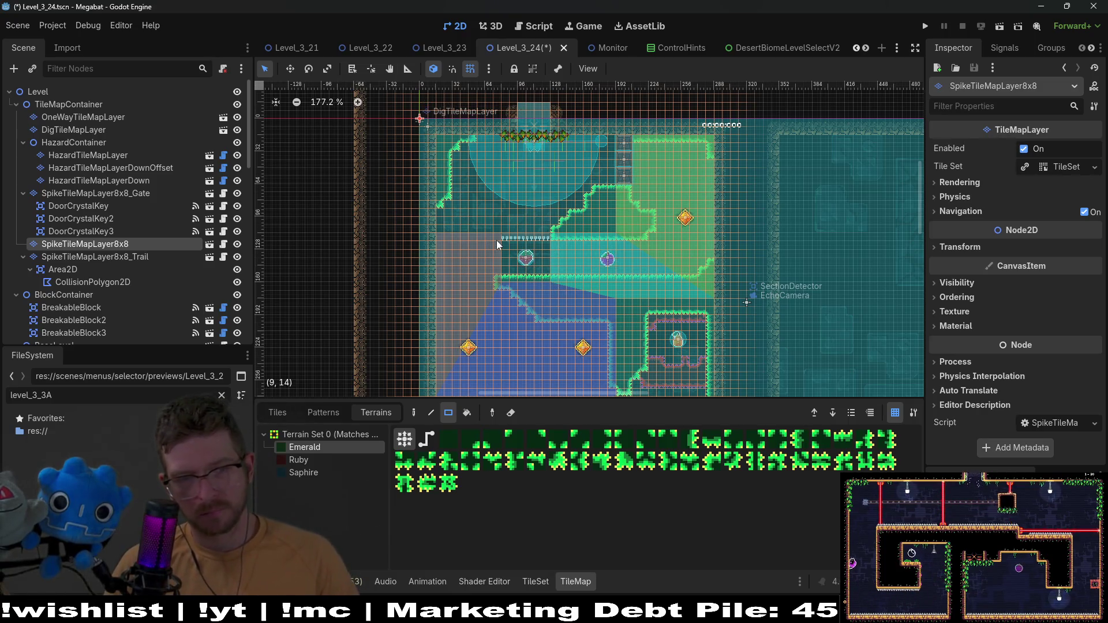
scroll(514, 297, "up", 4)
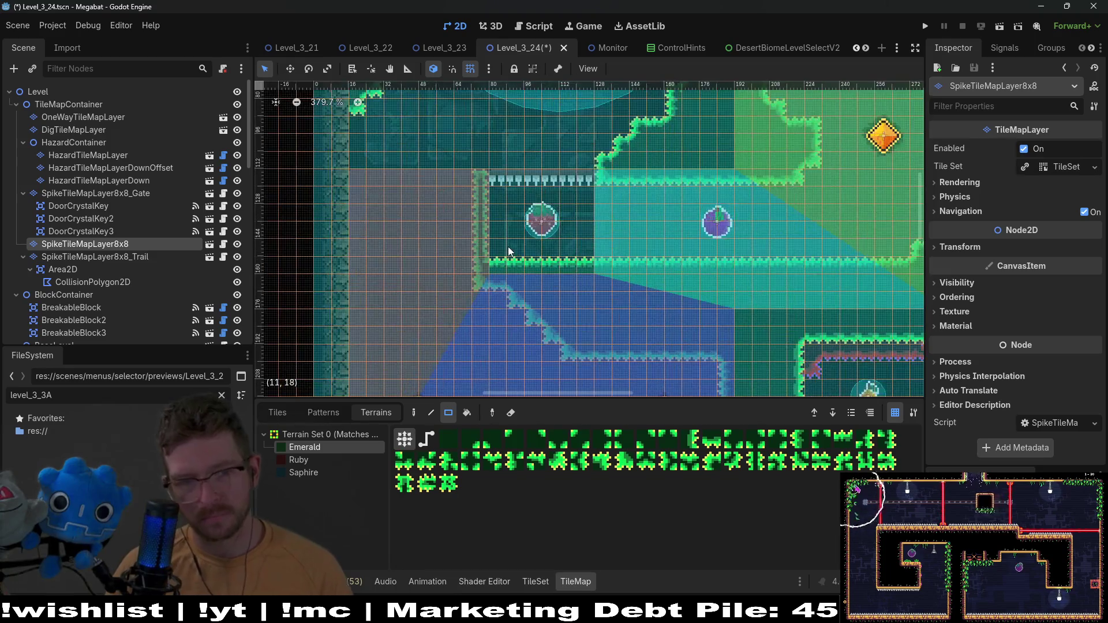
left_click_drag(548, 204, 504, 283)
key("ctrl+s")
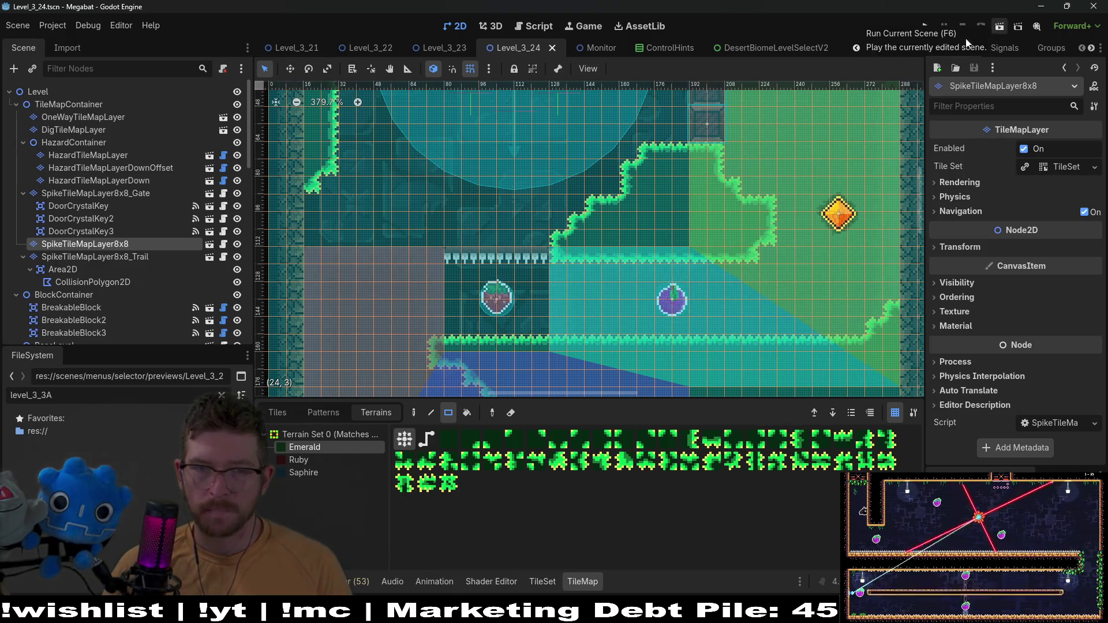
scroll(575, 228, "up", 3)
scroll(576, 228, "down", 3)
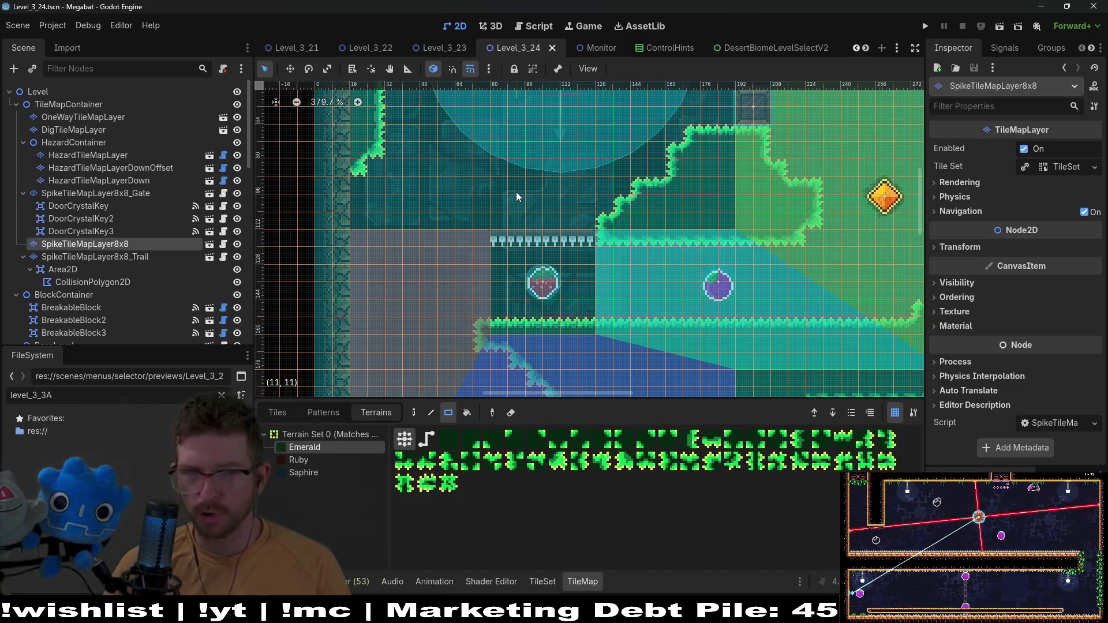
scroll(594, 194, "up", 2)
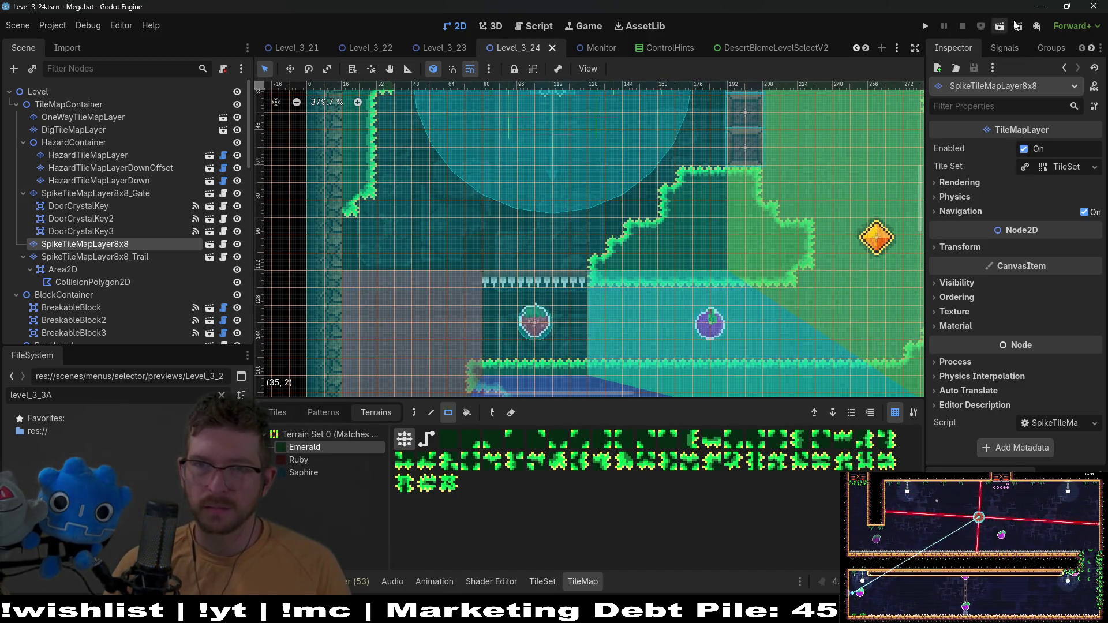
Run the current scene and fly through the pit fruits and the orange gem
left_click(999, 30)
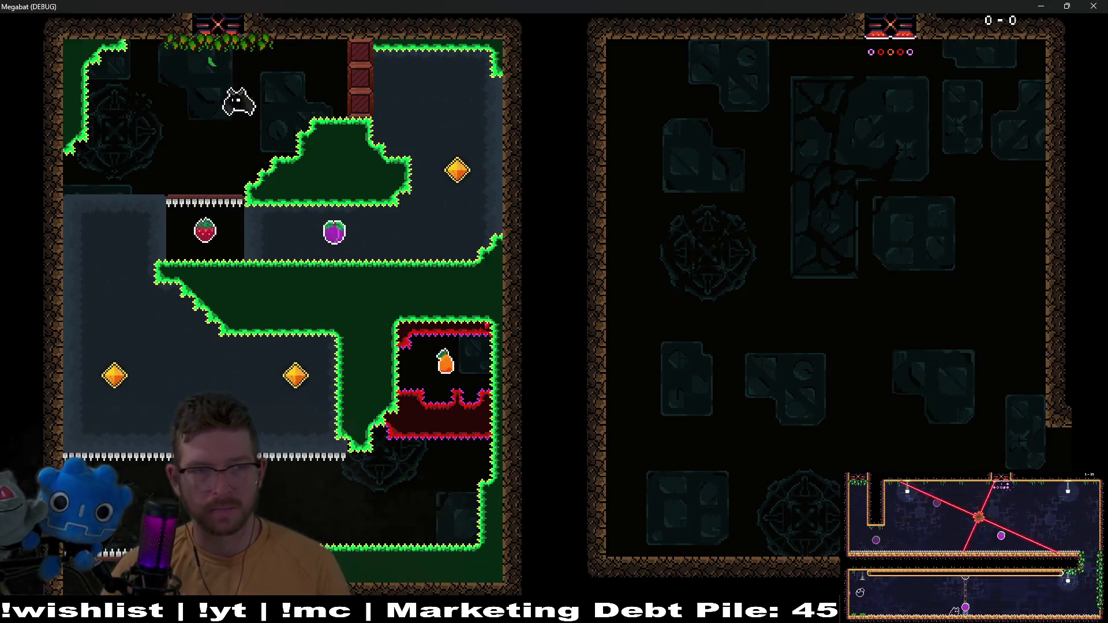
key("Down")
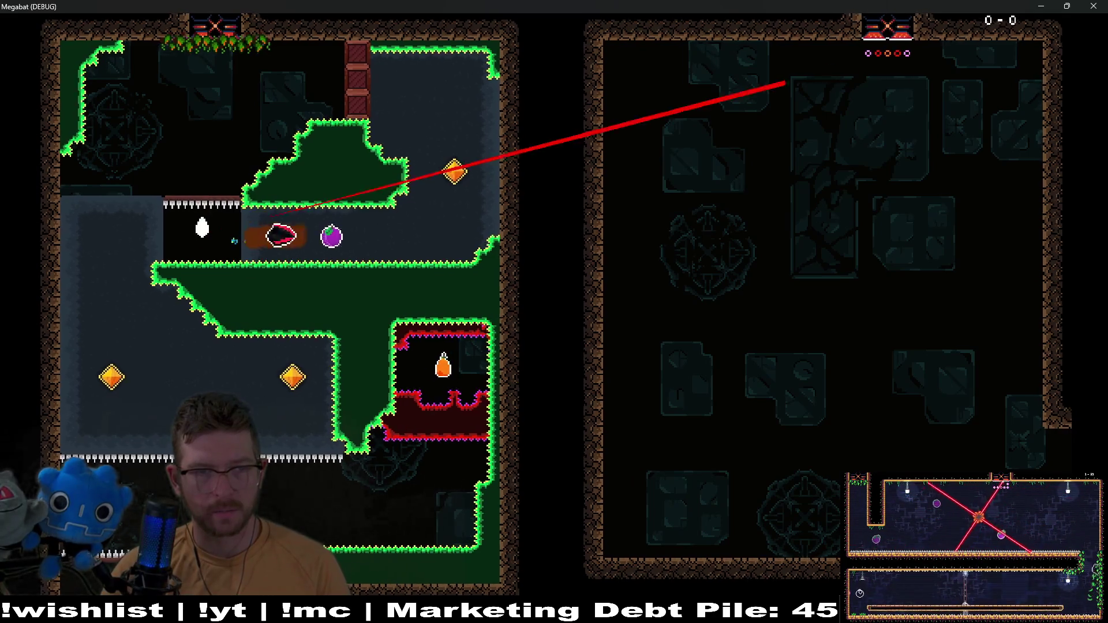
key("Right")
key("Up")
key("Left")
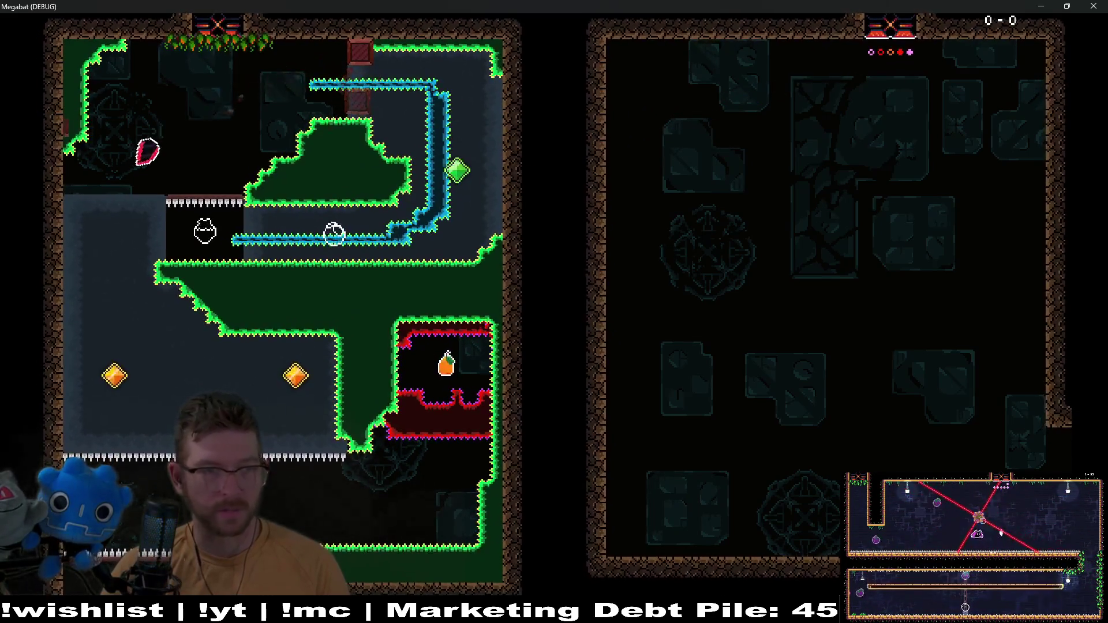
key("Down")
key("Right")
key("Down")
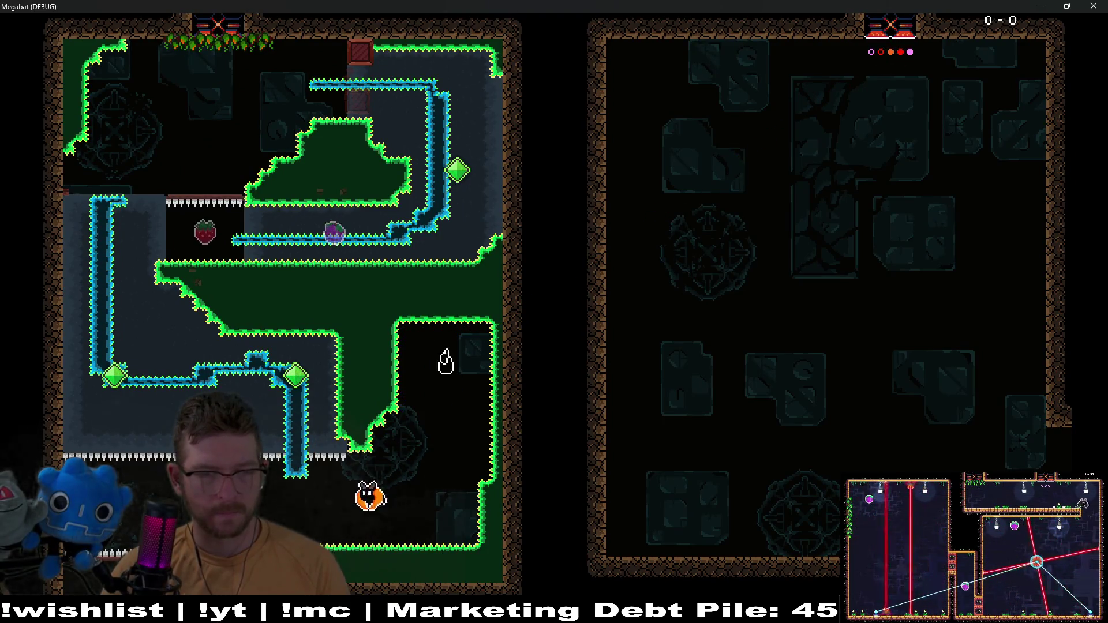
key("Left")
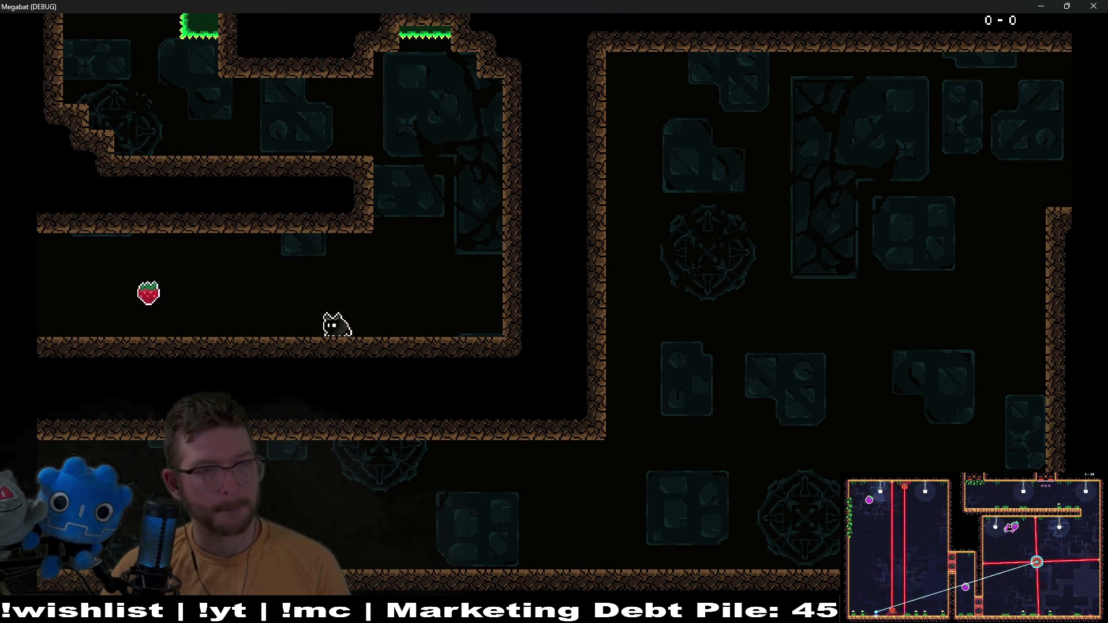
Grab the strawberry and purple fruit, exit the laser wheel room right, then close the game with F8
key("Left")
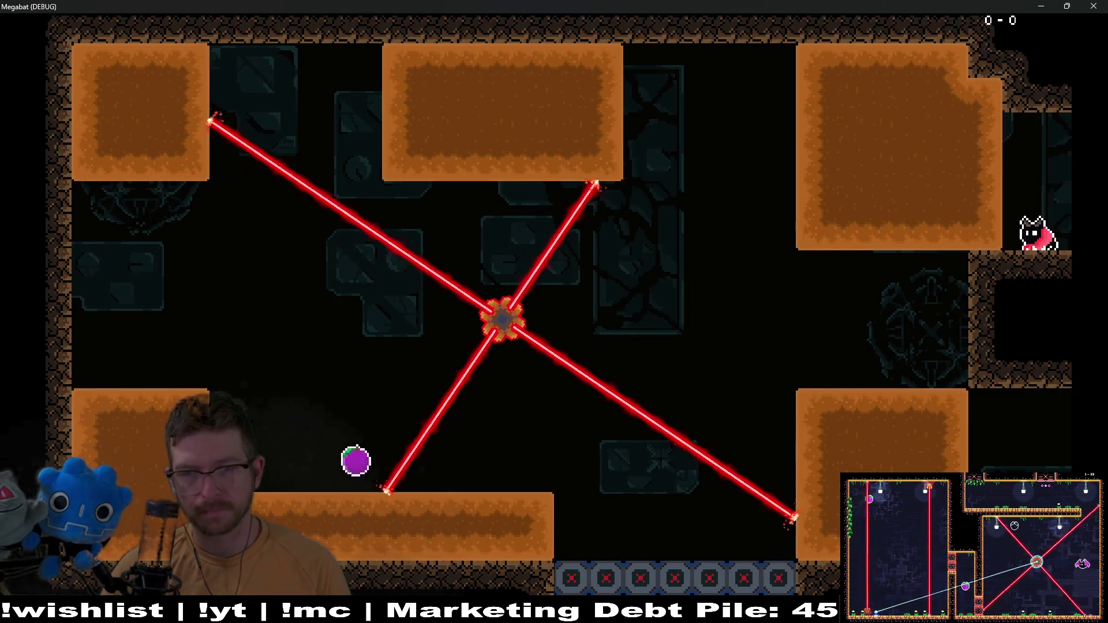
key("Left")
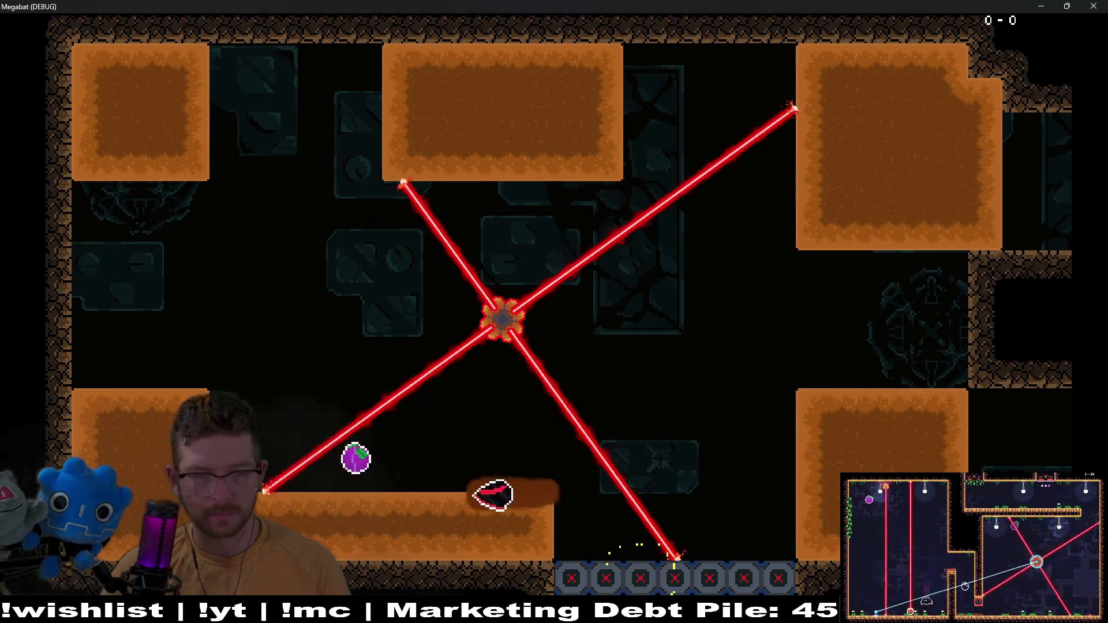
key("Up")
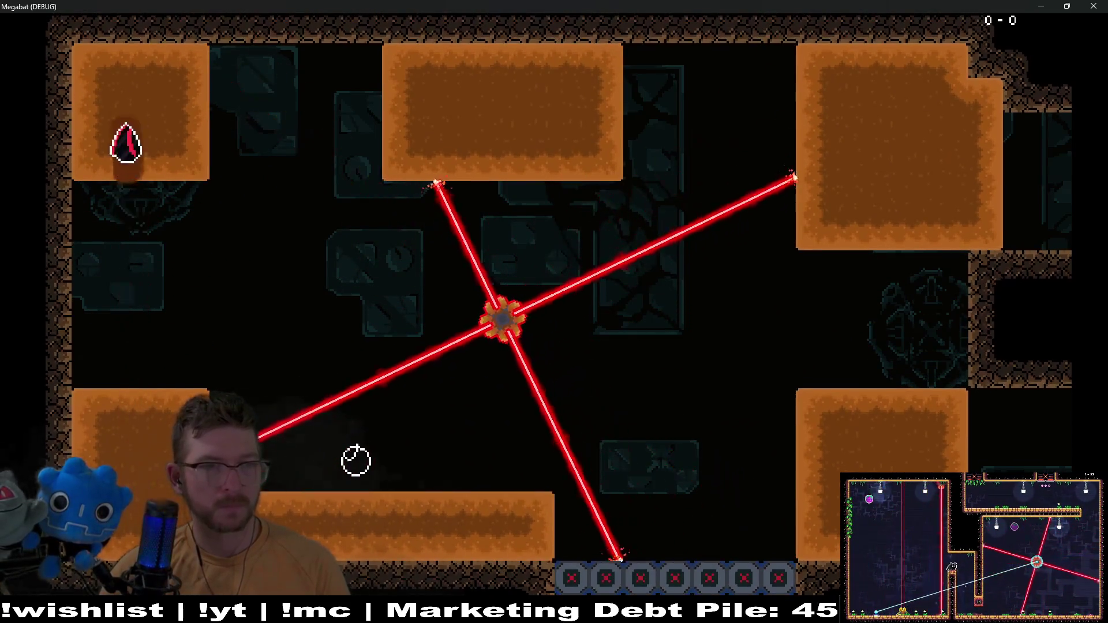
key("Right")
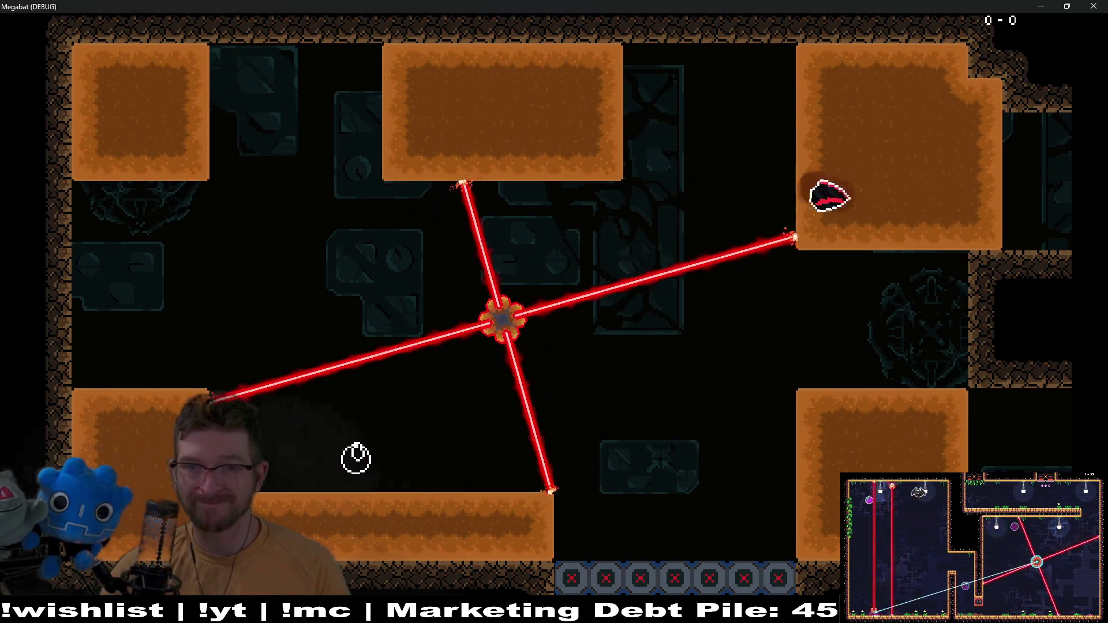
key("Down")
key("Right")
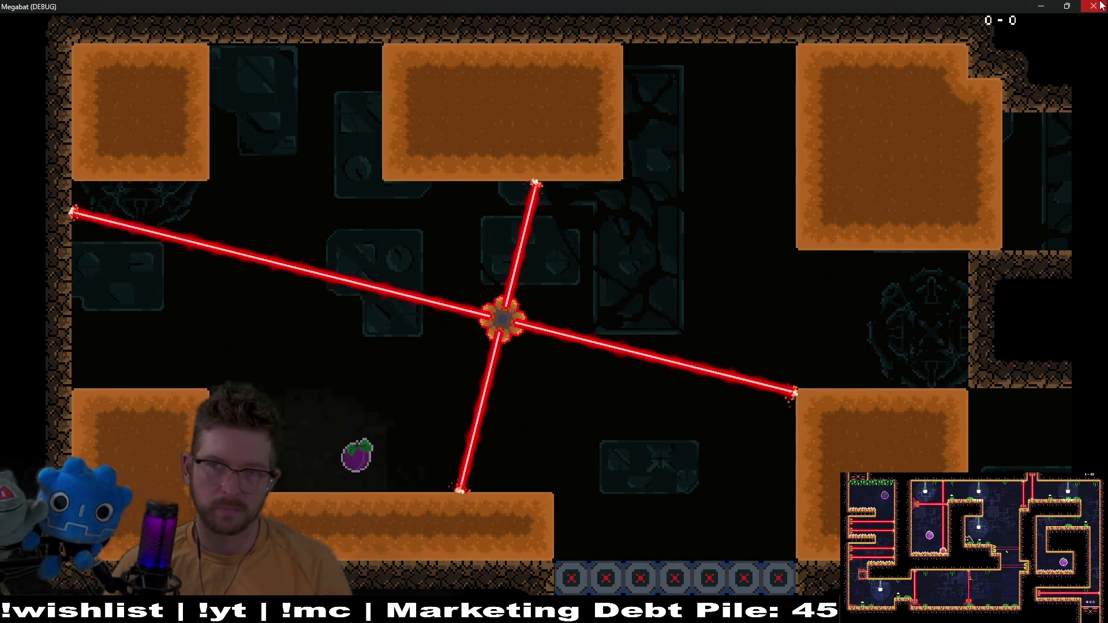
key("F8")
scroll(596, 261, "down", 3)
scroll(574, 248, "down", 5)
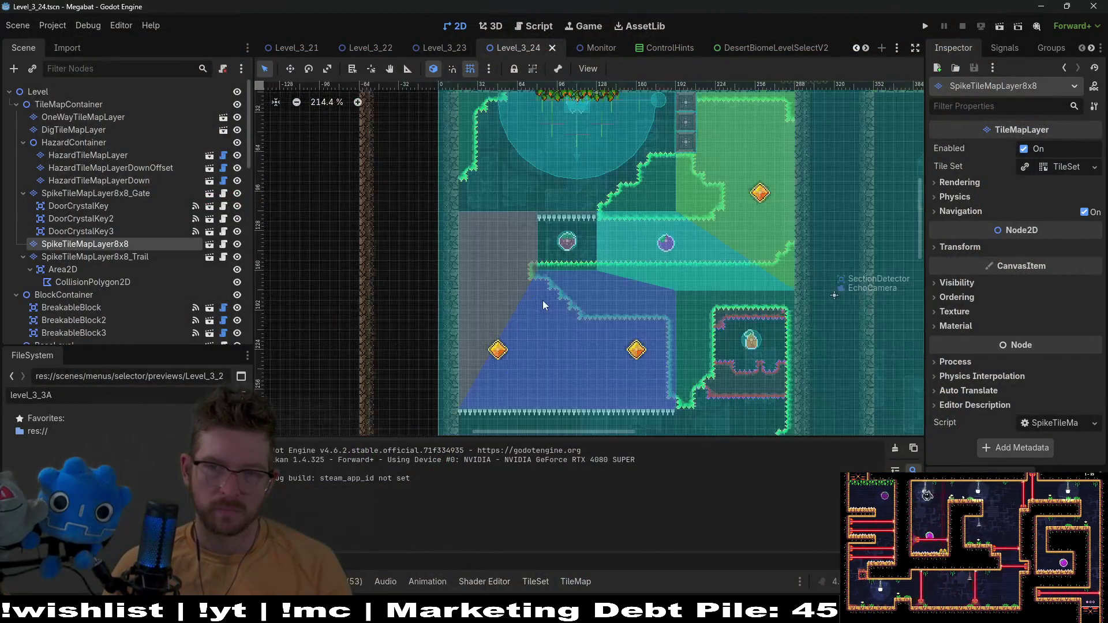
scroll(700, 292, "up", 10)
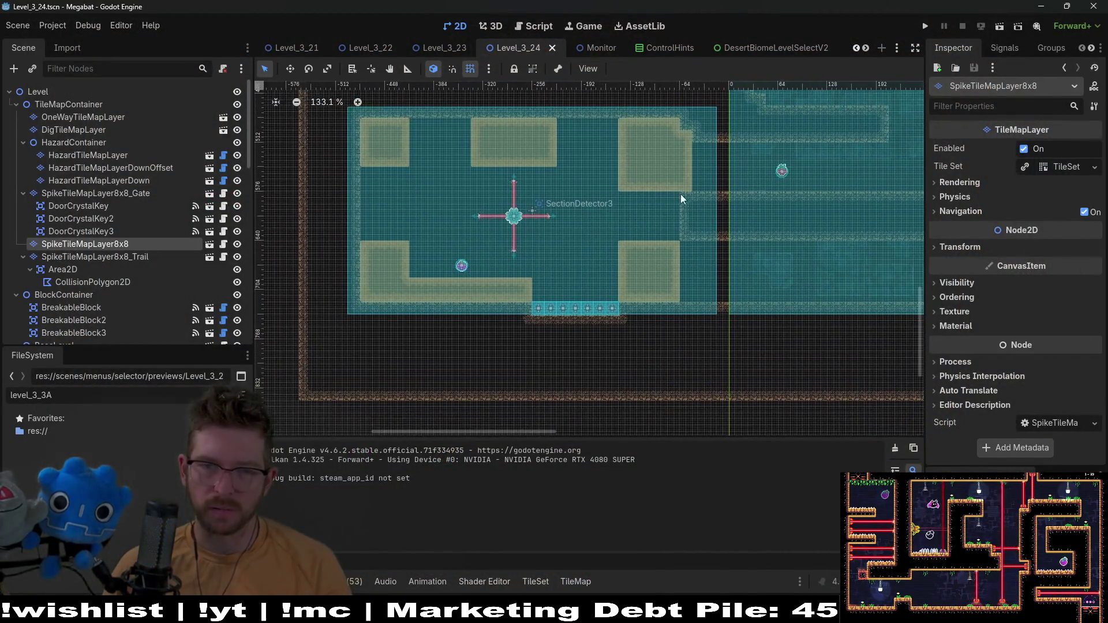
left_click_drag(671, 298, 707, 235)
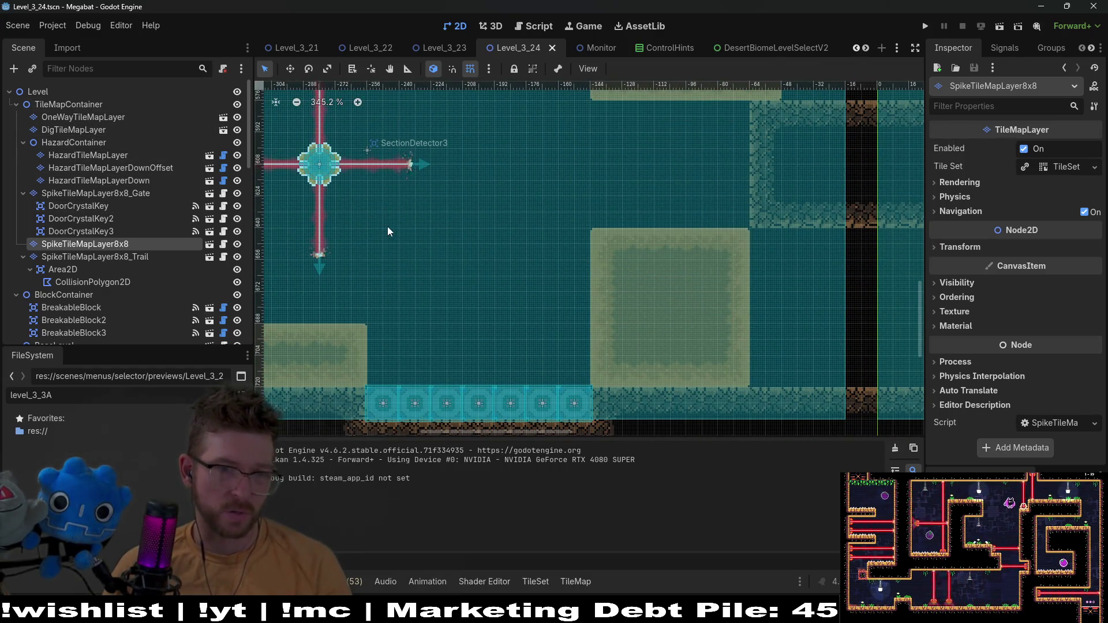
scroll(578, 268, "down", 5)
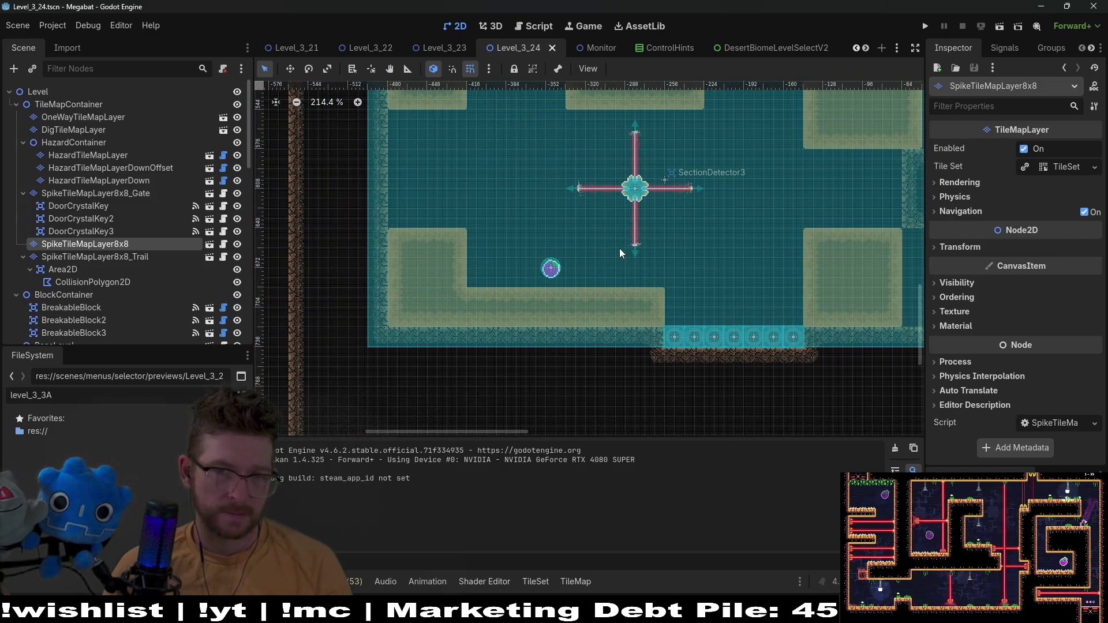
left_click_drag(603, 226, 572, 275)
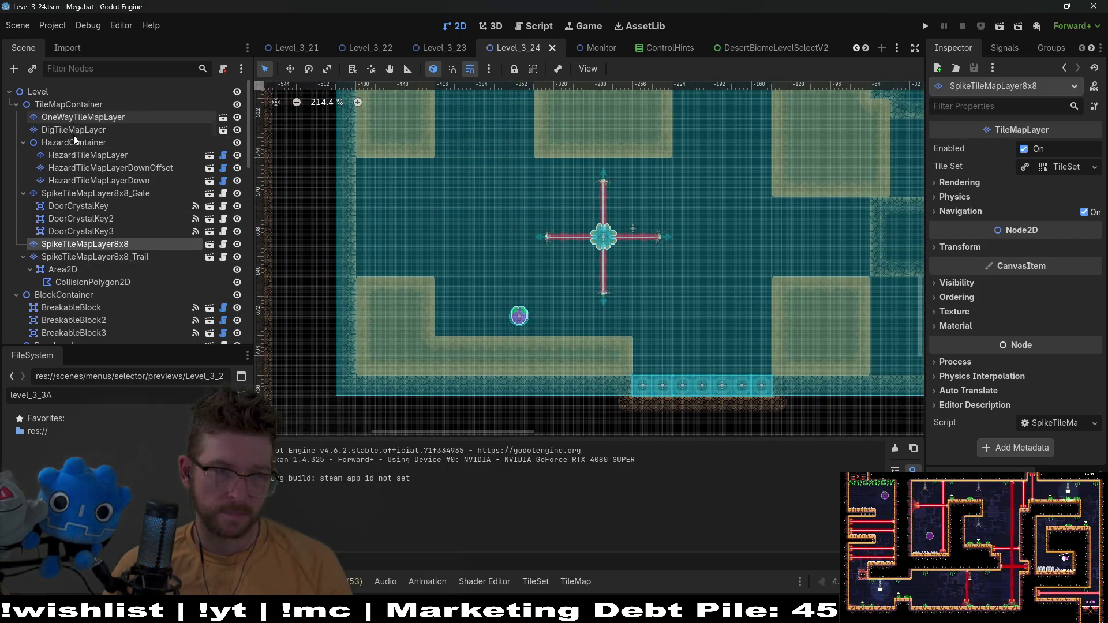
scroll(103, 254, "down", 4)
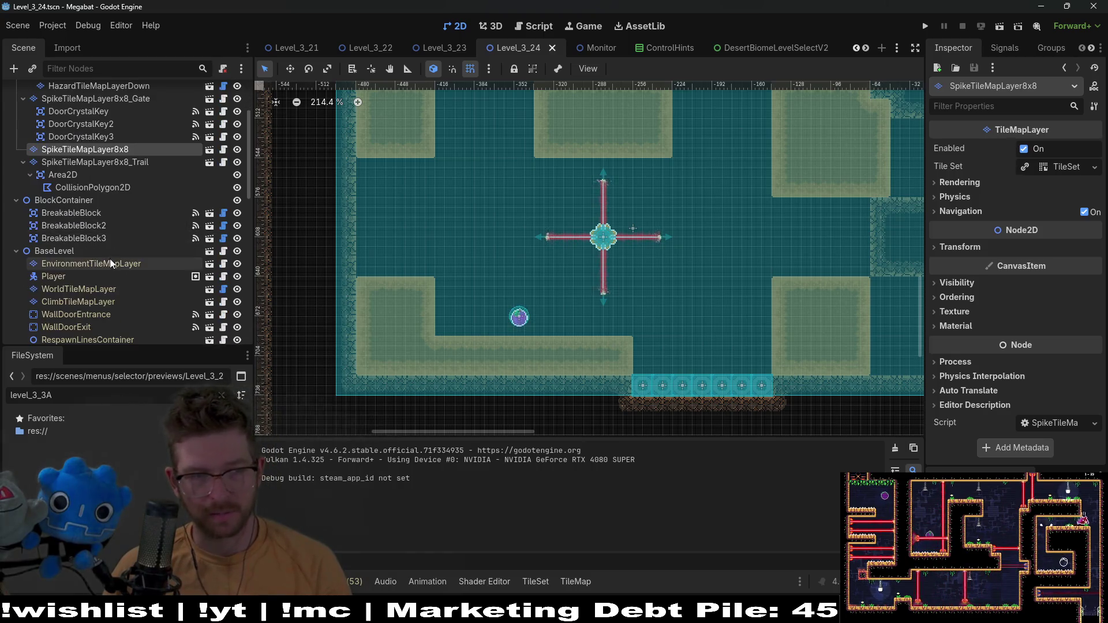
scroll(101, 245, "down", 3)
scroll(98, 248, "up", 2)
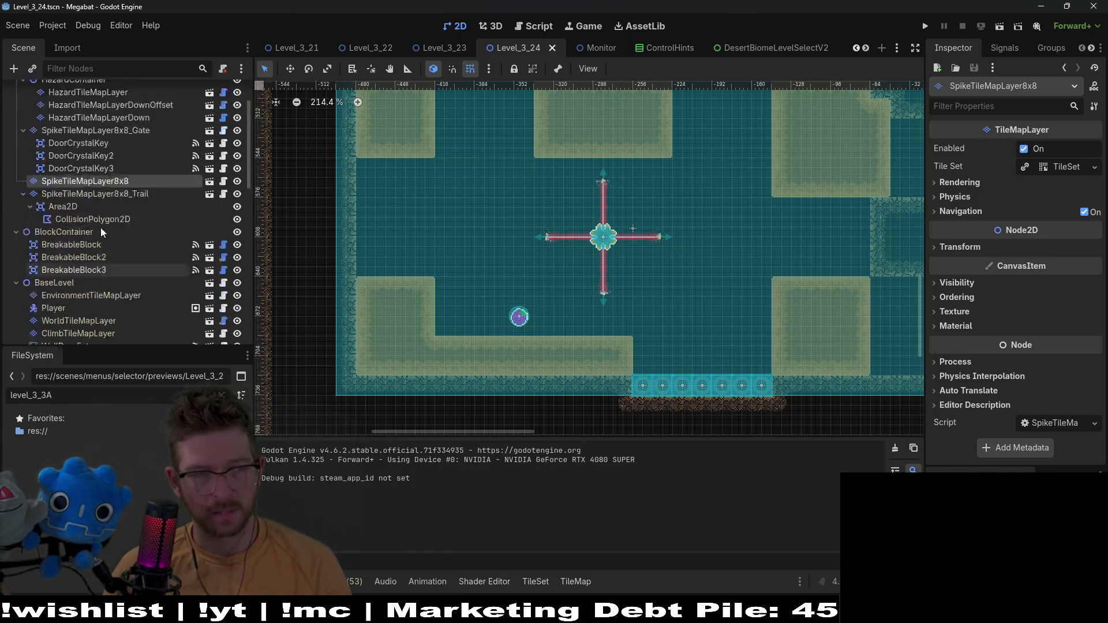
scroll(86, 272, "down", 8)
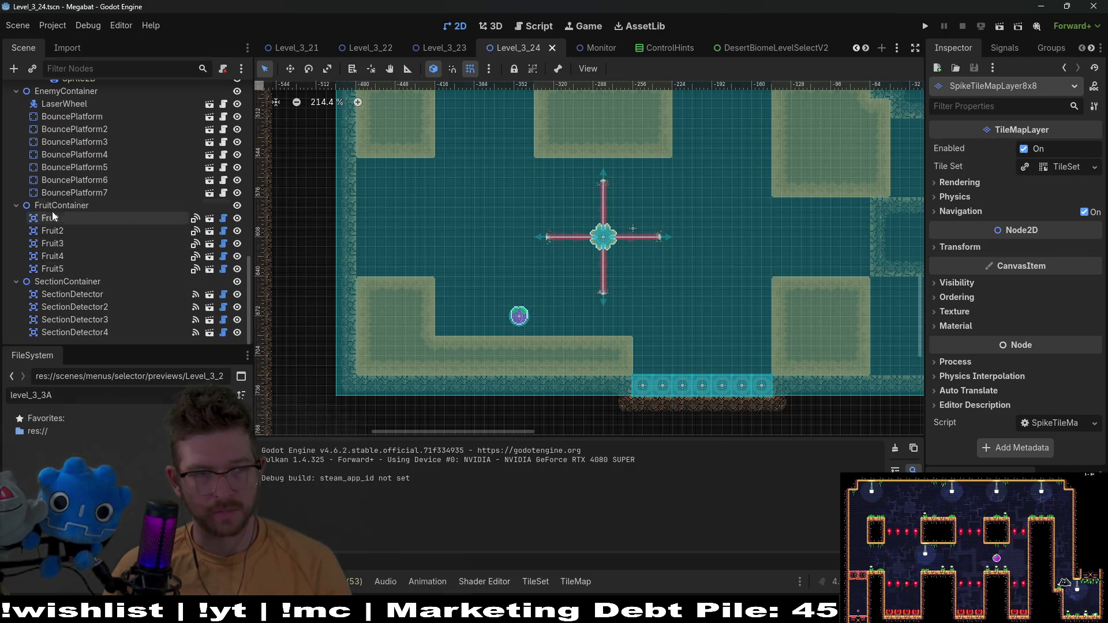
Tick Has Permanent Shield on LaserWheel, save Level_3_24, and frame the laser wheel room
left_click(64, 104)
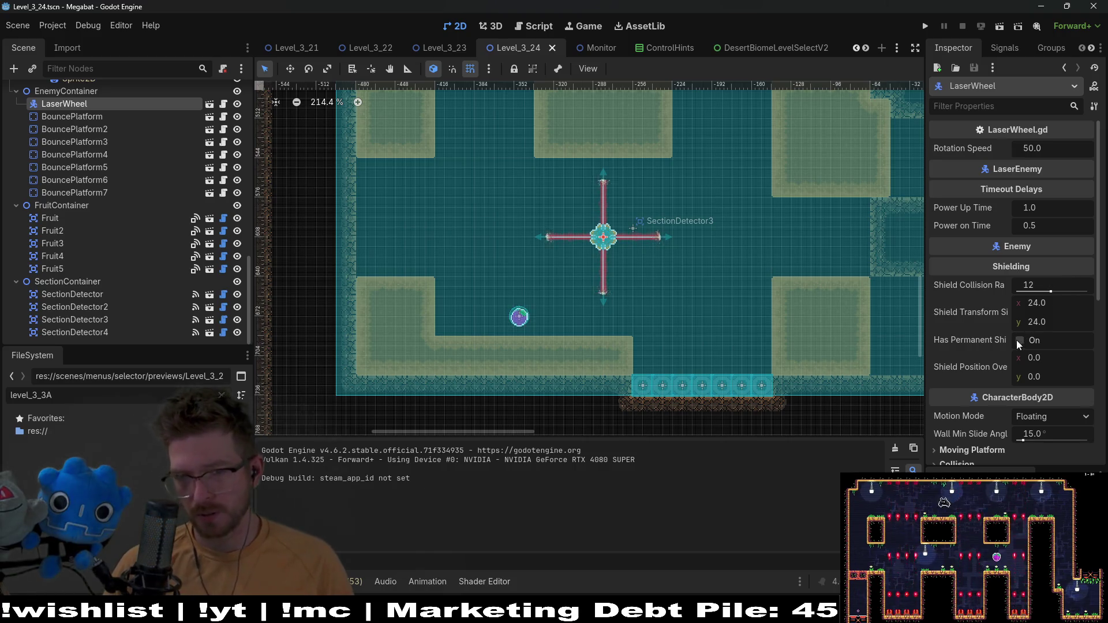
left_click(1020, 341)
key("ctrl+s")
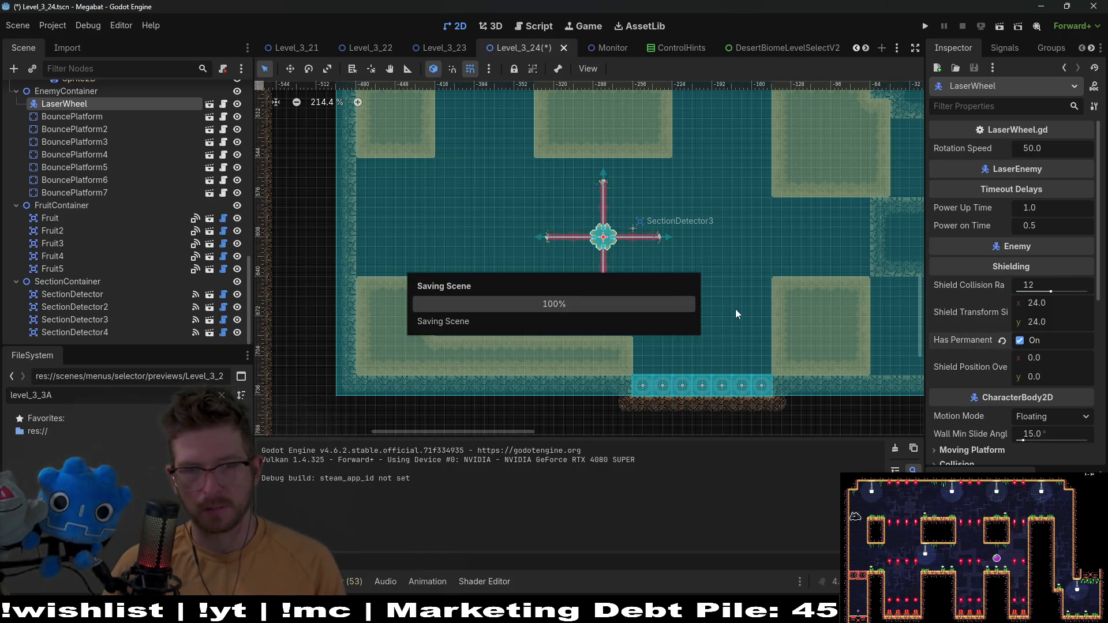
left_click_drag(908, 249, 740, 283)
key("f")
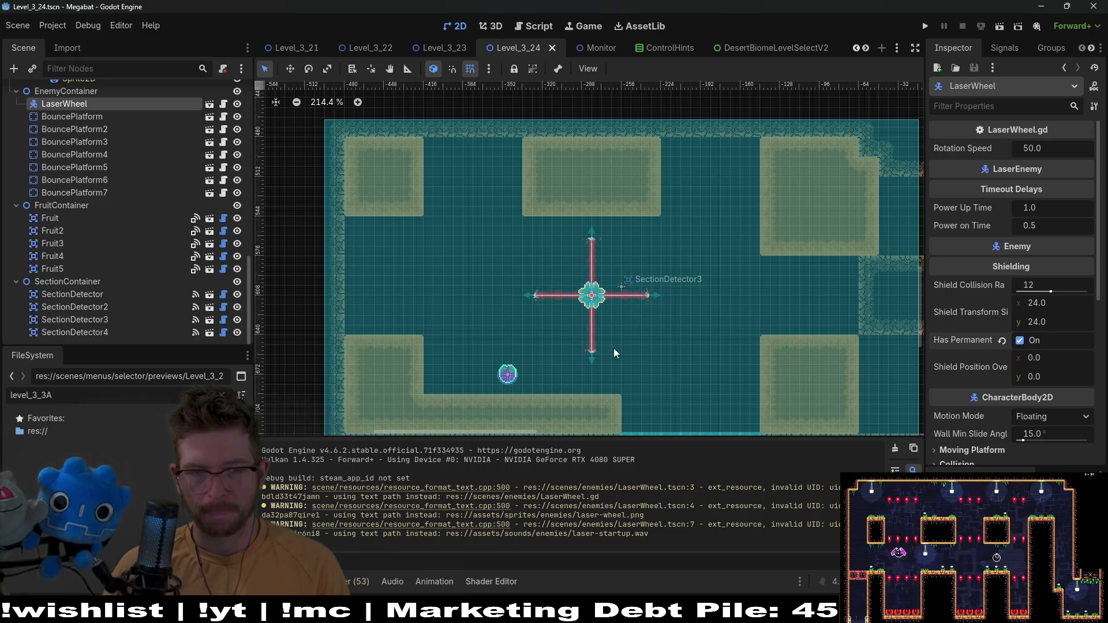
left_click_drag(616, 353, 631, 279)
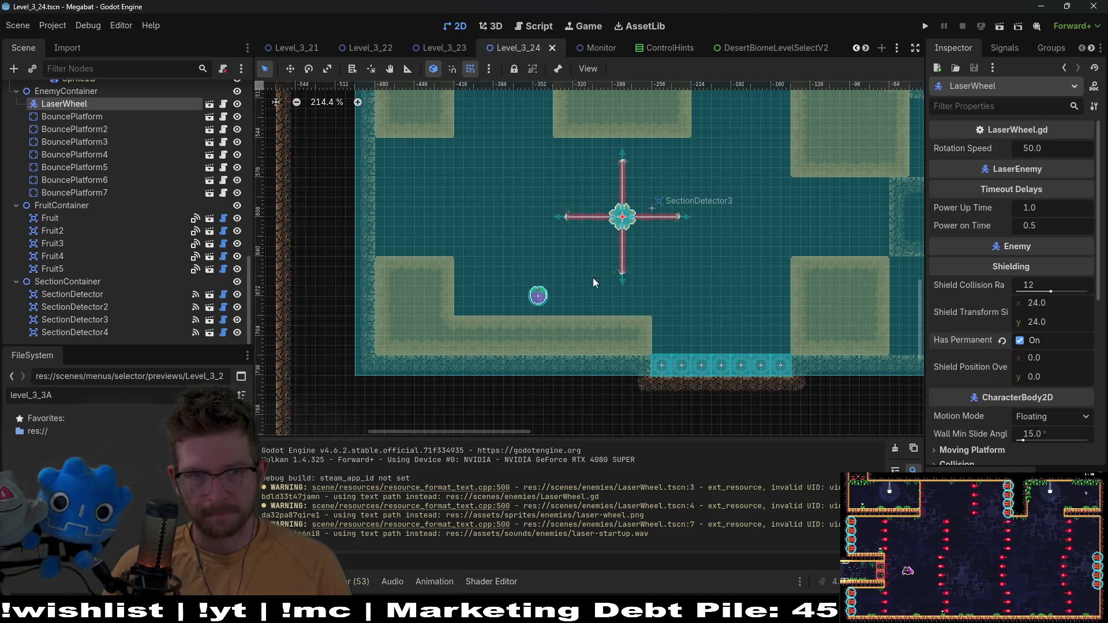
scroll(517, 207, "up", 5)
scroll(101, 186, "up", 5)
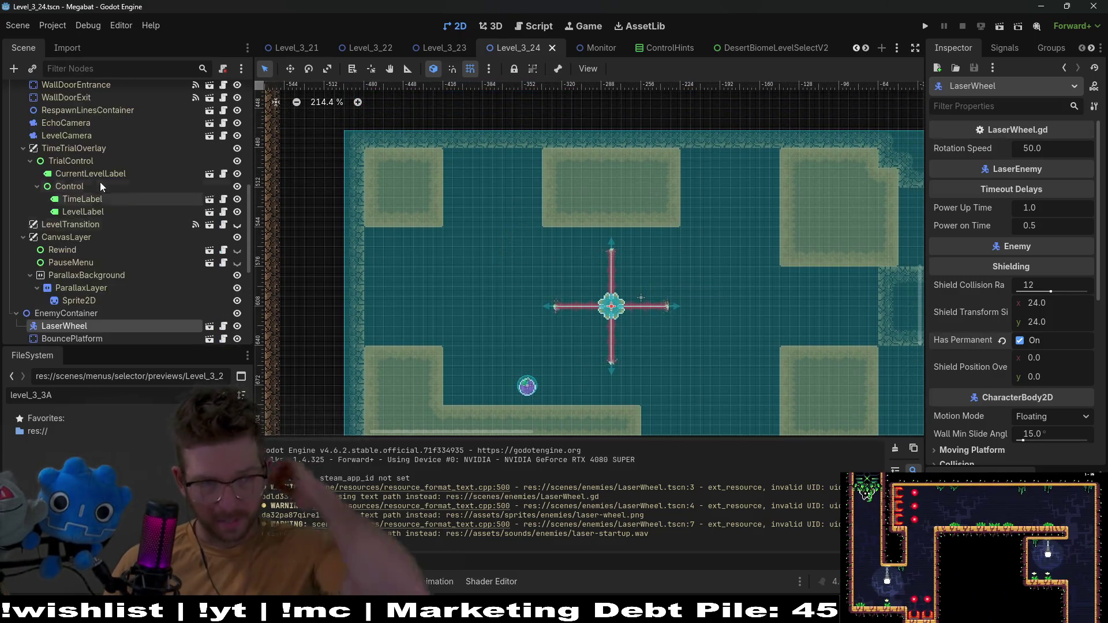
scroll(100, 185, "up", 5)
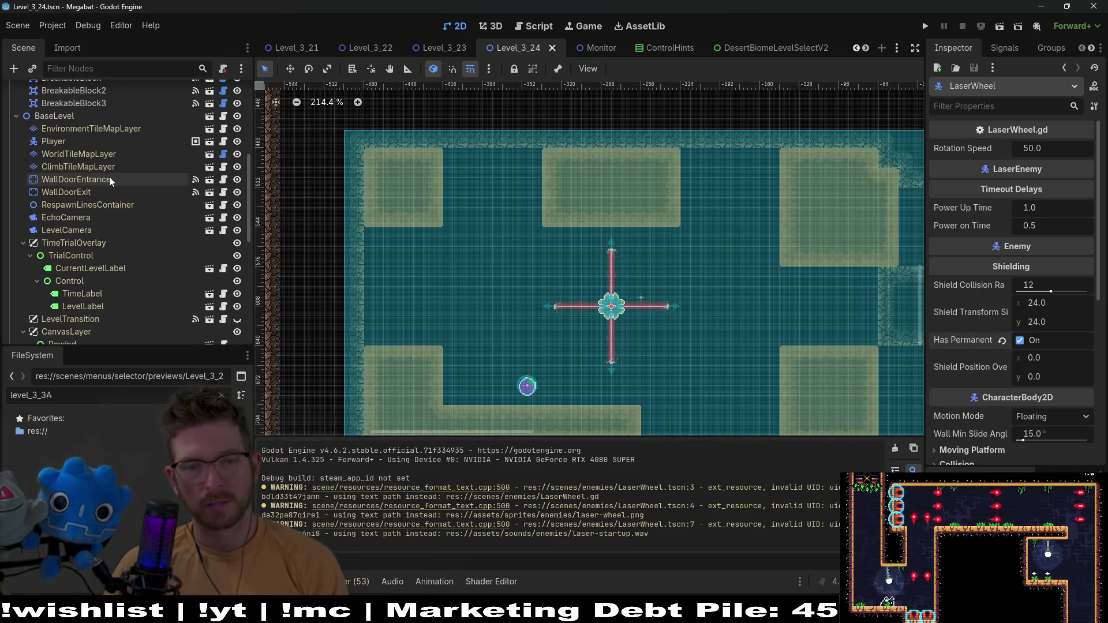
scroll(109, 182, "up", 3)
Browse the world tile layer's FOREST, DESERT and LAB terrain tiles
left_click(84, 218)
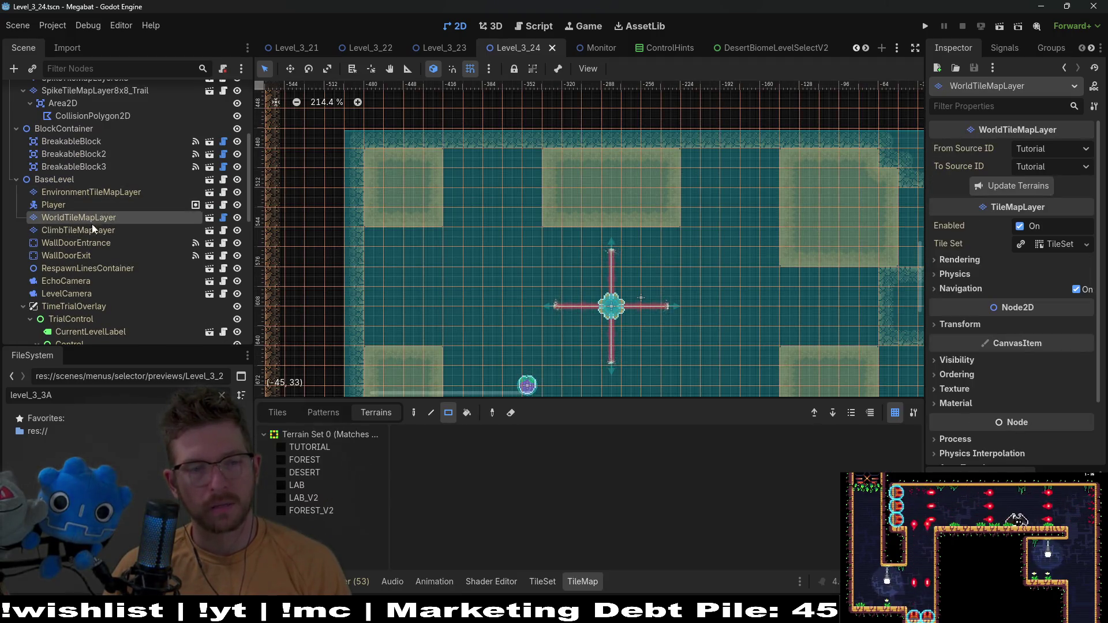
left_click(304, 460)
left_click(317, 475)
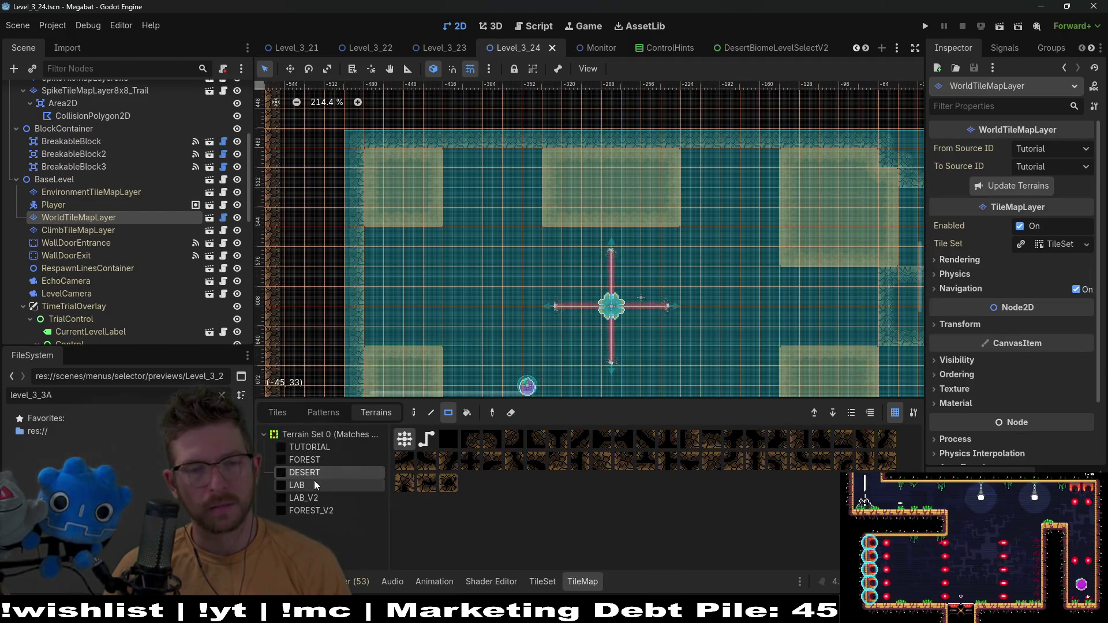
left_click(315, 486)
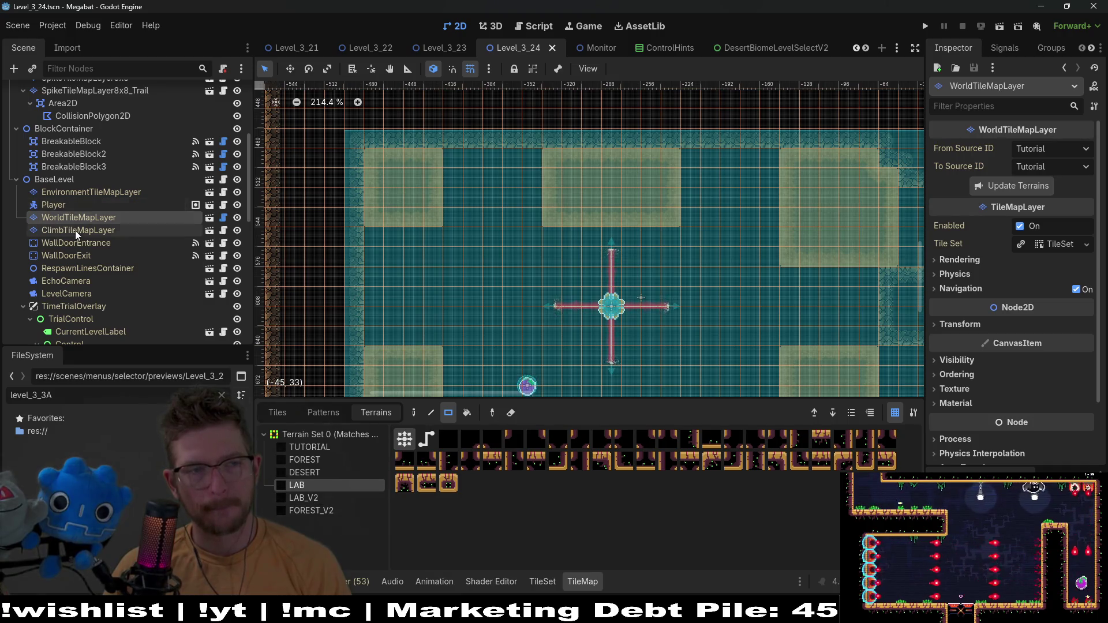
scroll(77, 234, "up", 5)
On DigTileMapLayer with Sand, shift the top-middle block one column right and widen the top-left block
left_click(87, 155)
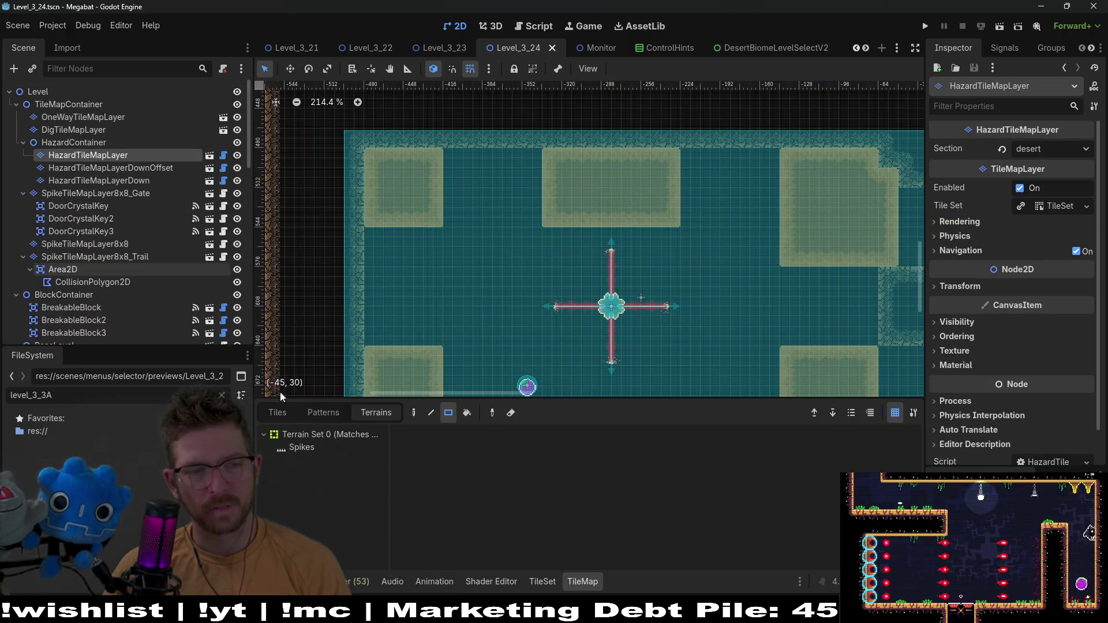
left_click(62, 128)
left_click(69, 142)
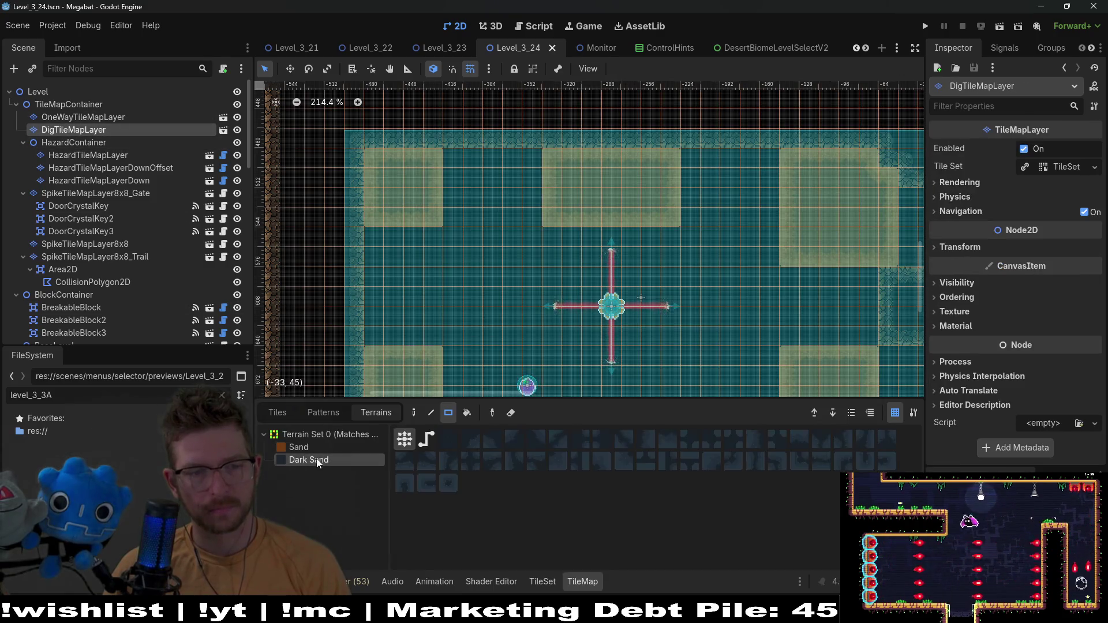
left_click(312, 448)
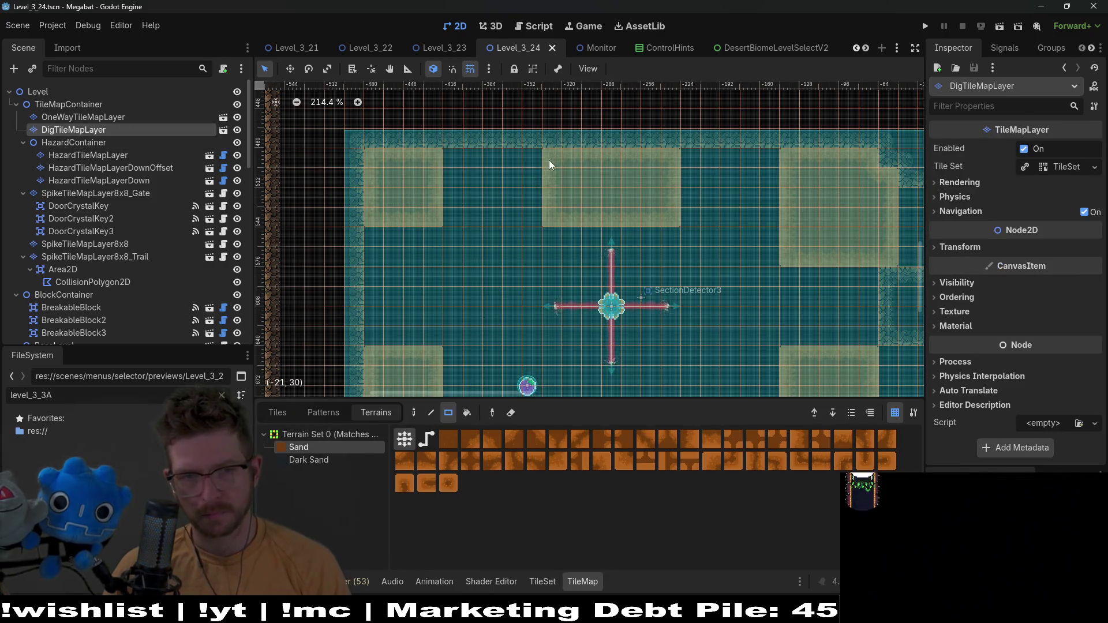
left_click_drag(549, 160, 557, 222)
left_click_drag(692, 168, 691, 212)
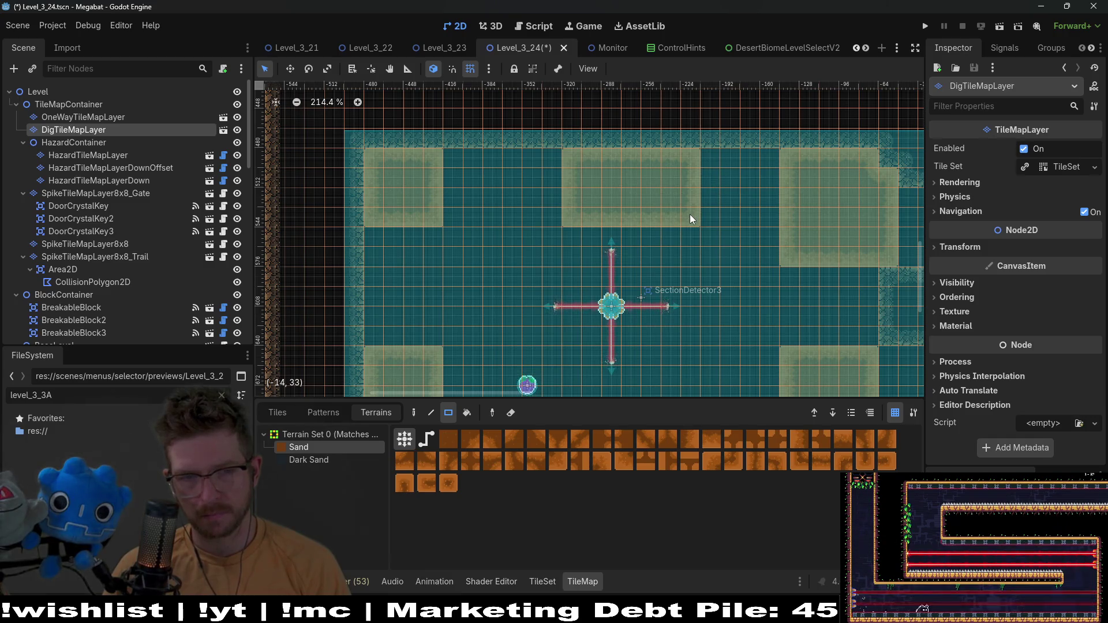
left_click_drag(449, 212, 450, 213)
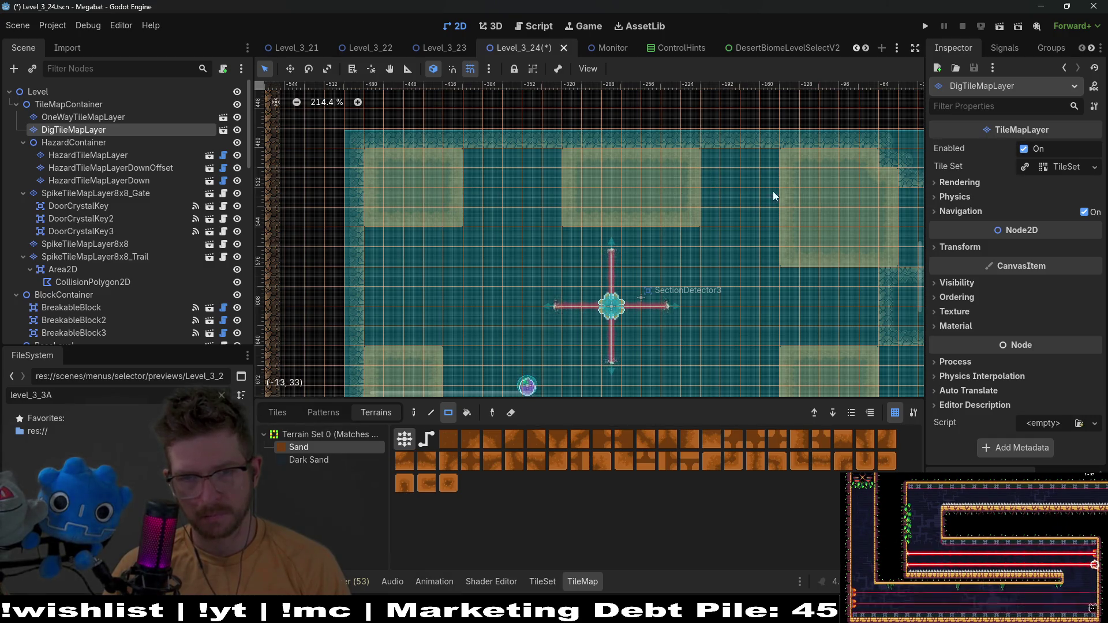
Extend the lower-right sand block rightward across the dark column
scroll(779, 208, "down", 2)
scroll(779, 208, "right", 2)
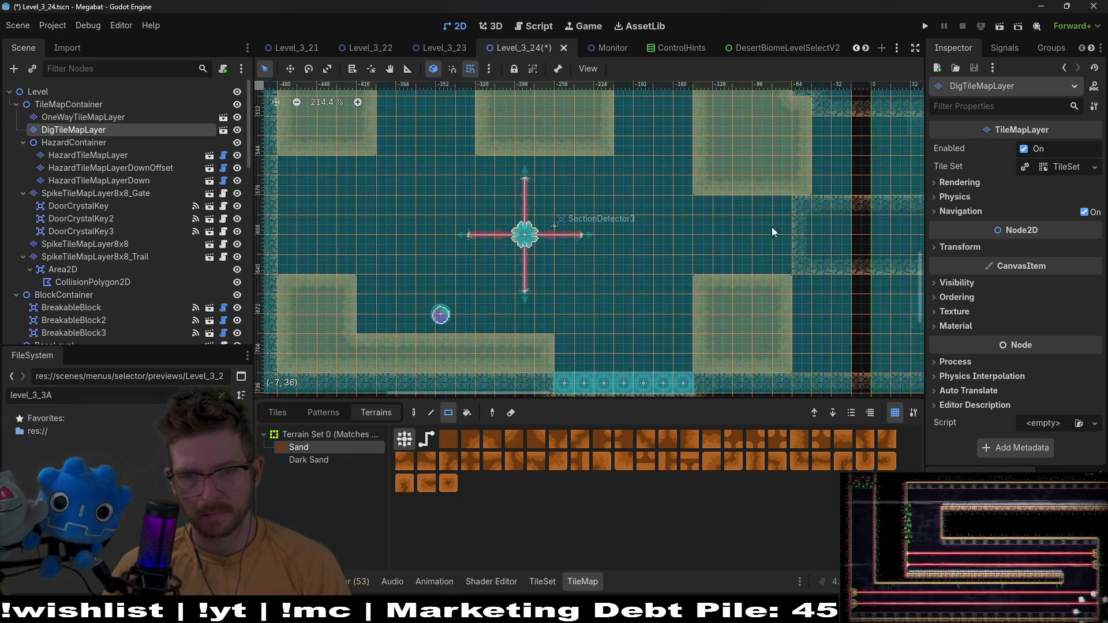
left_click_drag(806, 287, 809, 359)
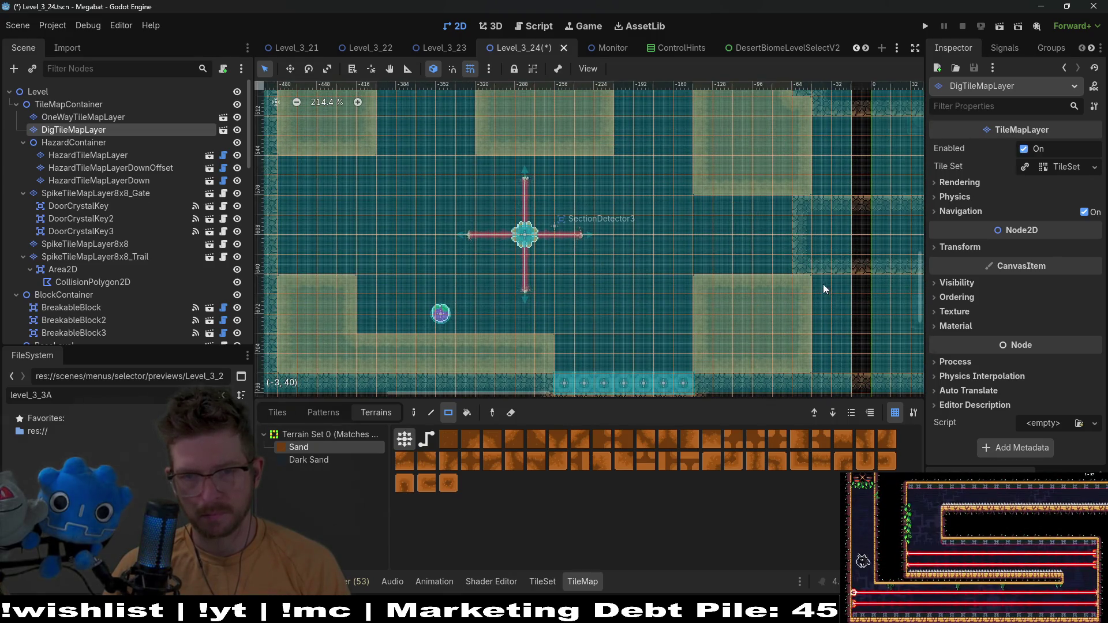
left_click_drag(824, 288, 892, 358)
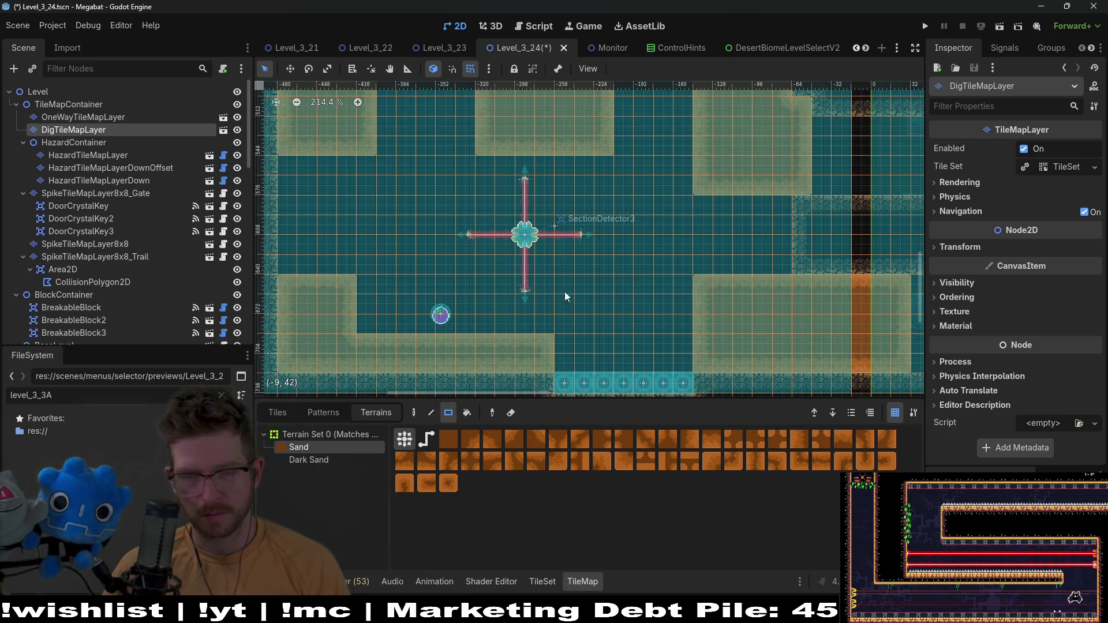
left_click(80, 194)
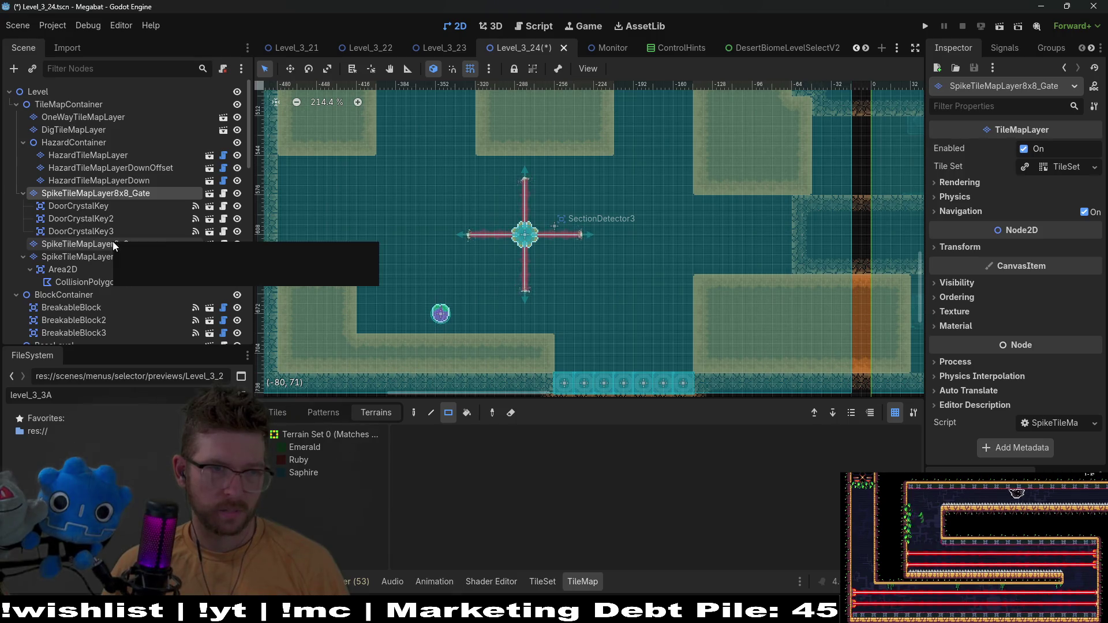
left_click(85, 106)
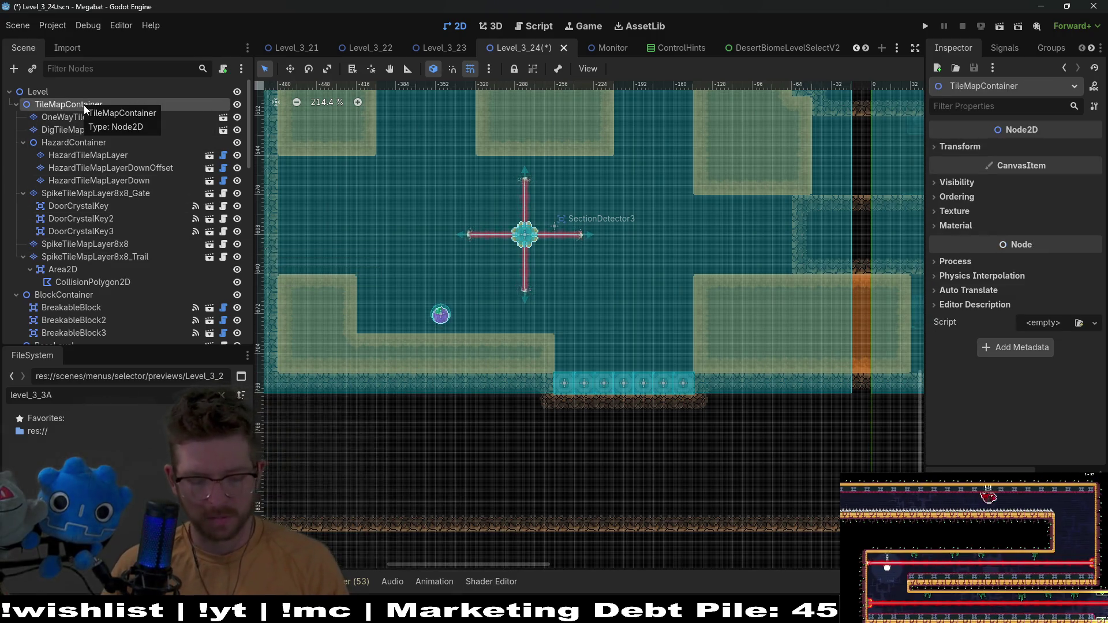
Instantiate SpikeTileMapLayer8x8.tscn under TileMapContainer by searching 'spike'
key("ctrl+shift+a")
type("spike")
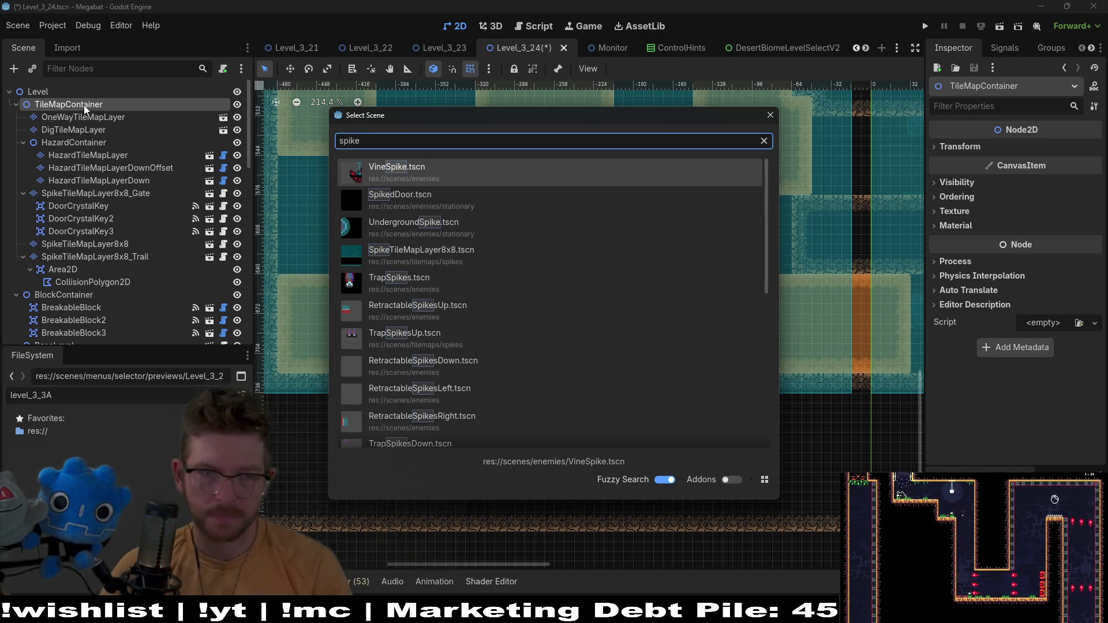
key("Down")
key("Down")
key("Down")
key("Return")
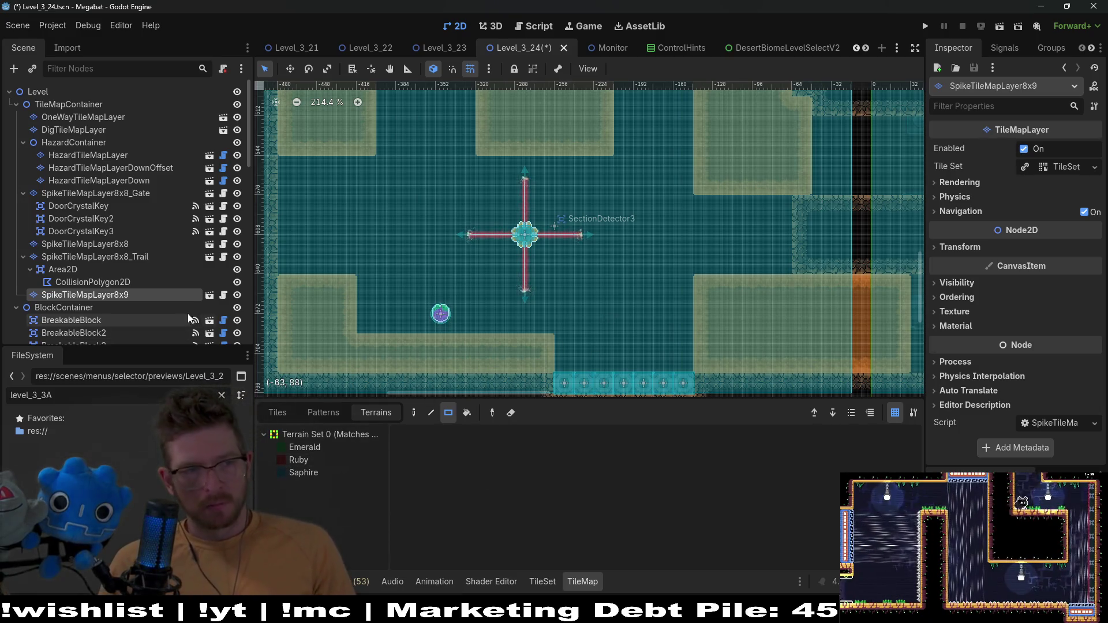
Rename the new spike layer to SpikeTileMapLayer8x8_Gate2
double_click(134, 297)
left_click(133, 296)
key("BackSpace")
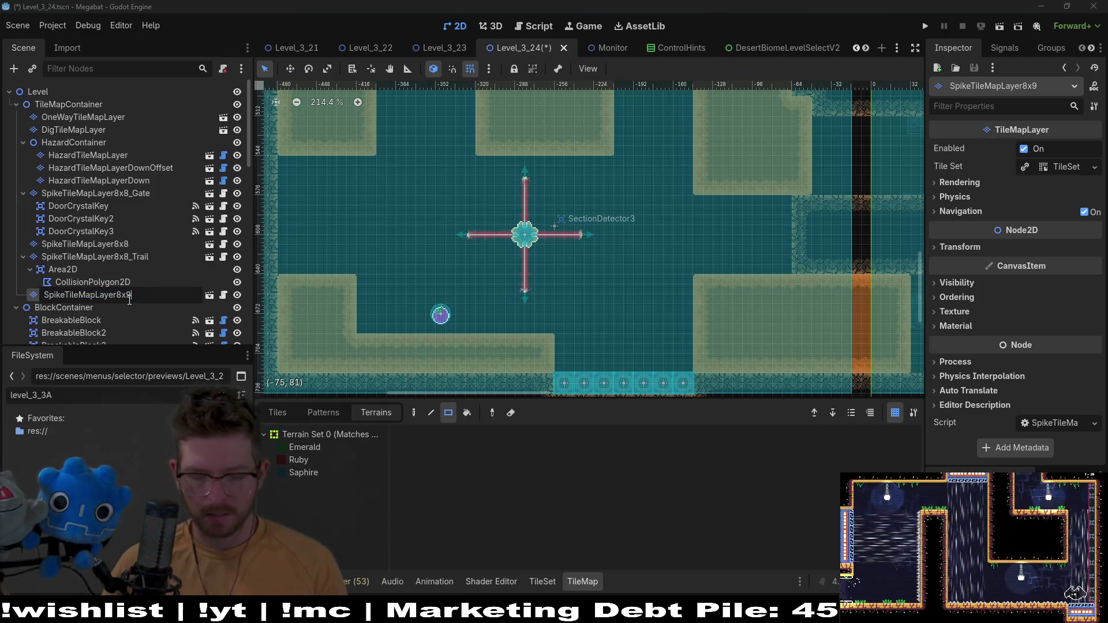
type("8_Gate2")
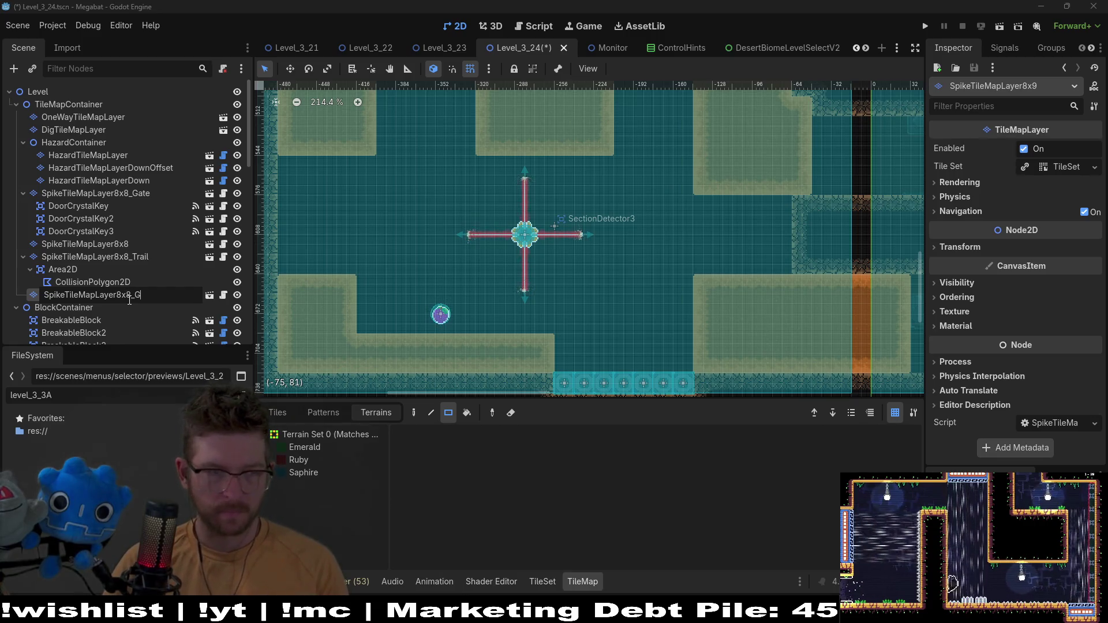
key("Return")
Paint a 12x11 Ruby terrain gate area on the room's right side
left_click(320, 459)
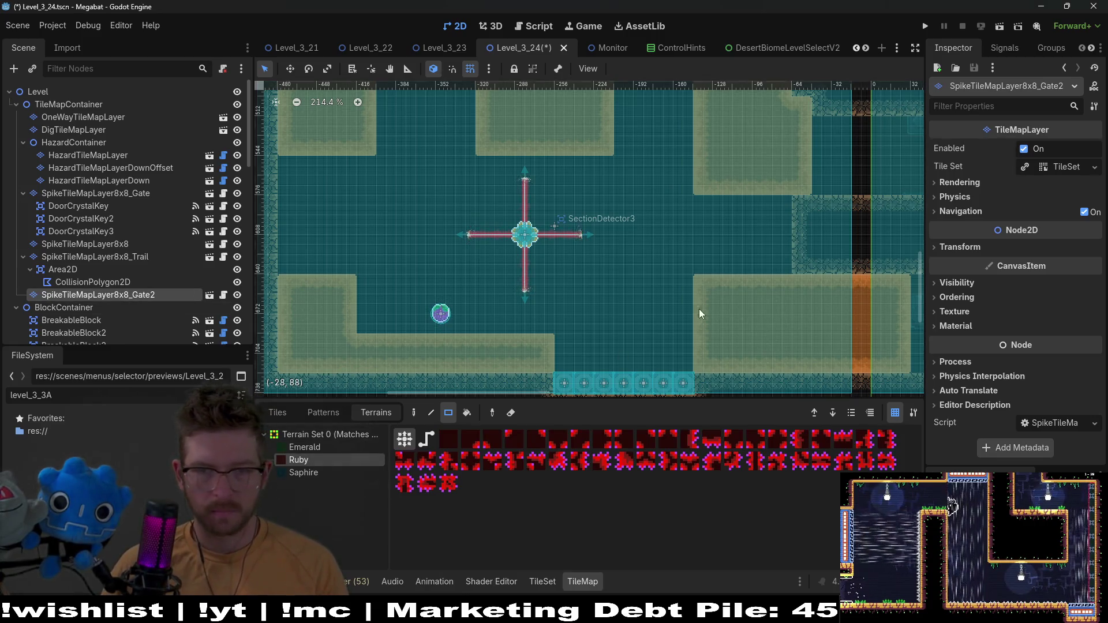
scroll(700, 289, "right", 3)
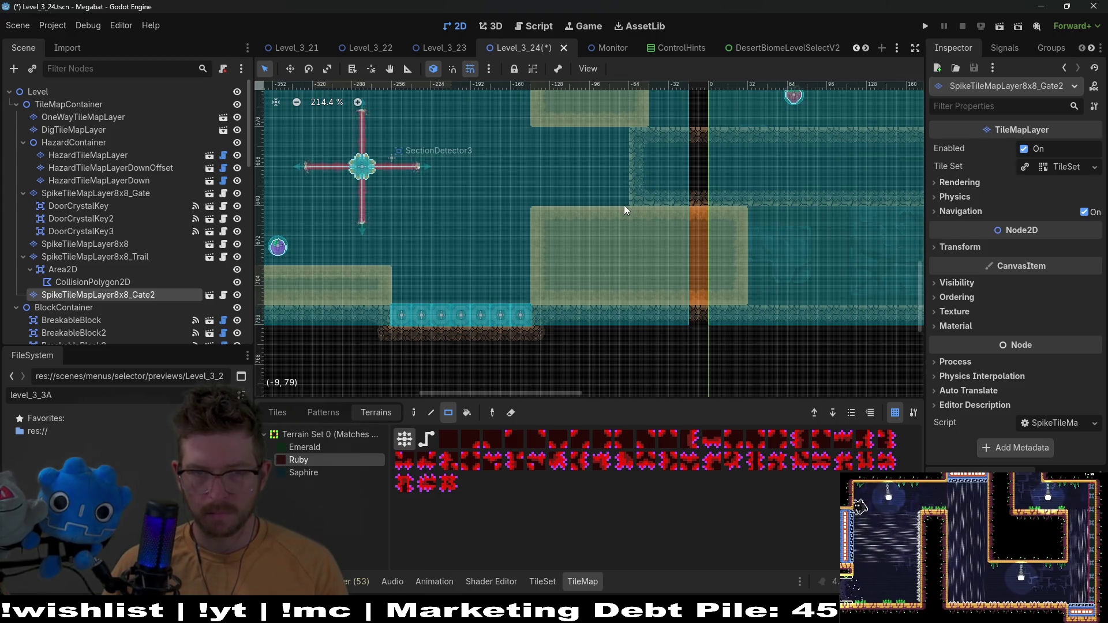
mouse_move(624, 205)
left_mouse_down()
mouse_move(702, 295)
mouse_move(741, 315)
left_mouse_up()
scroll(664, 242, "left", 3)
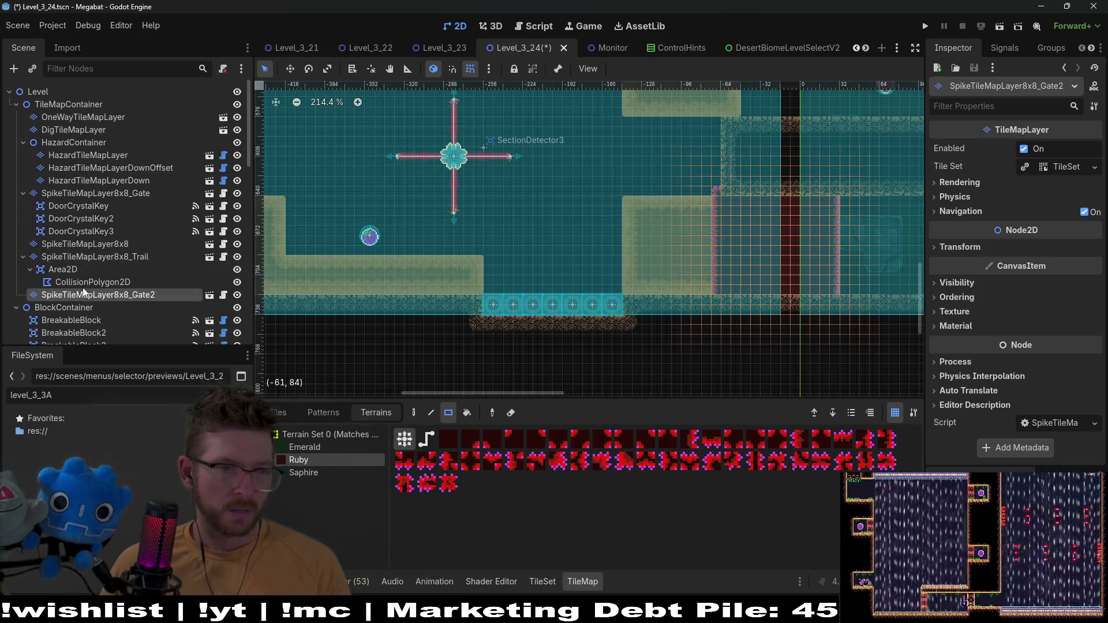
key("ctrl+shift+a")
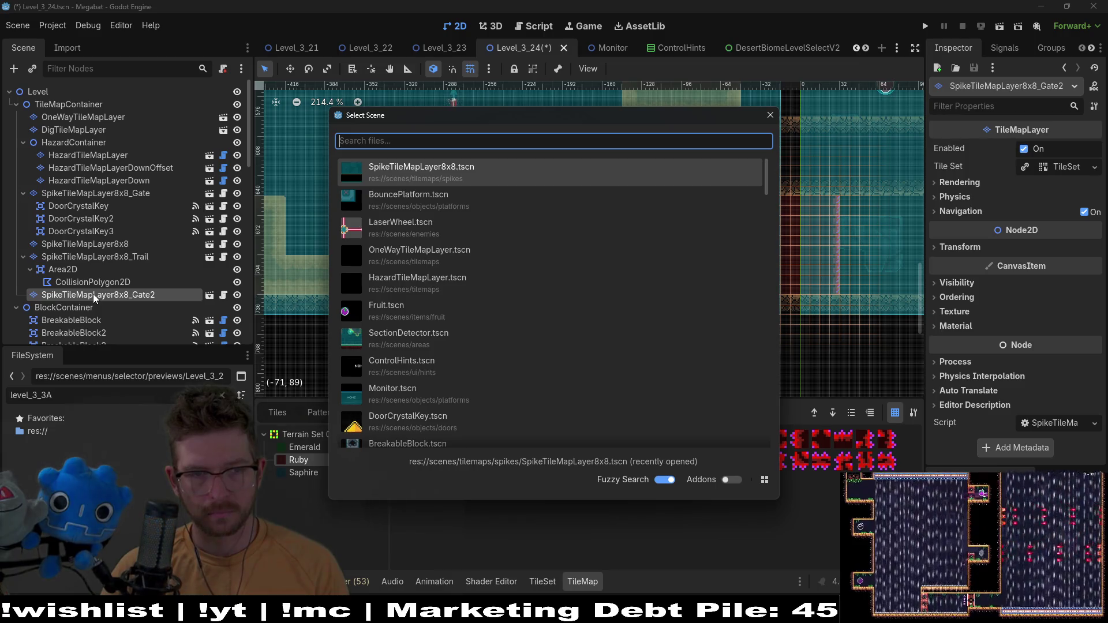
Instance DoorCrystalKey.tscn under SpikeTileMapLayer8x8_Gate2 through Quick Open
type("crystal")
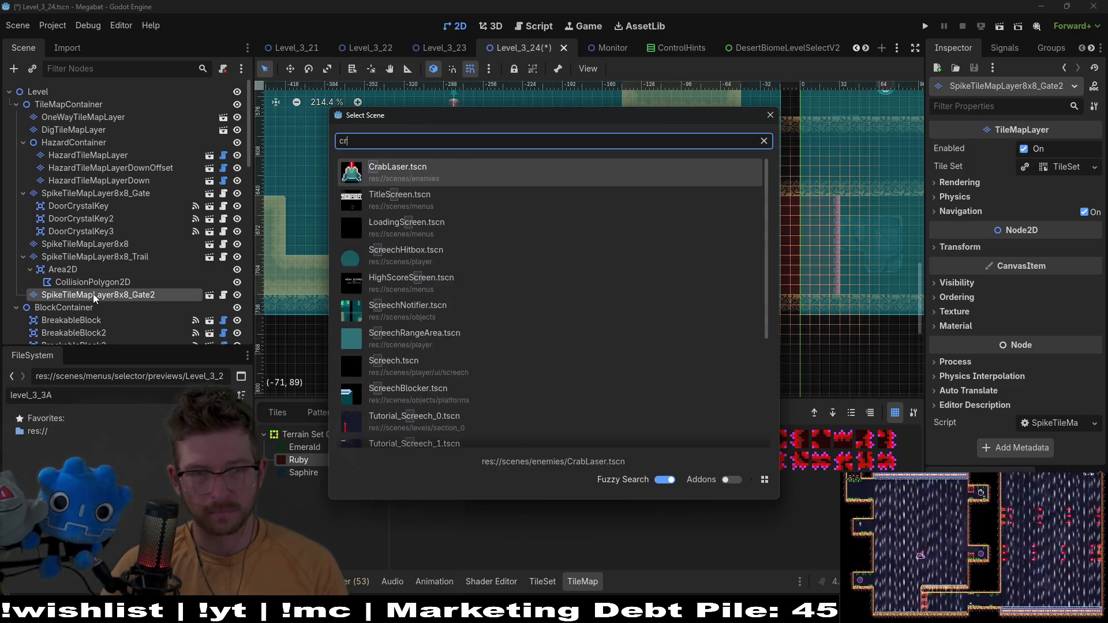
key("Down")
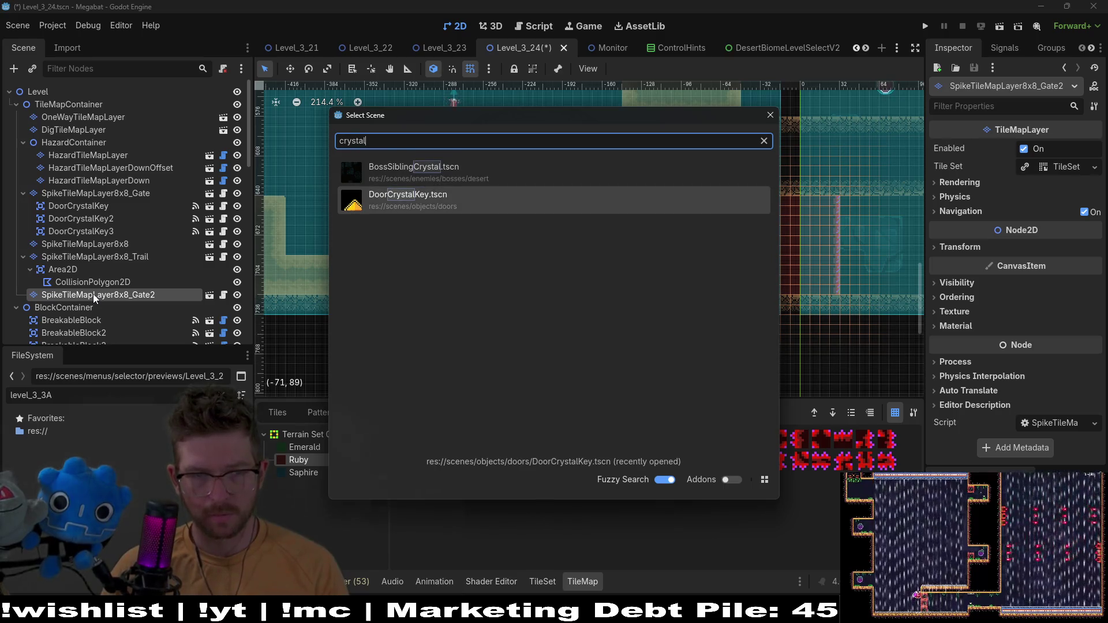
key("Return")
scroll(430, 284, "down", 1)
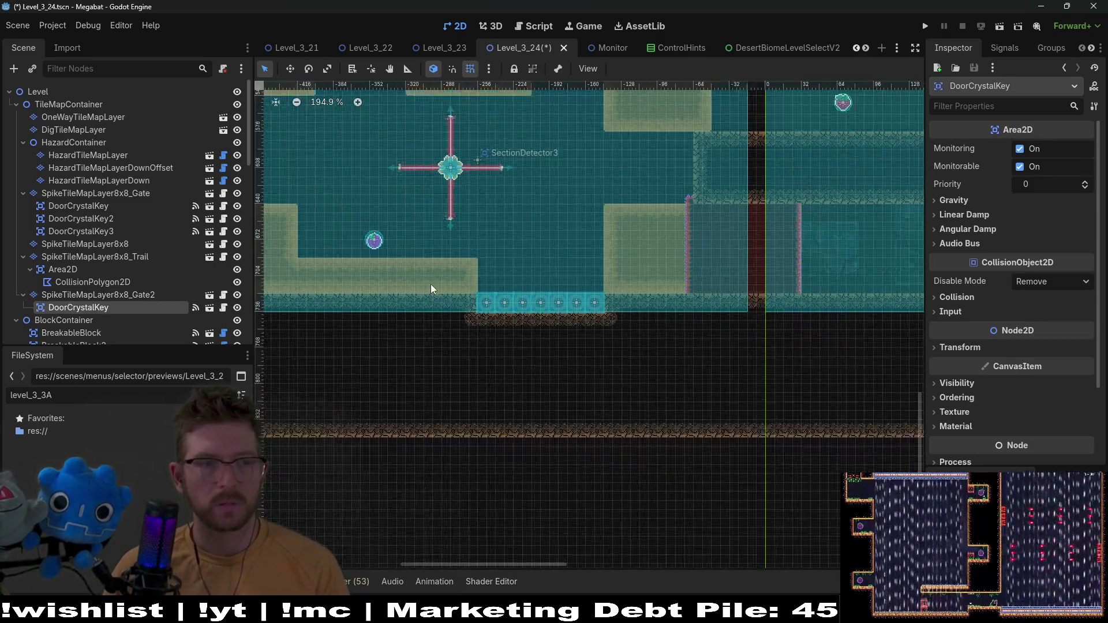
scroll(430, 284, "down", 4)
Move the crystal key into the upper-right stone block of the laser wheel room
key("w")
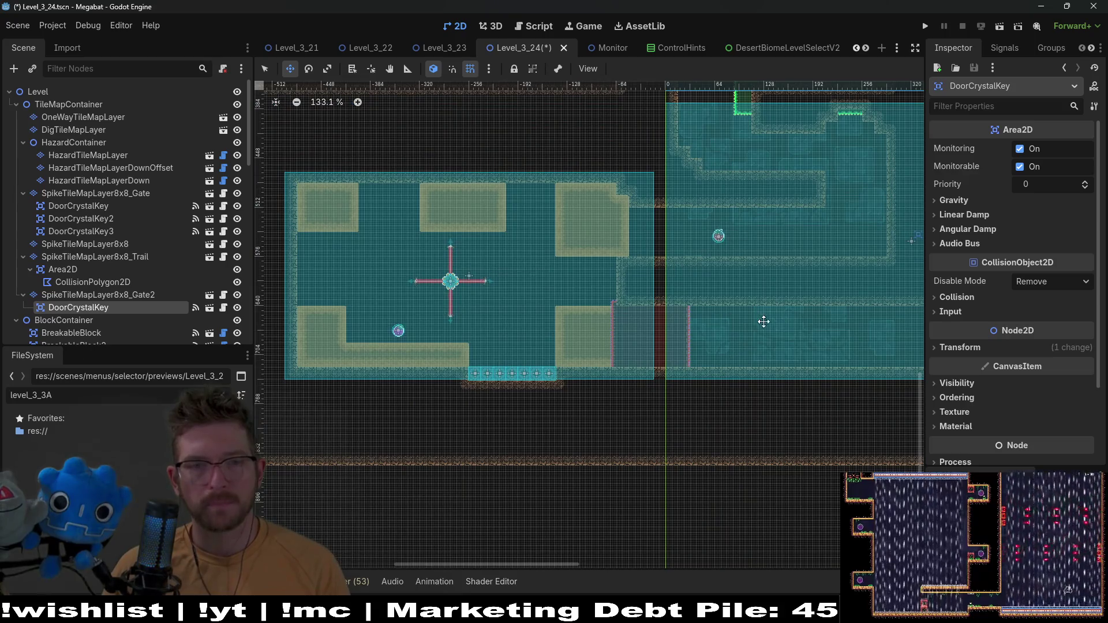
scroll(764, 322, "right", 5)
scroll(631, 272, "up", 5)
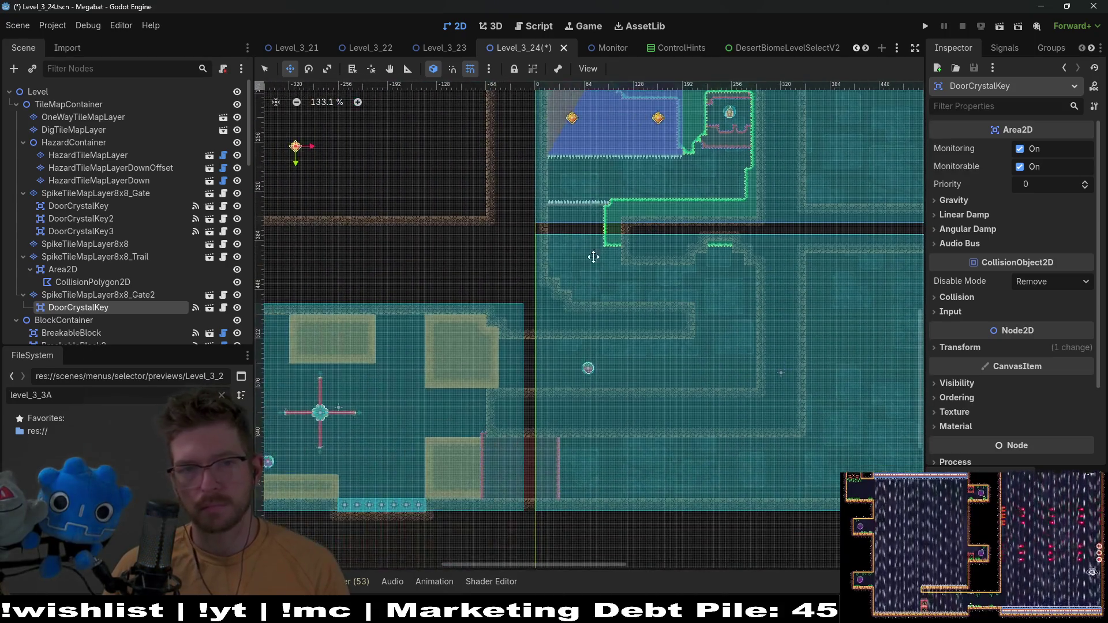
left_click_drag(377, 401, 479, 468)
scroll(577, 398, "up", 5)
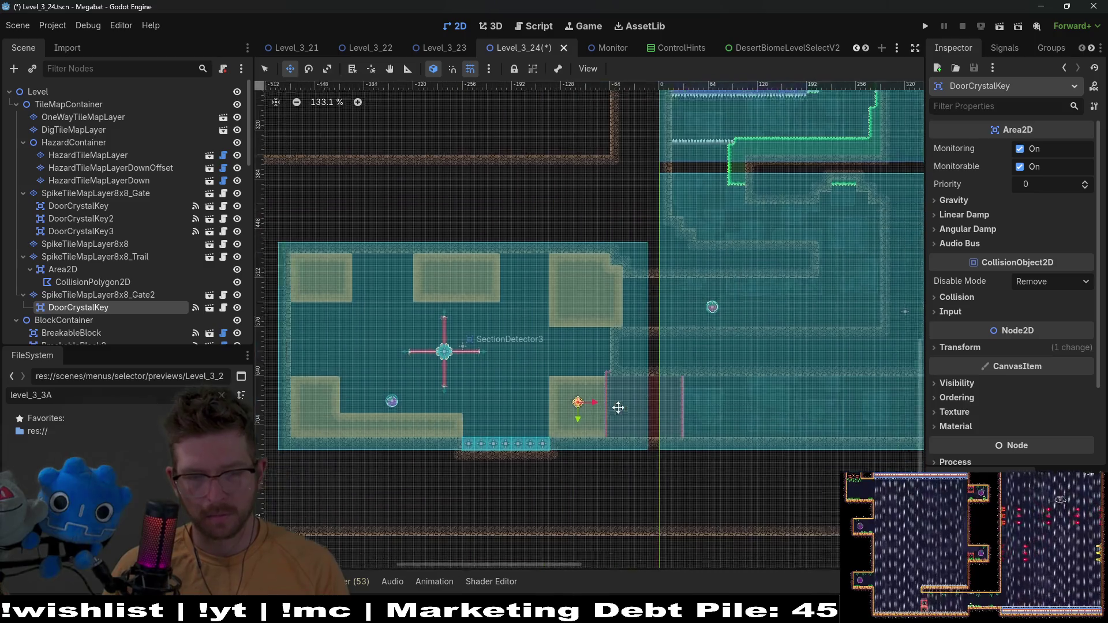
scroll(605, 422, "up", 3)
left_click_drag(613, 446, 612, 439)
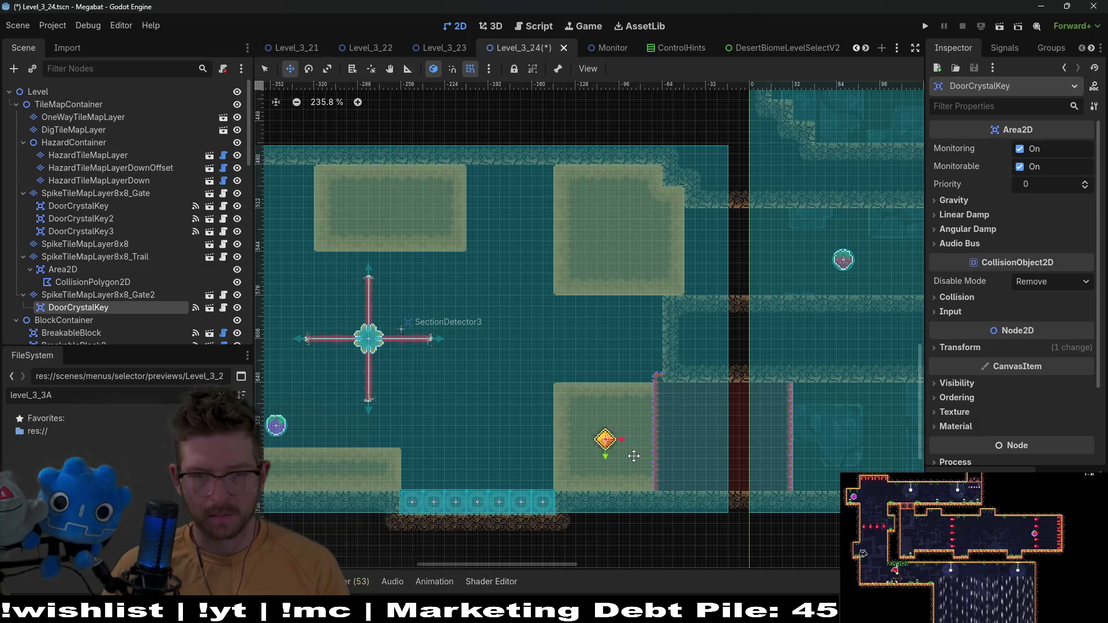
scroll(635, 453, "up", 5)
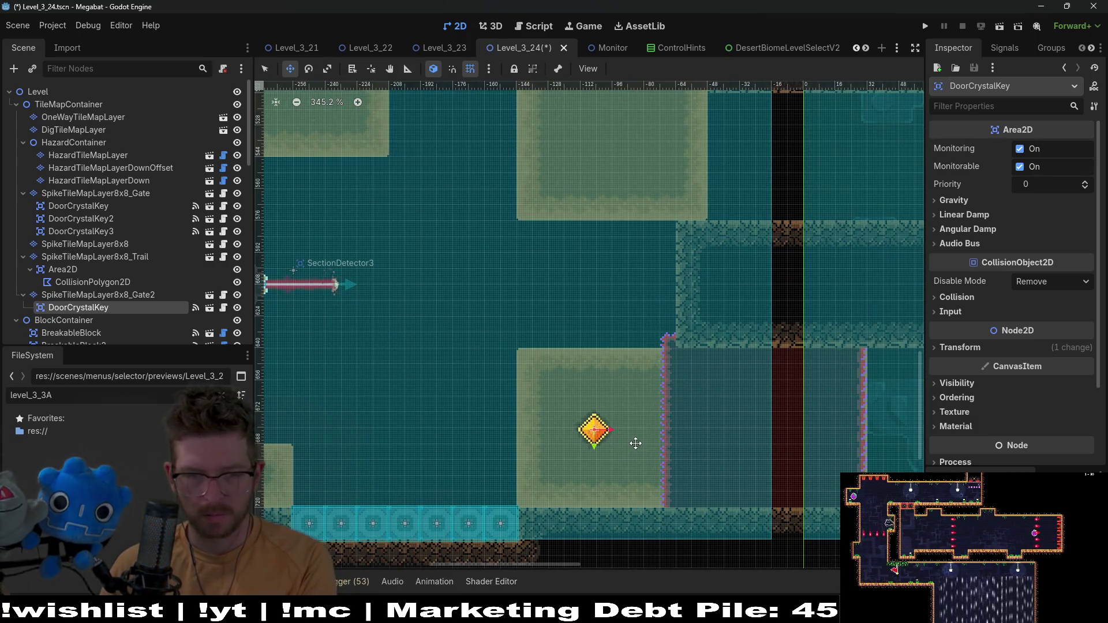
scroll(508, 366, "down", 5)
scroll(578, 330, "up", 2)
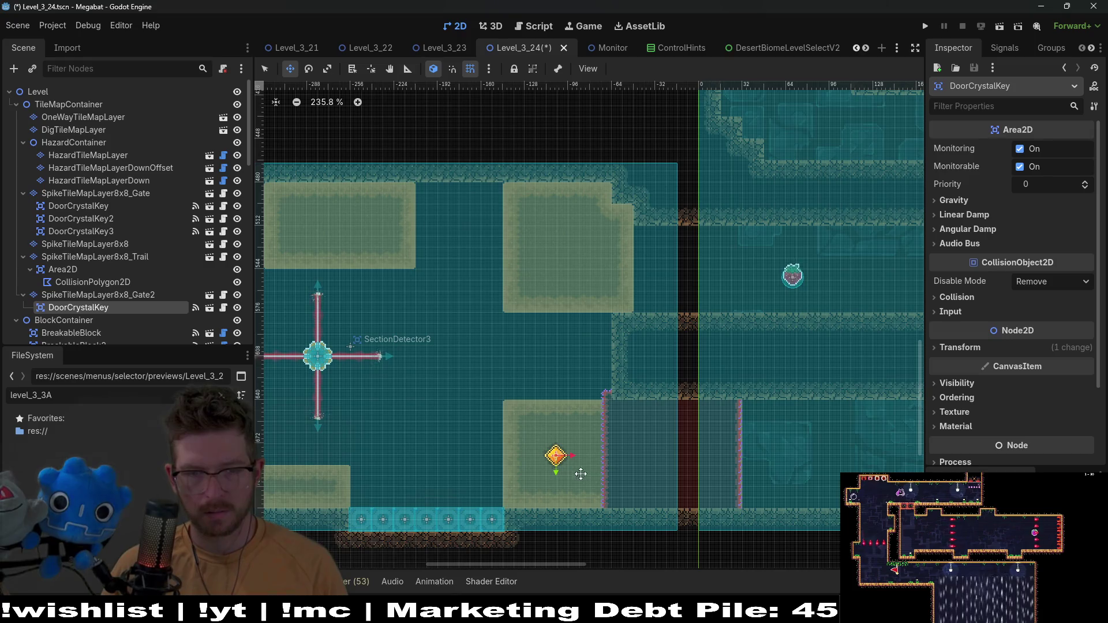
left_click_drag(581, 473, 581, 263)
scroll(580, 263, "up", 4)
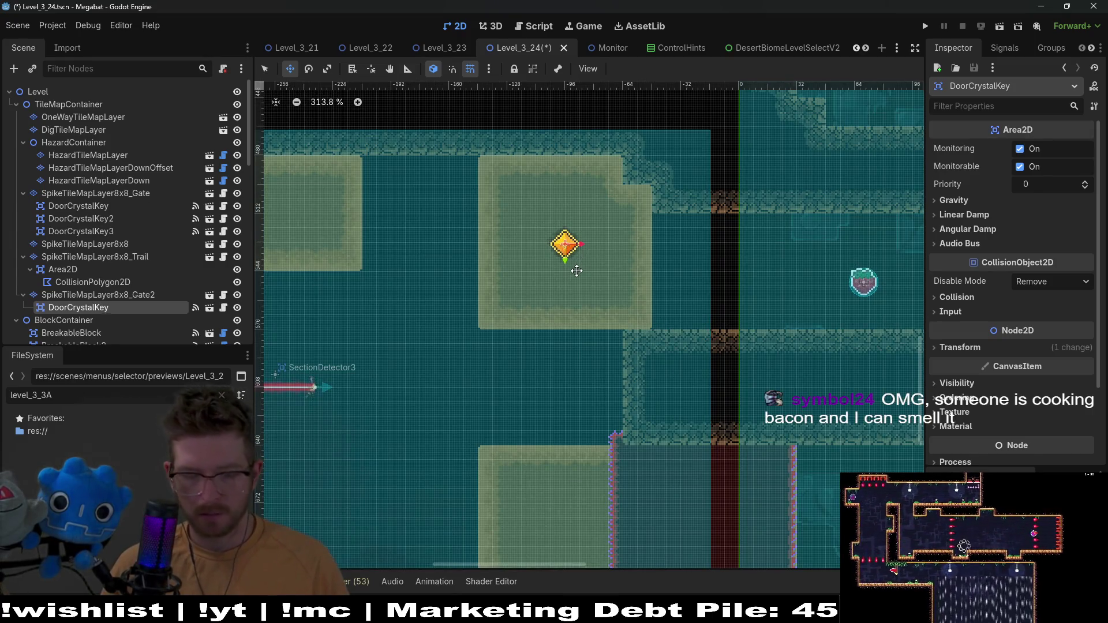
Duplicate the crystal key and place the copy in the lower-right block
key("ctrl+d")
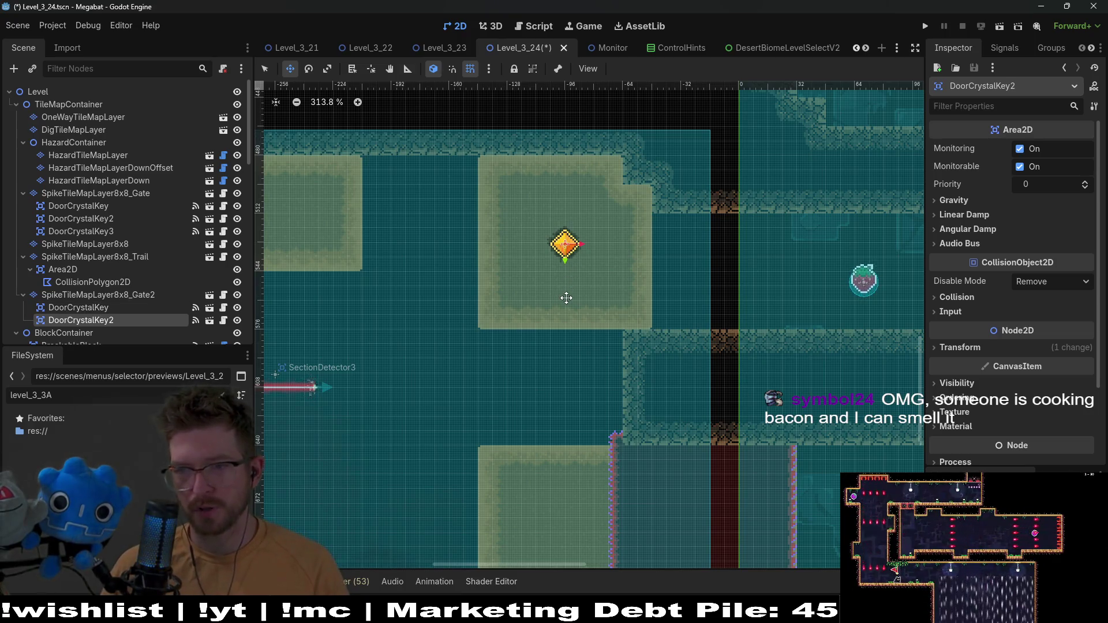
scroll(570, 331, "down", 2)
mouse_move(625, 158)
left_mouse_down()
mouse_move(622, 440)
mouse_move(615, 432)
left_mouse_up()
scroll(652, 376, "left", 5)
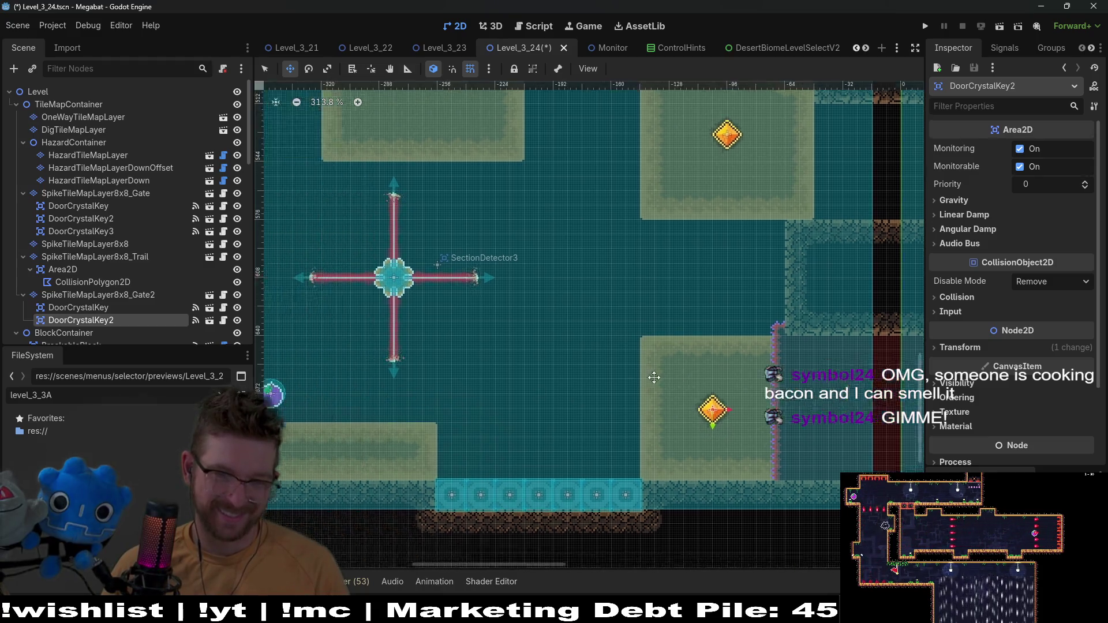
Duplicate two more crystal keys into the lower-left and upper-left blocks
key("ctrl+d")
mouse_move(618, 389)
left_mouse_down()
mouse_move(528, 426)
mouse_move(460, 431)
left_mouse_up()
scroll(460, 431, "left", 4)
mouse_move(576, 427)
left_mouse_down()
mouse_move(375, 383)
mouse_move(358, 228)
mouse_move(356, 379)
left_mouse_up()
scroll(452, 433, "up", 3)
scroll(452, 433, "left", 2)
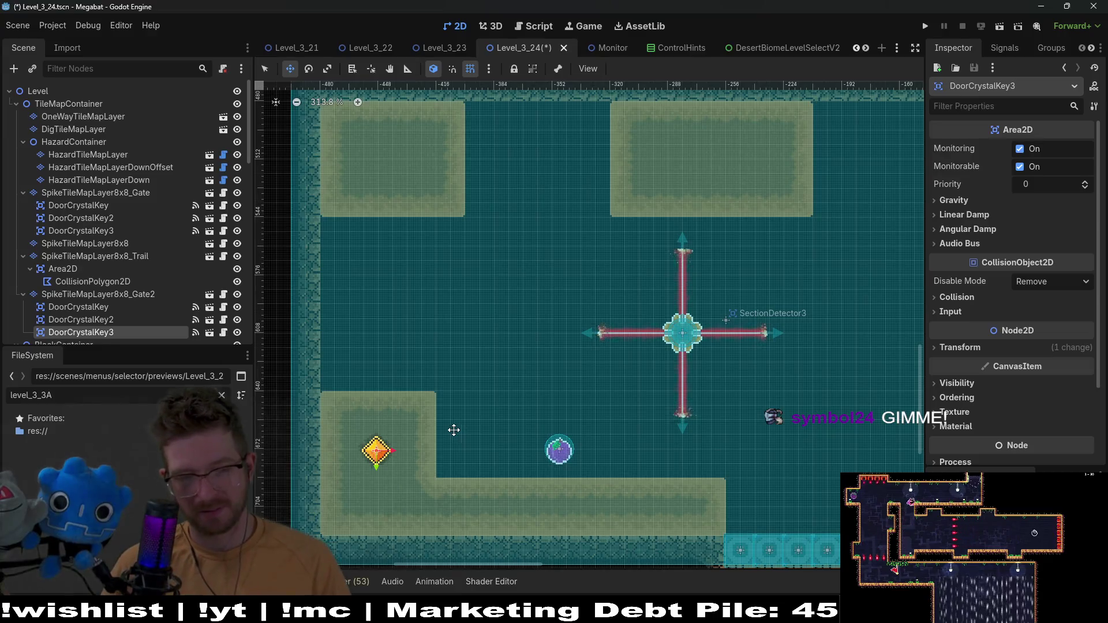
key("ctrl+d")
mouse_move(380, 450)
left_mouse_down()
mouse_move(378, 170)
mouse_move(392, 158)
left_mouse_up()
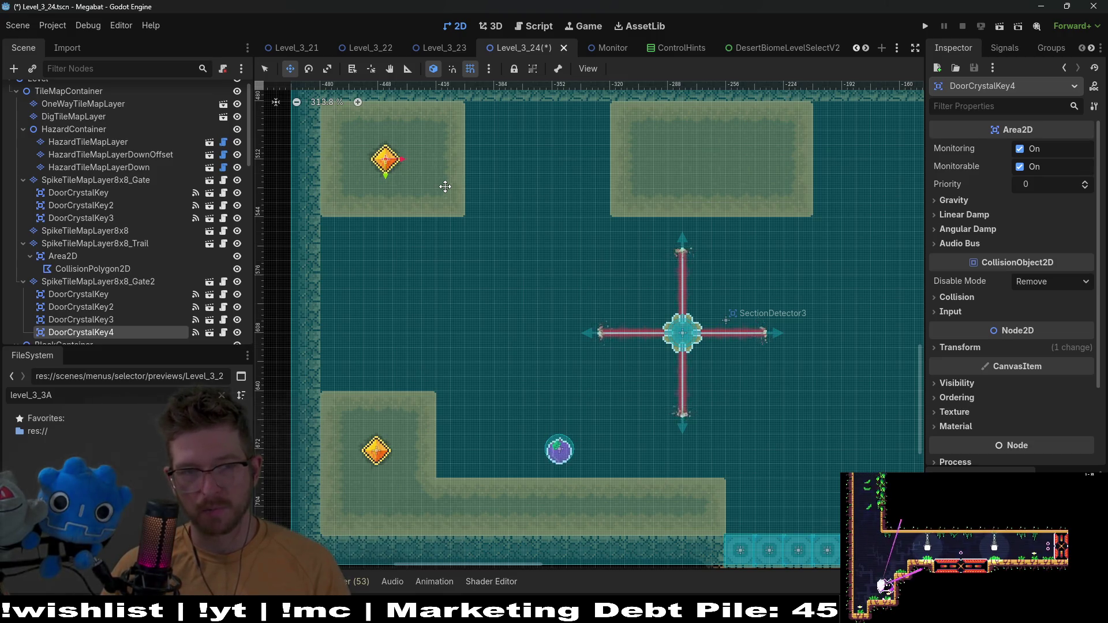
Nudge DoorCrystalKey4 and the lower-left DoorCrystalKey3 a few pixels into position
key("Left")
key("Left")
key("Right")
key("Right")
key("Right")
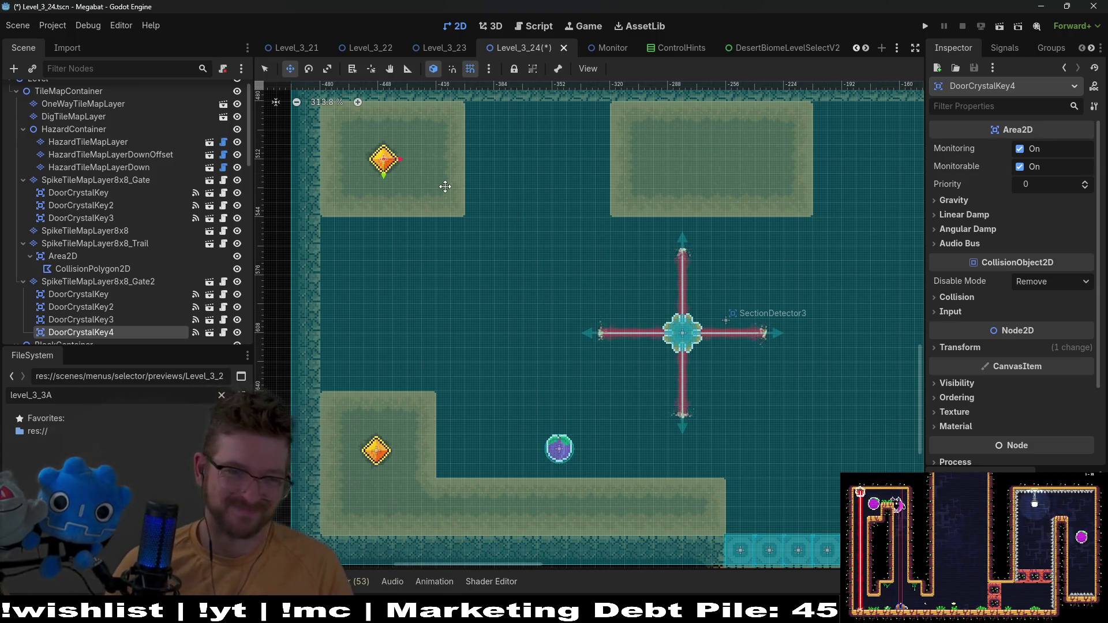
key("Right")
key("Right")
key("Right")
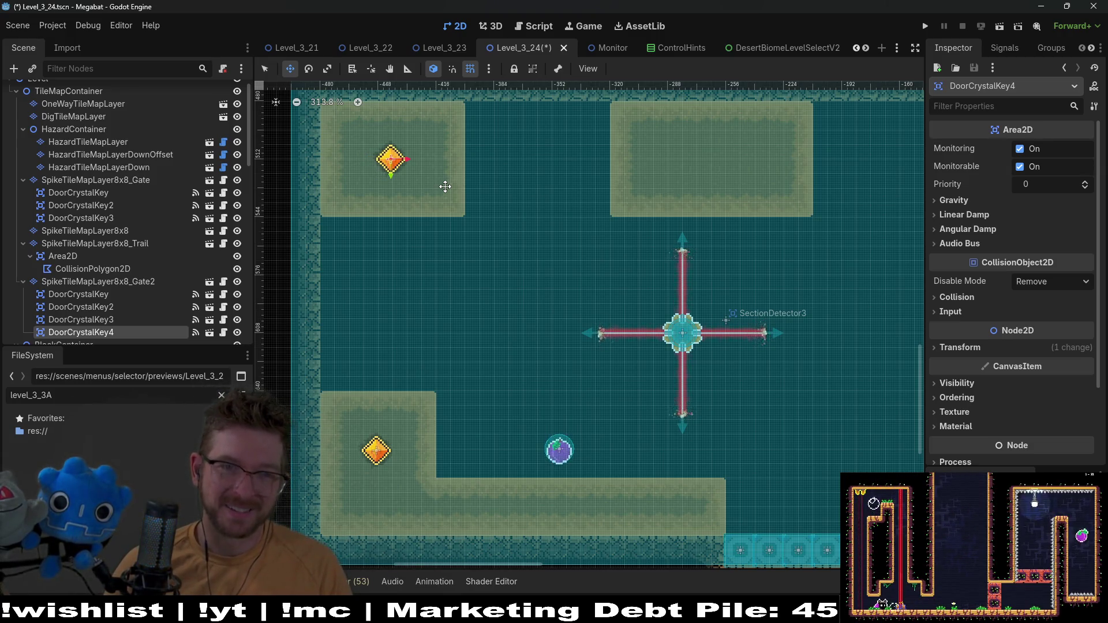
left_click(378, 452)
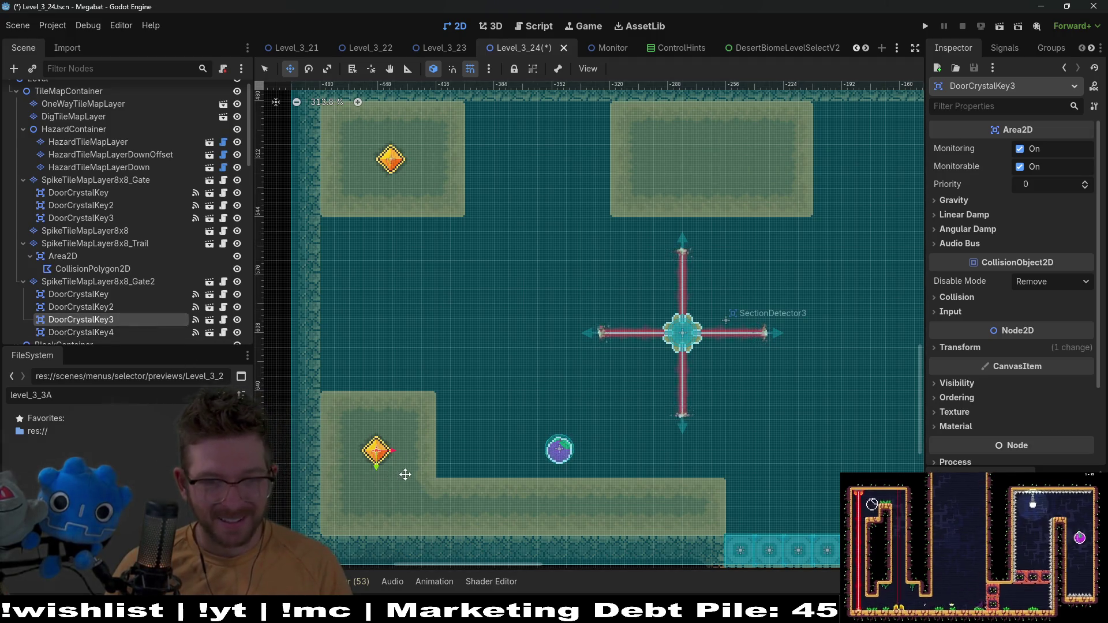
key("Right")
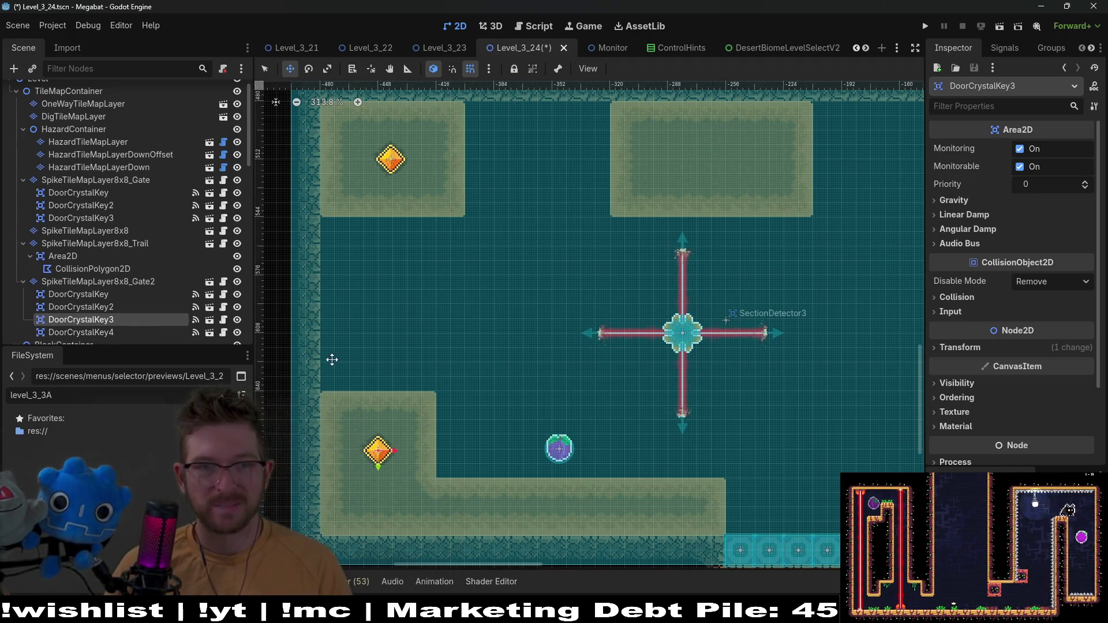
Duplicate DoorCrystalKey4 into DoorCrystalKey5 in the top-middle stone block
left_click(81, 333)
scroll(490, 207, "right", 3)
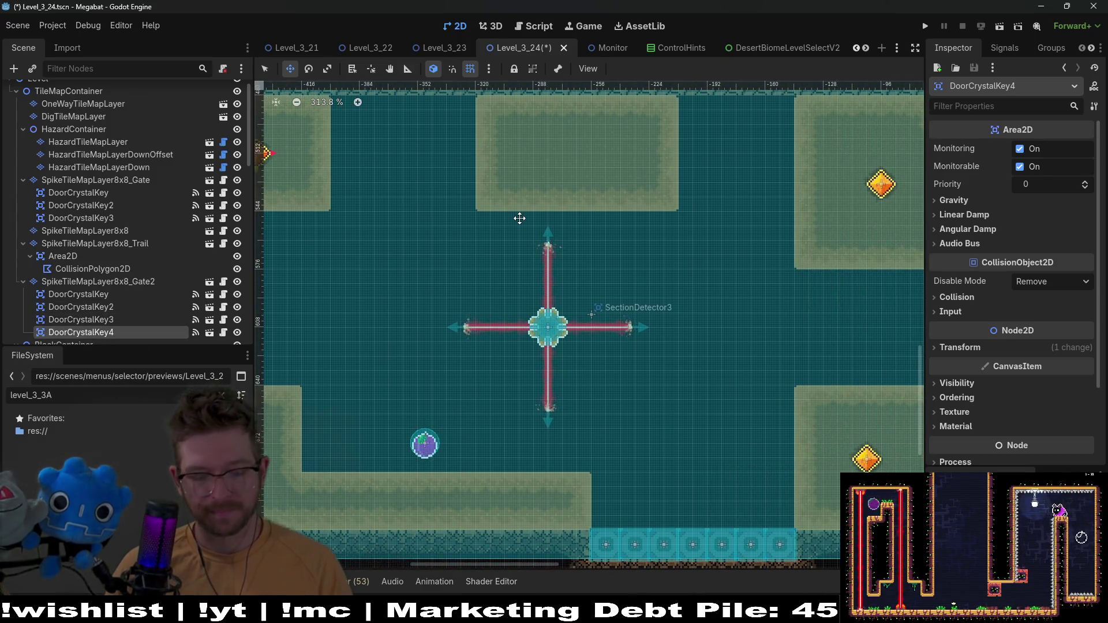
key("ctrl+d")
left_click_drag(292, 166, 620, 159)
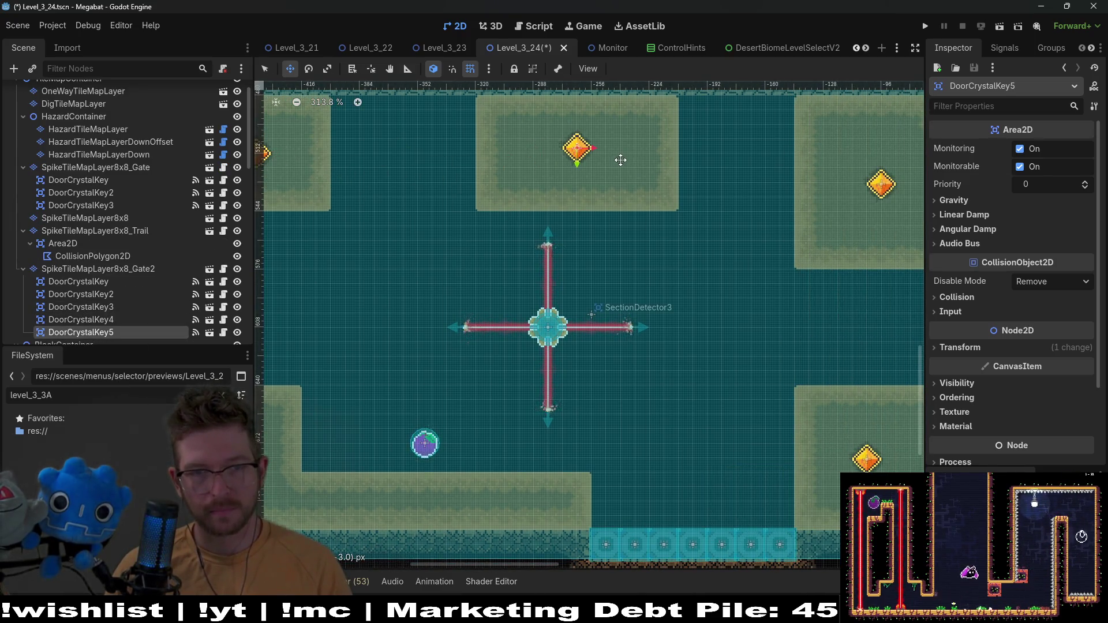
scroll(611, 163, "down", 1)
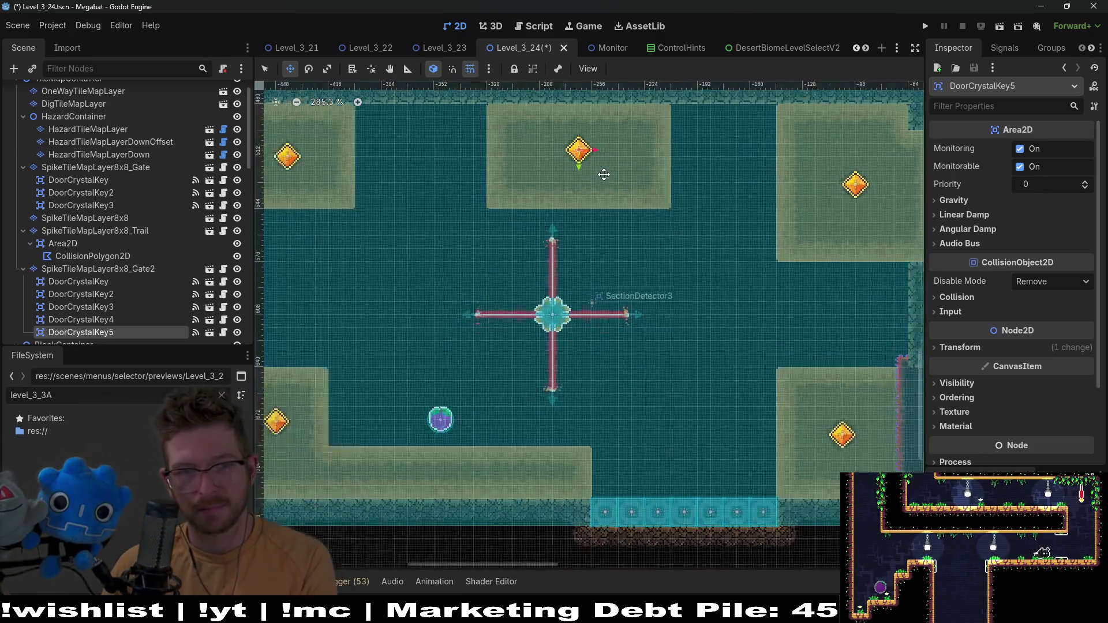
scroll(634, 202, "down", 6)
scroll(712, 245, "right", 3)
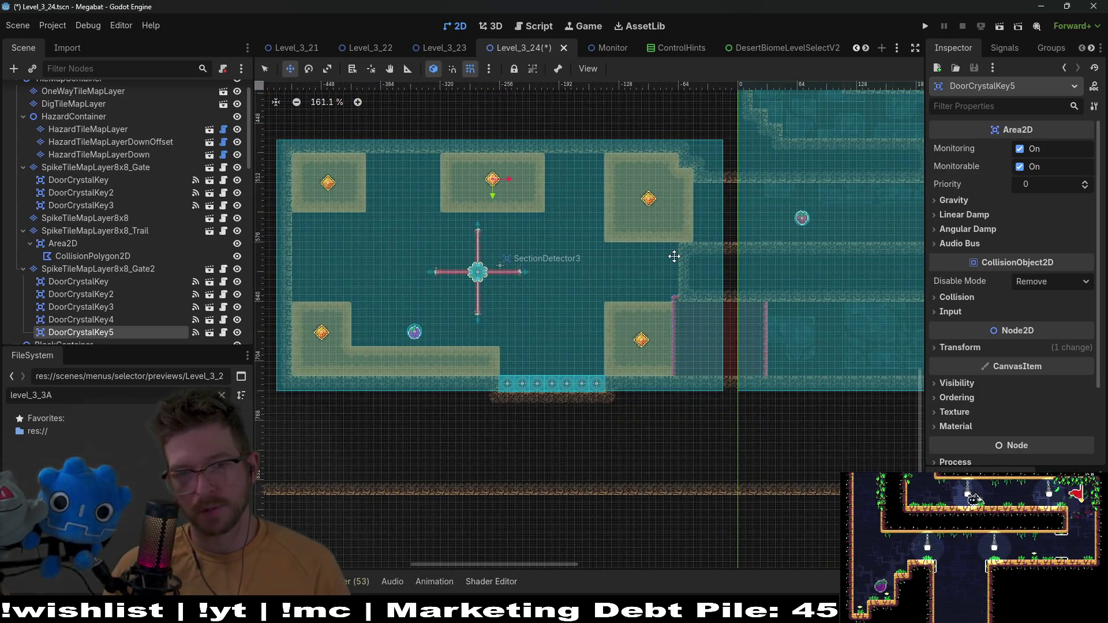
scroll(751, 260, "right", 4)
scroll(685, 251, "up", 1)
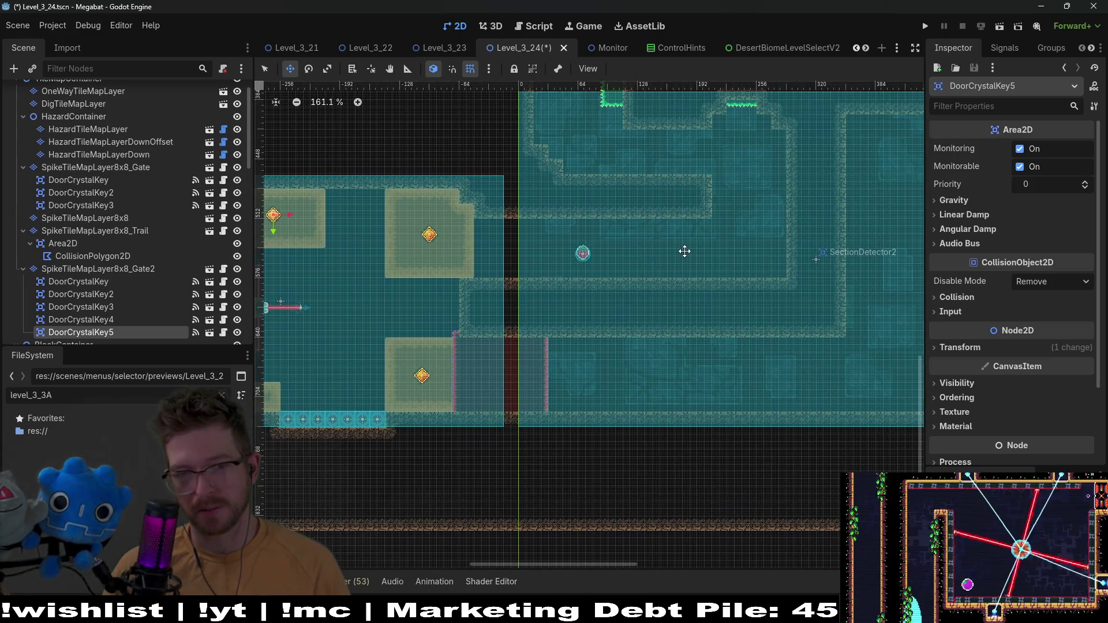
scroll(680, 279, "up", 8)
scroll(680, 300, "right", 2)
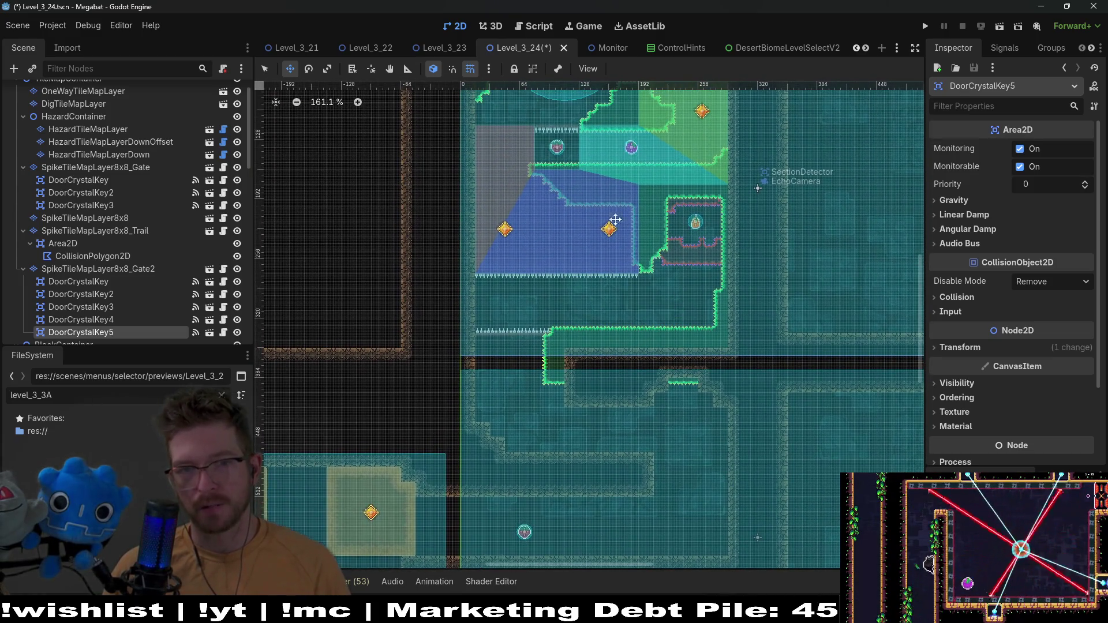
scroll(715, 295, "down", 2)
scroll(715, 295, "left", 2)
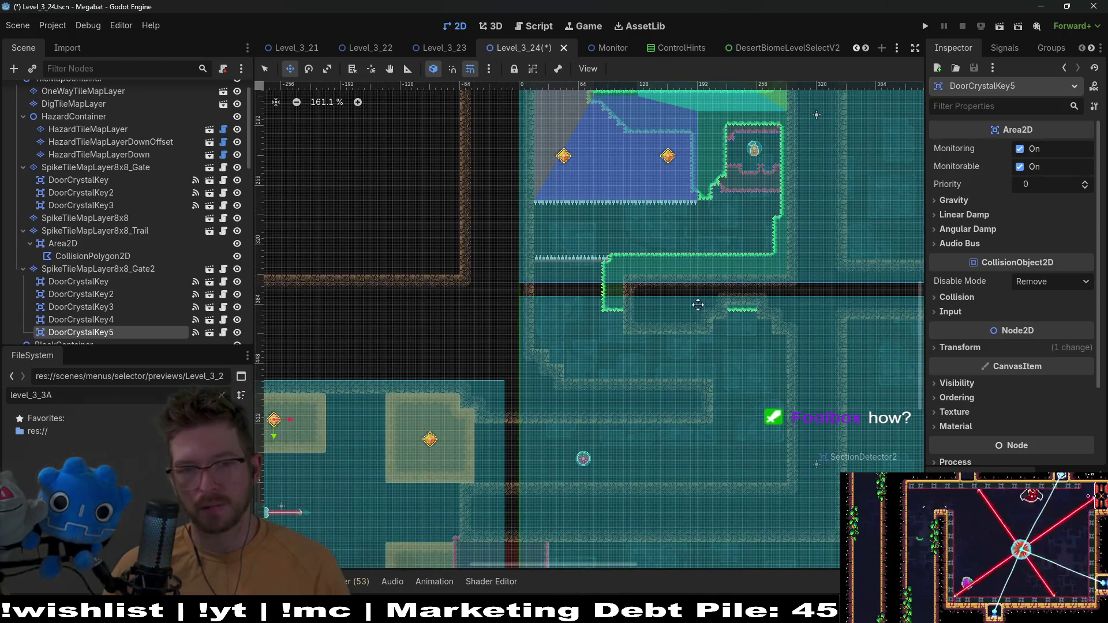
scroll(643, 387, "down", 2)
scroll(644, 387, "left", 2)
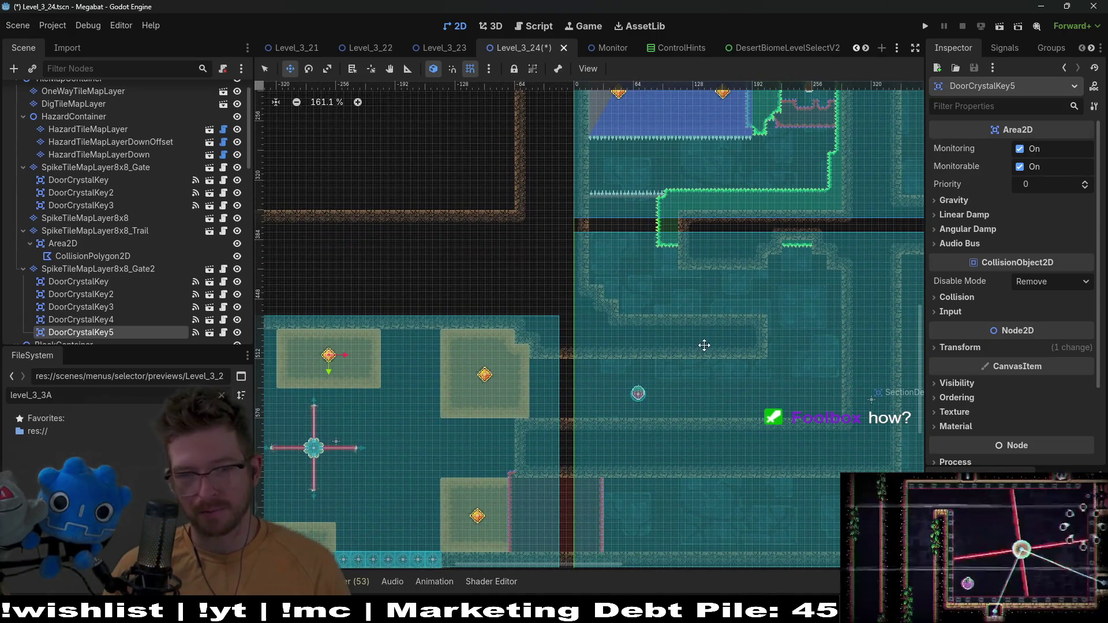
scroll(761, 335, "left", 7)
scroll(760, 335, "down", 1)
scroll(673, 390, "right", 8)
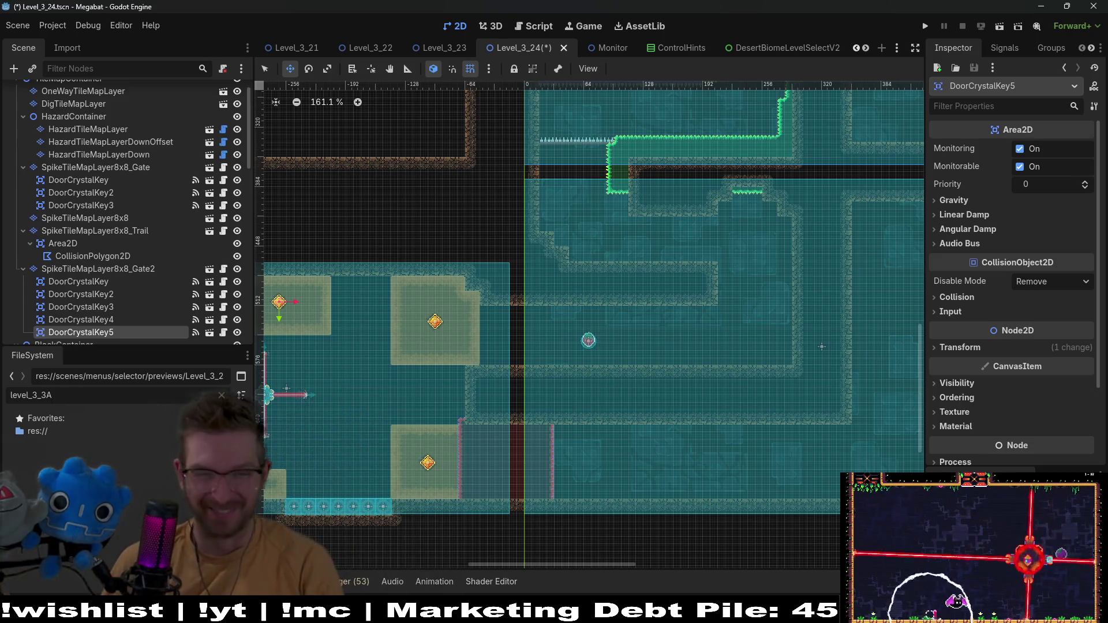
mouse_move(687, 227)
left_mouse_down()
mouse_move(748, 165)
mouse_move(726, 303)
mouse_move(681, 347)
left_mouse_up()
scroll(726, 303, "down", 2)
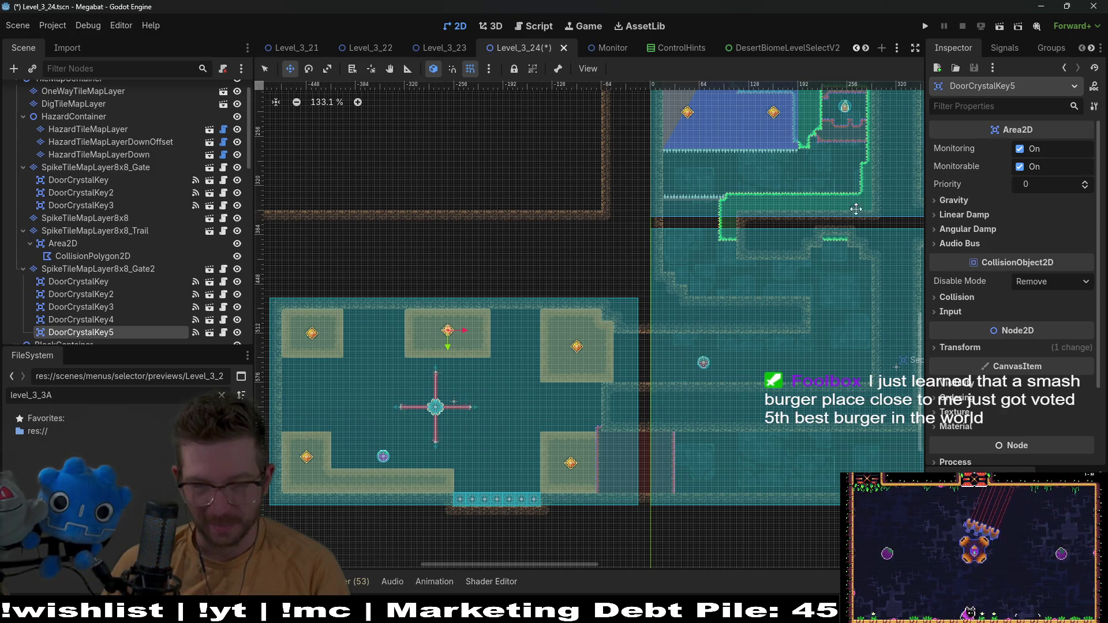
scroll(83, 182, "up", 2)
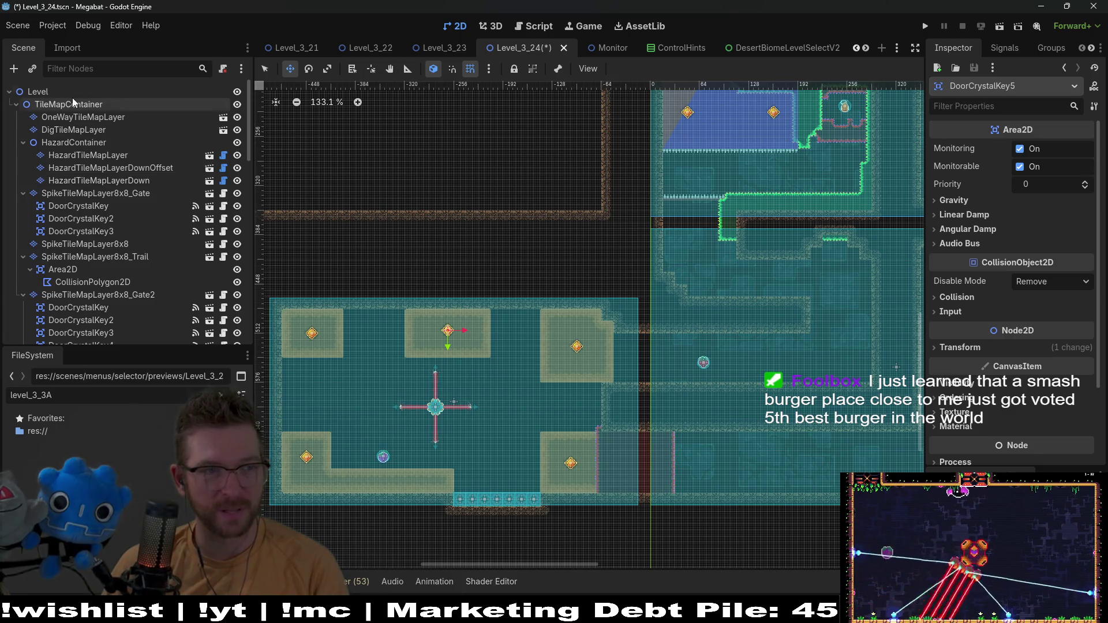
Add a CheckPoint.tscn instance as Level's first child and save Level_3_24
left_click(46, 95)
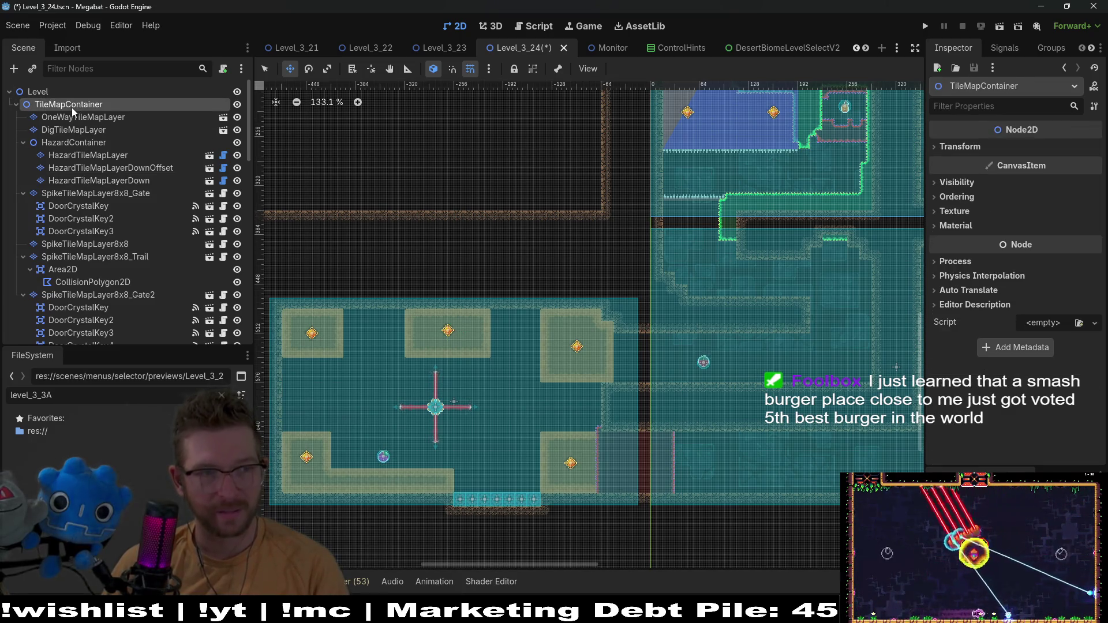
key("ctrl+shift+a")
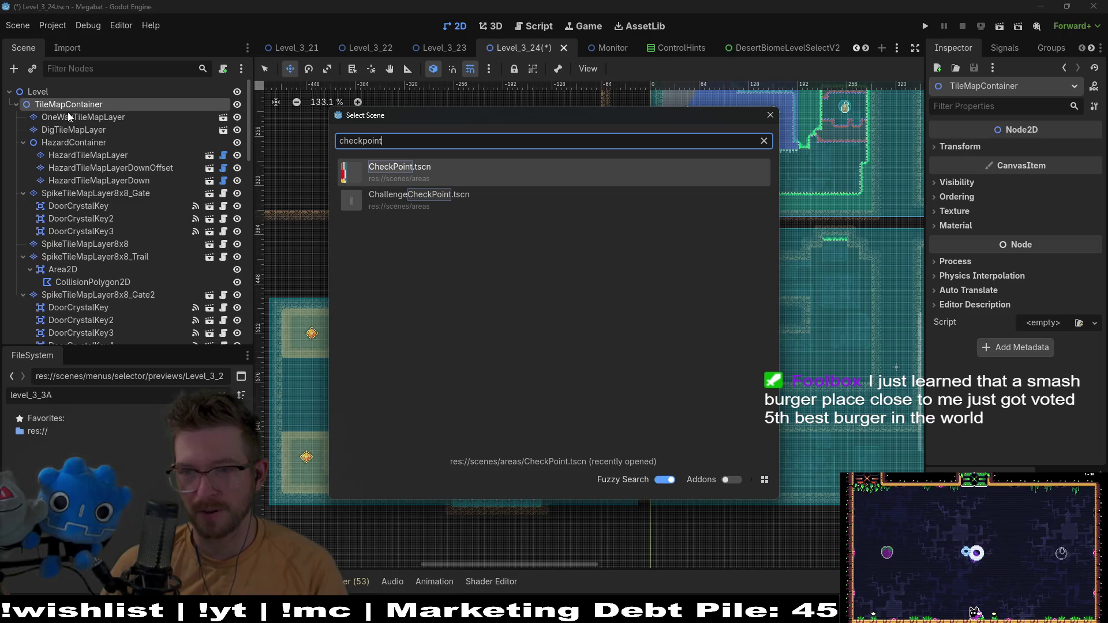
key("Return")
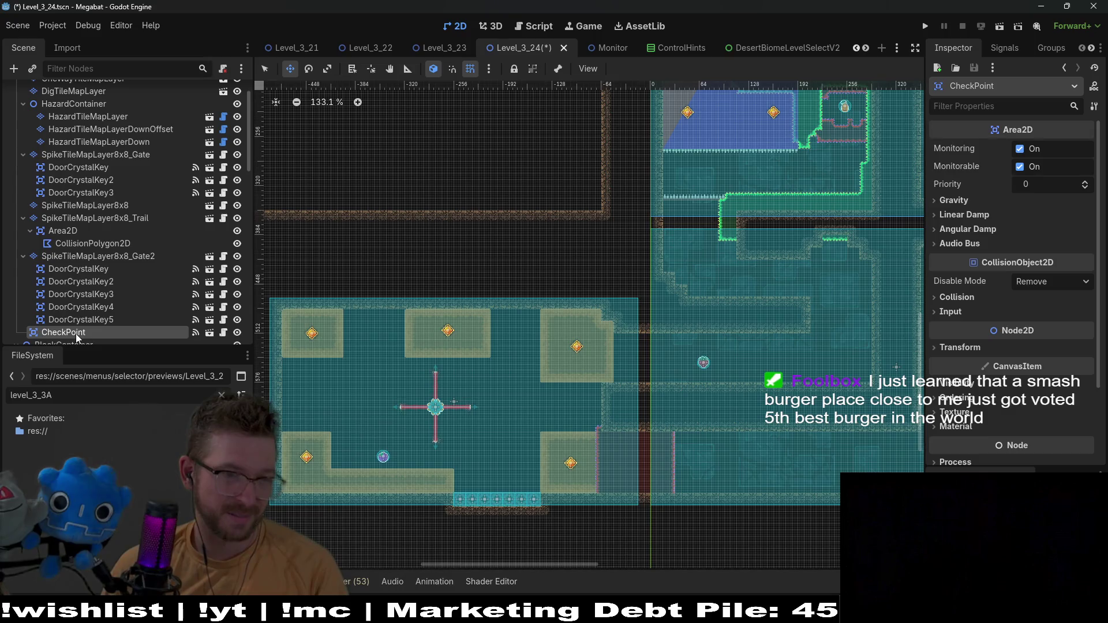
left_click_drag(95, 120, 94, 63)
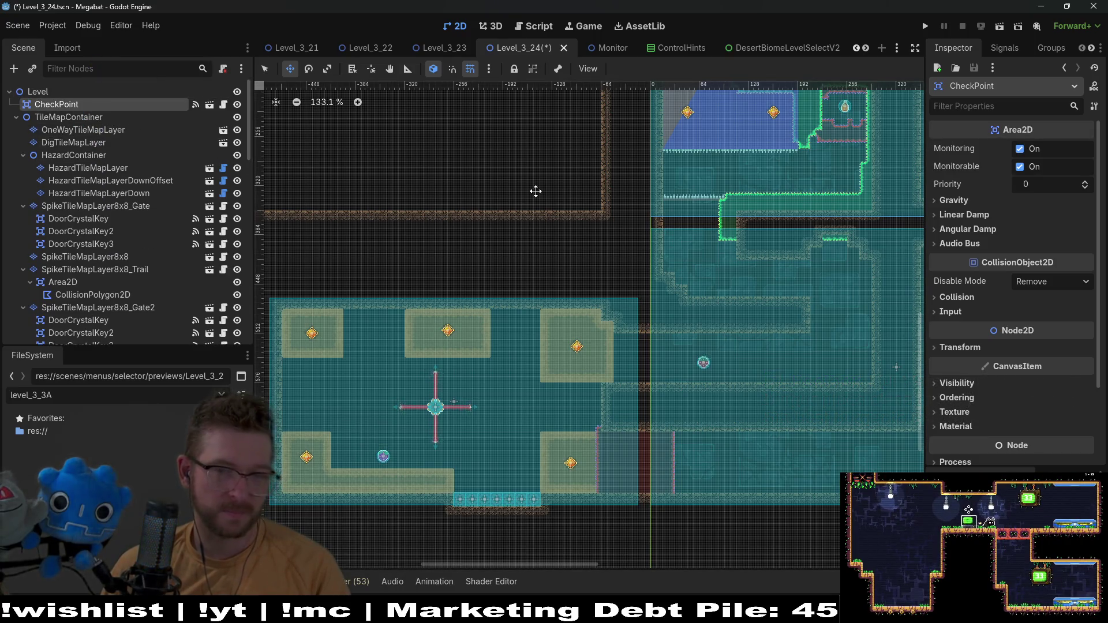
key("ctrl+s")
scroll(700, 348, "down", 4)
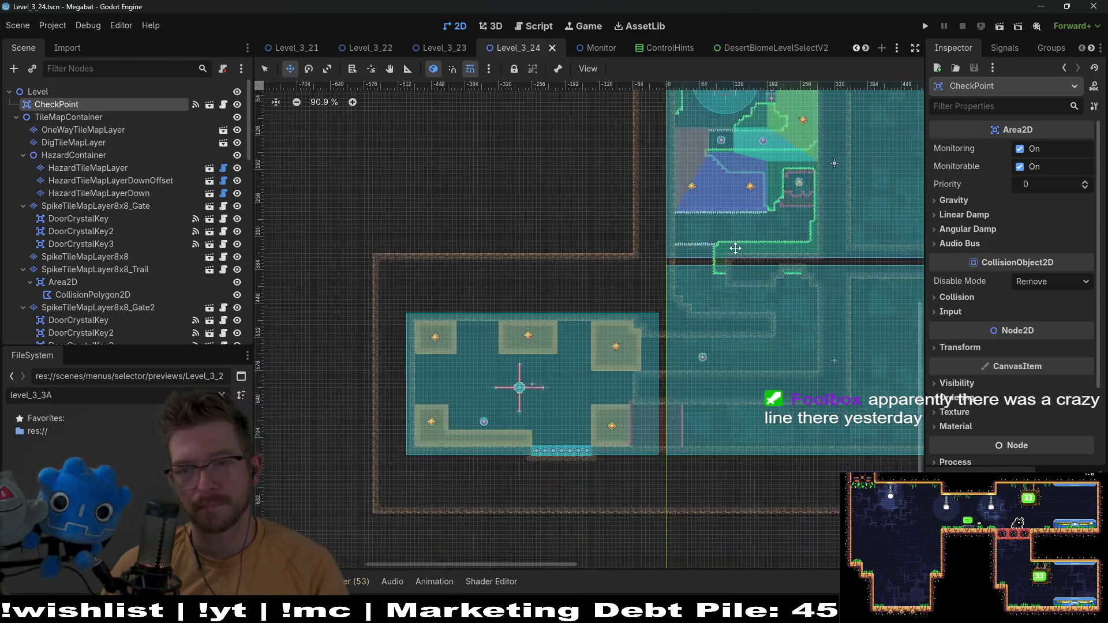
left_click_drag(735, 249, 722, 297)
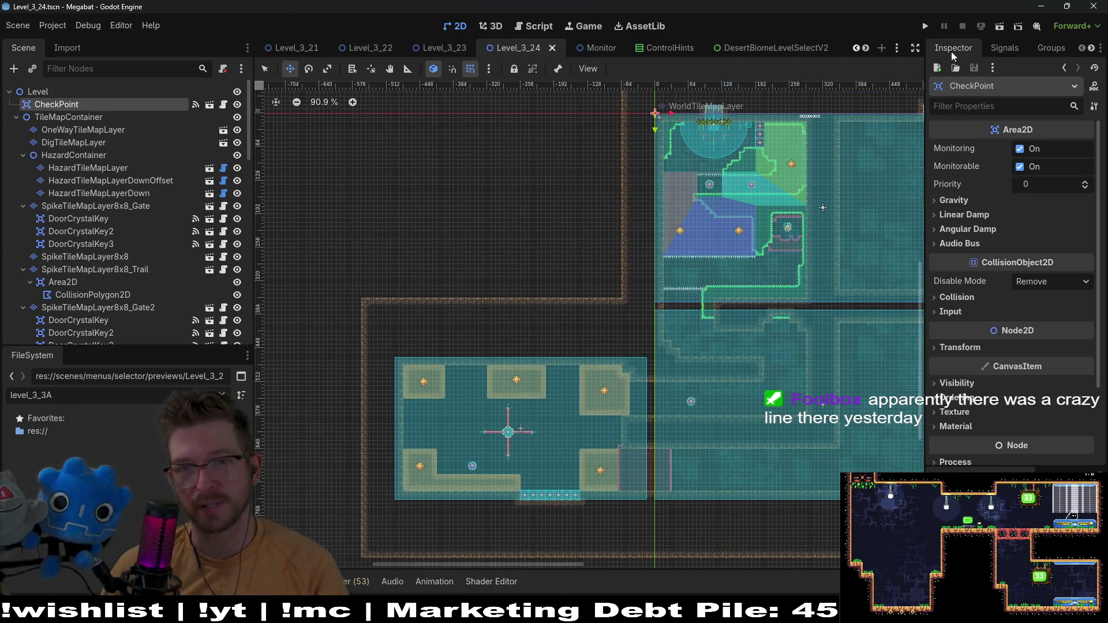
Run Level_3_24 and fly the bat through the opening rooms toward the purple fruit
left_click(998, 27)
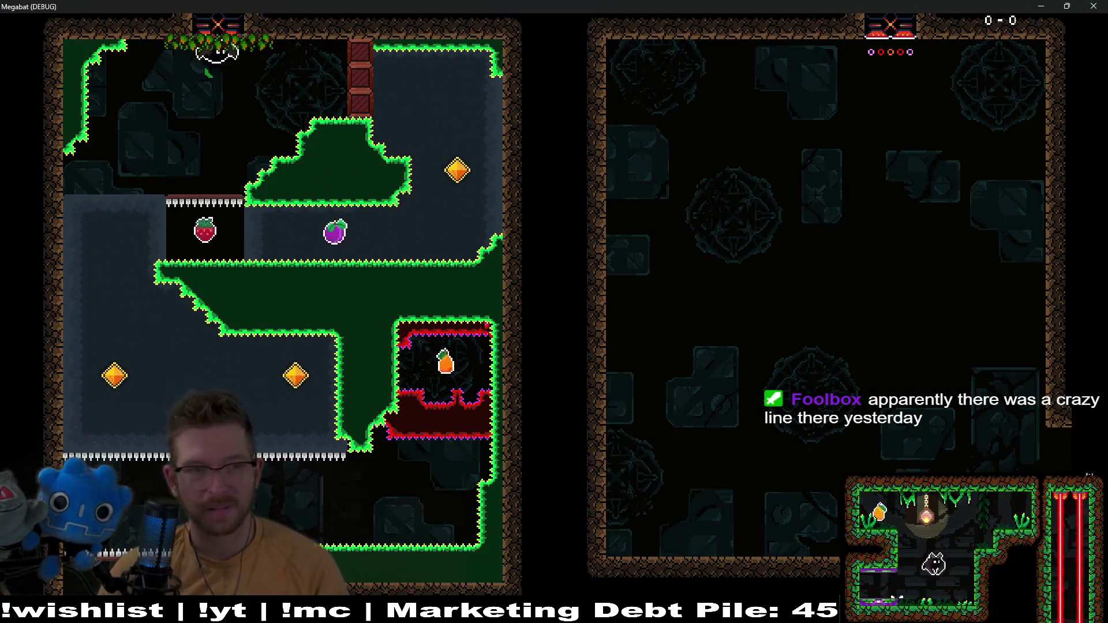
key("x")
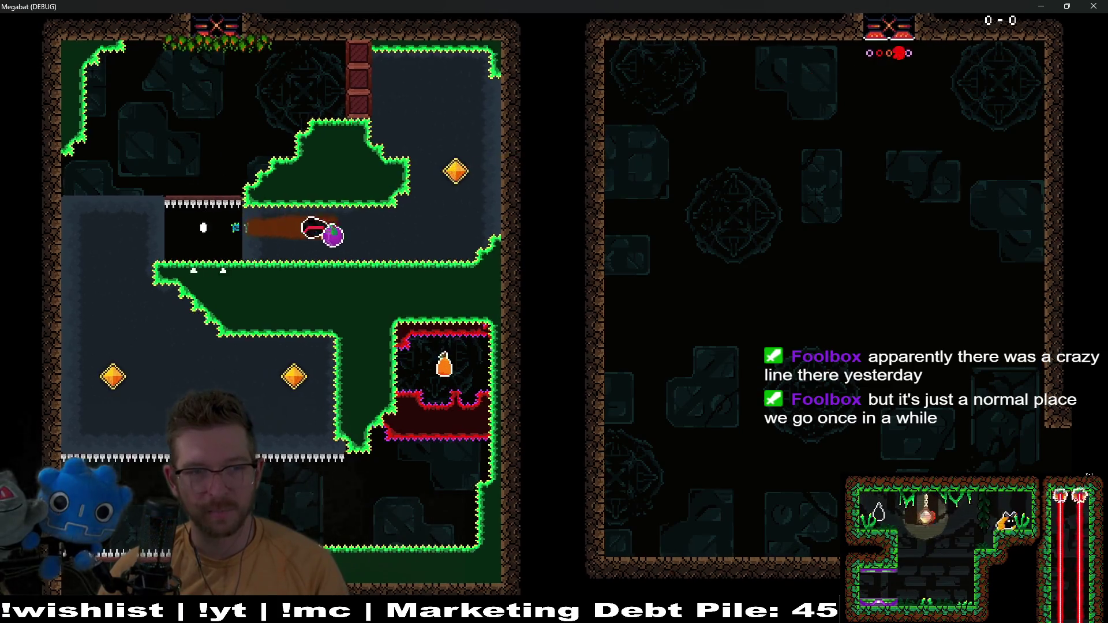
key("Left")
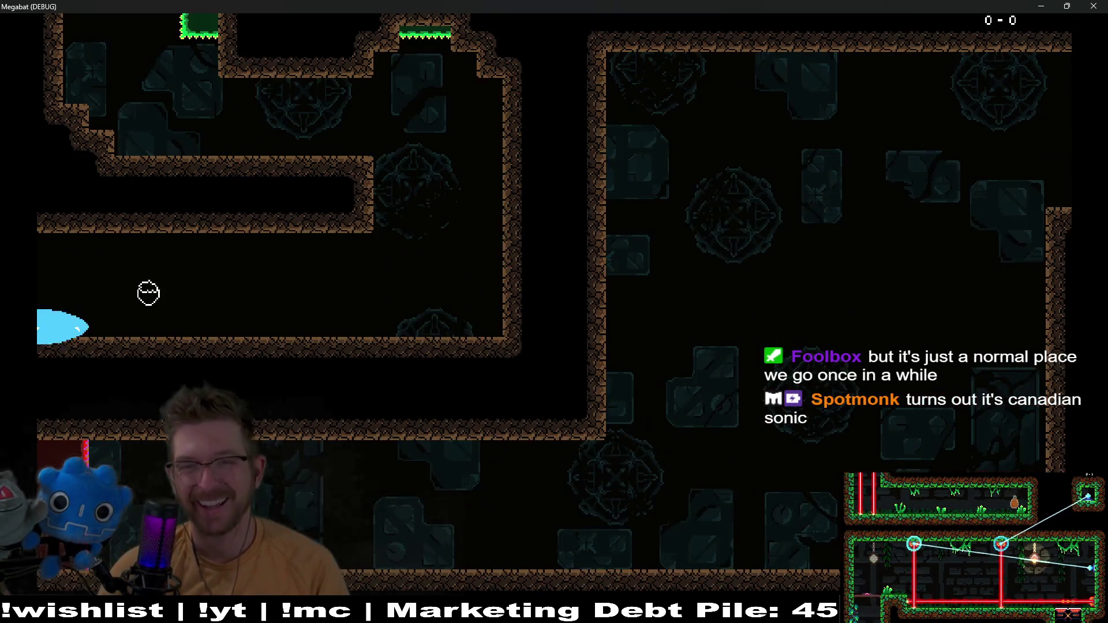
Close the game, move the CheckPoint into the corridor beside the fruit, save, and rerun
left_click(1096, 5)
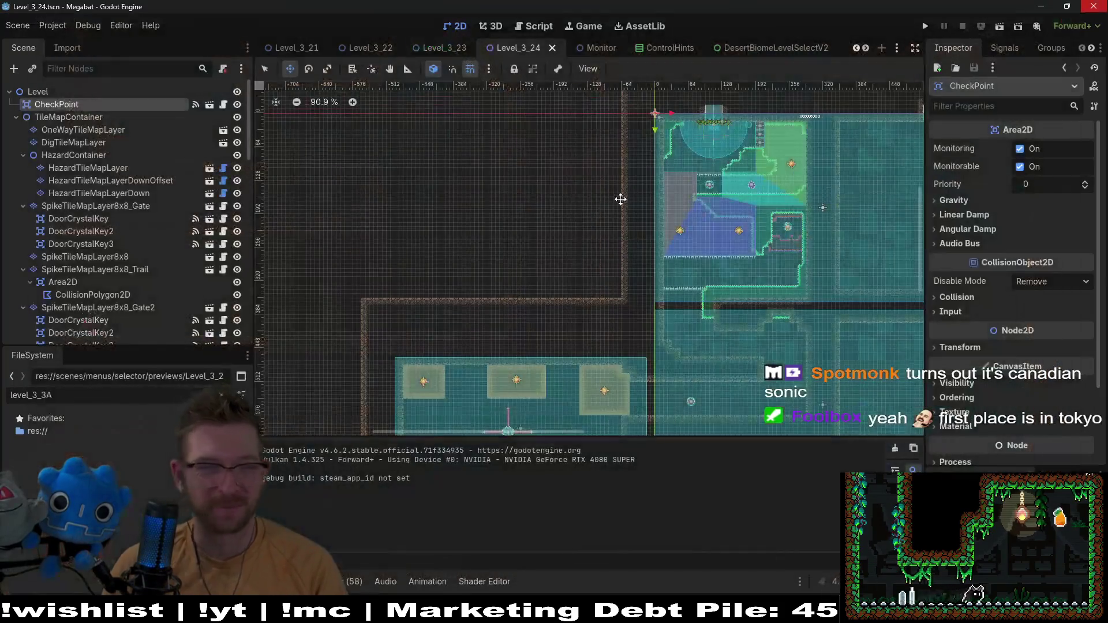
left_click_drag(765, 229, 580, 183)
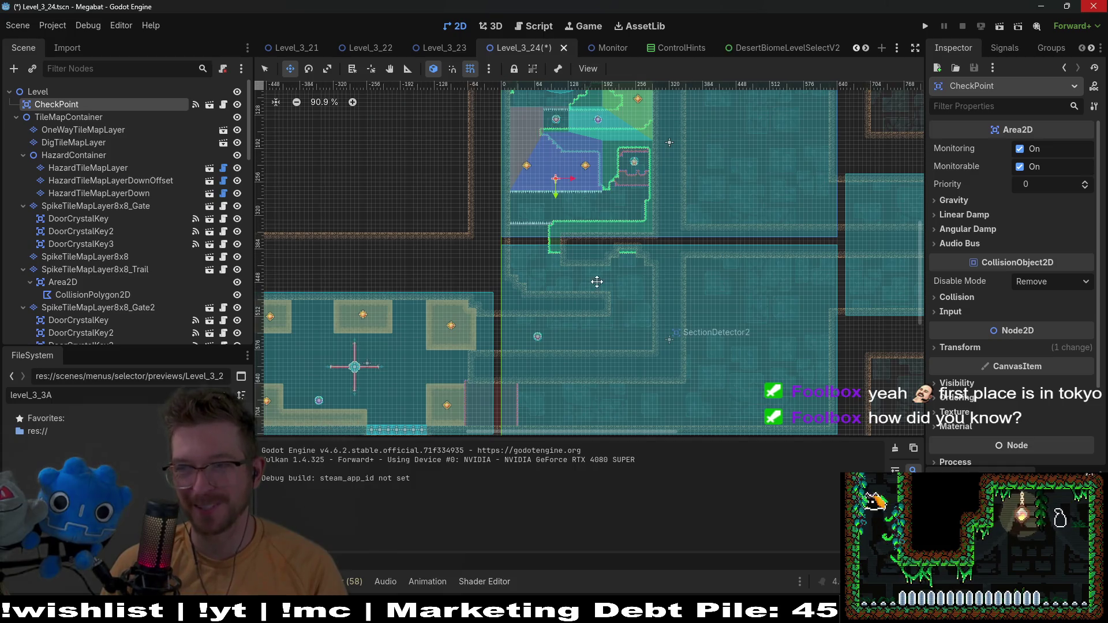
left_click_drag(643, 299, 626, 277)
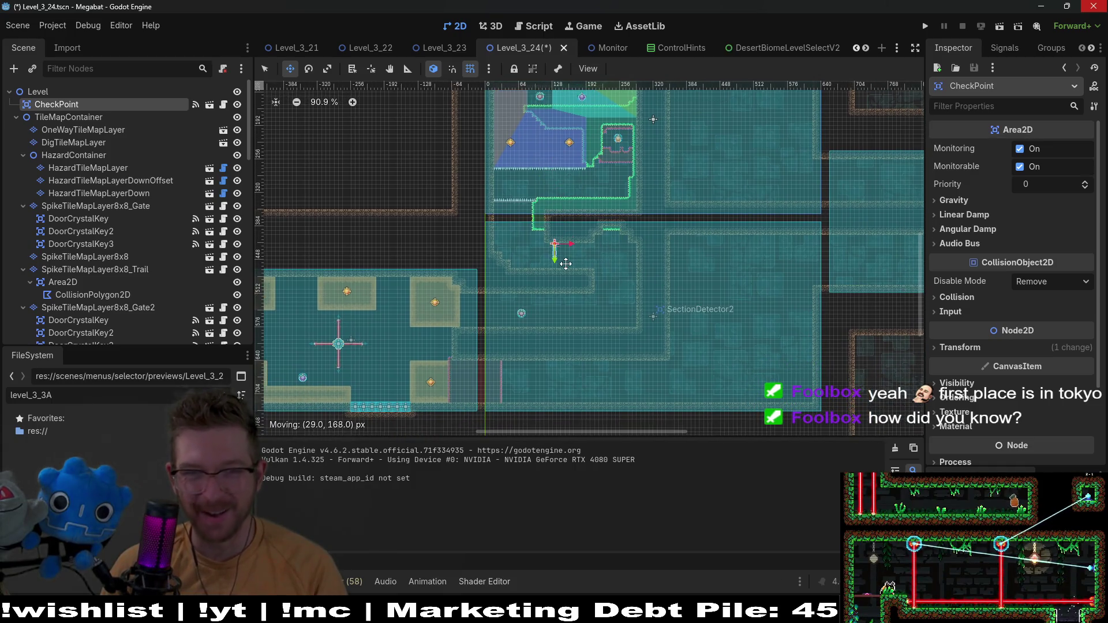
scroll(555, 250, "up", 6)
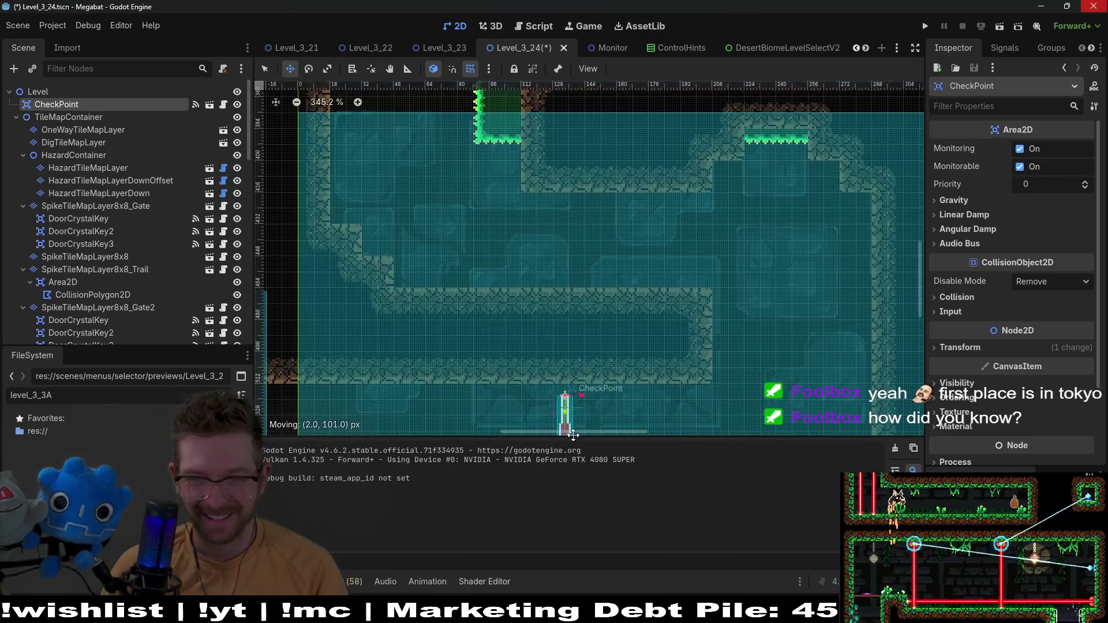
scroll(576, 219, "down", 2)
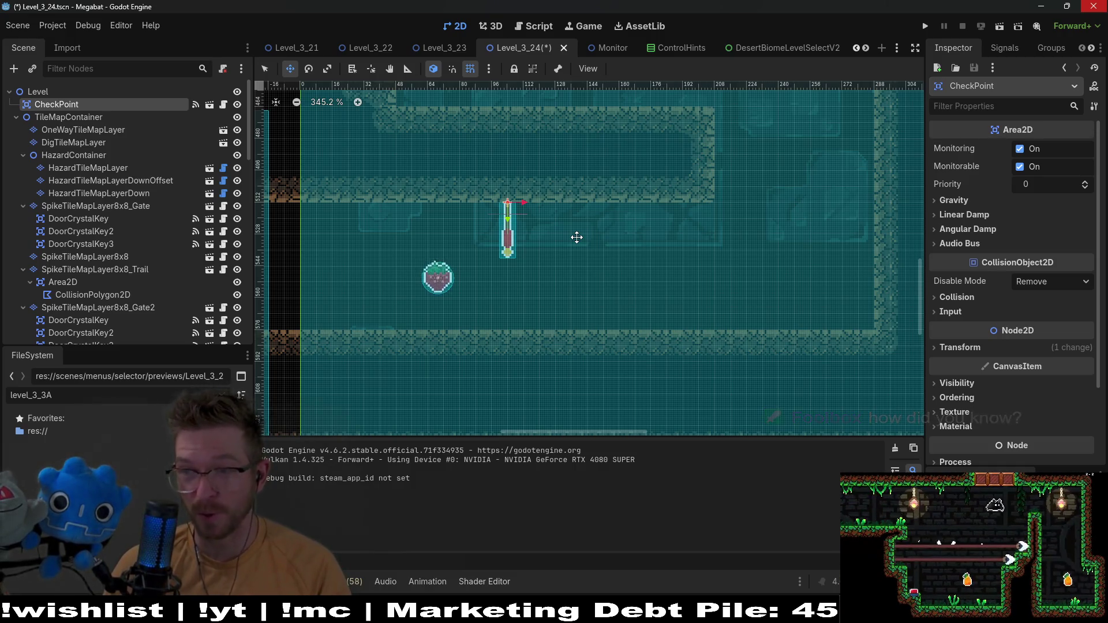
scroll(597, 231, "down", 2)
key("ctrl+s")
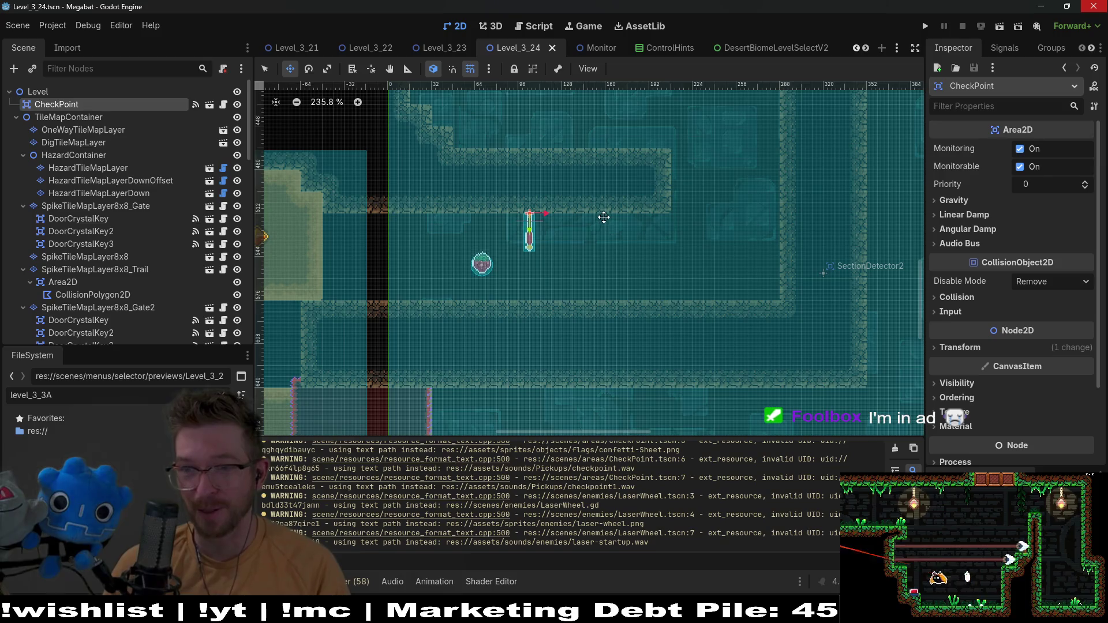
scroll(685, 125, "up", 3)
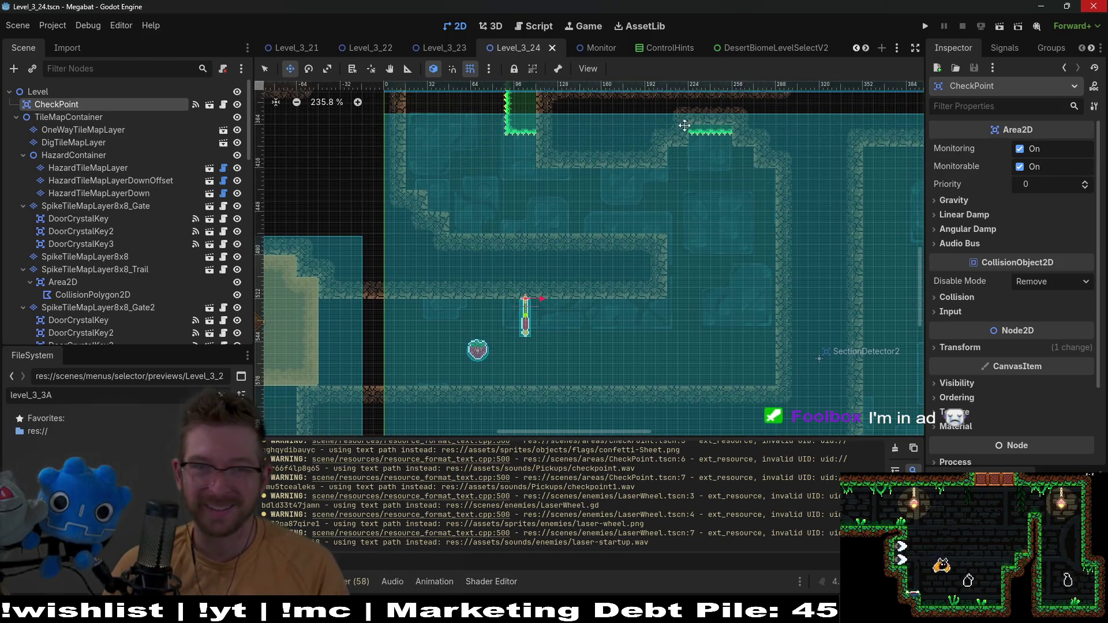
left_click(994, 30)
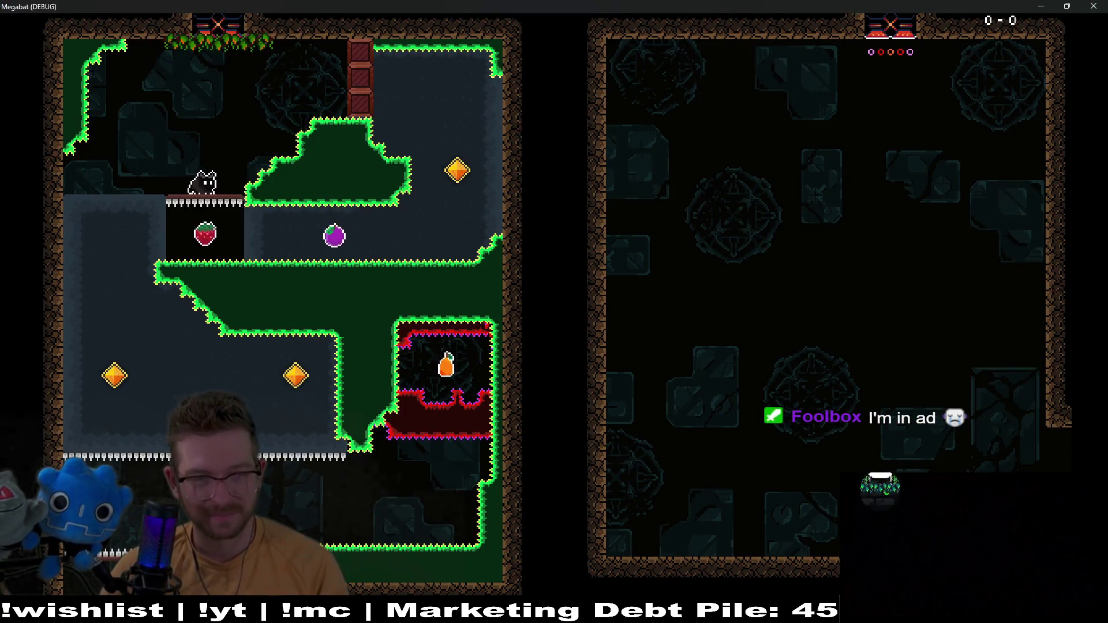
Fly into the laser wheel room, grab the top-right and bottom-left gems, collect the purple fruit
key("Right")
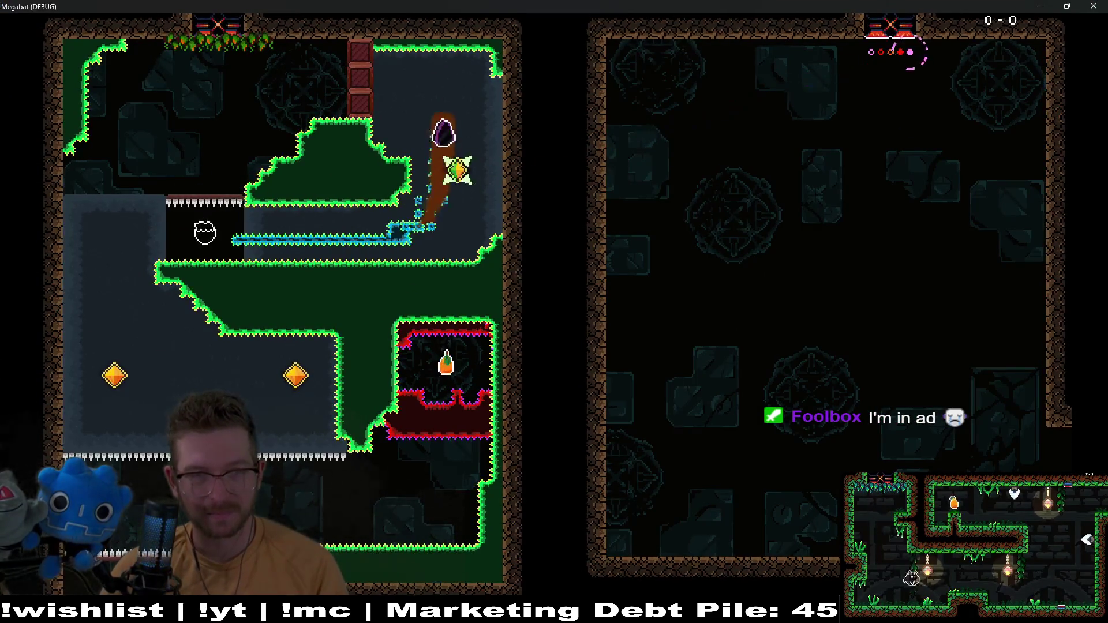
key("Up")
key("Left")
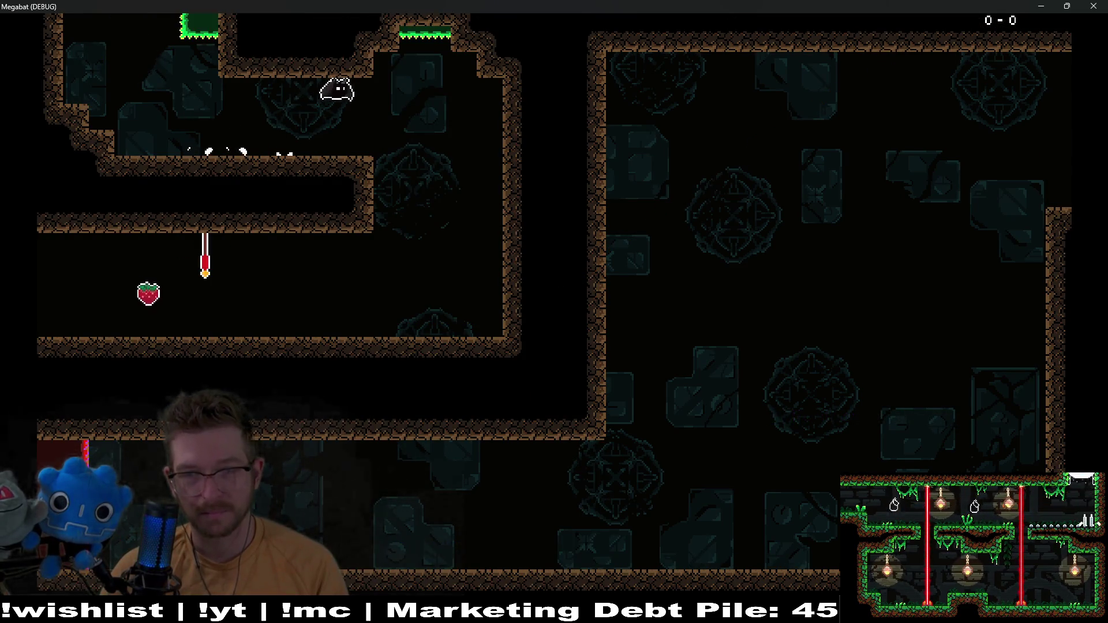
key("Right")
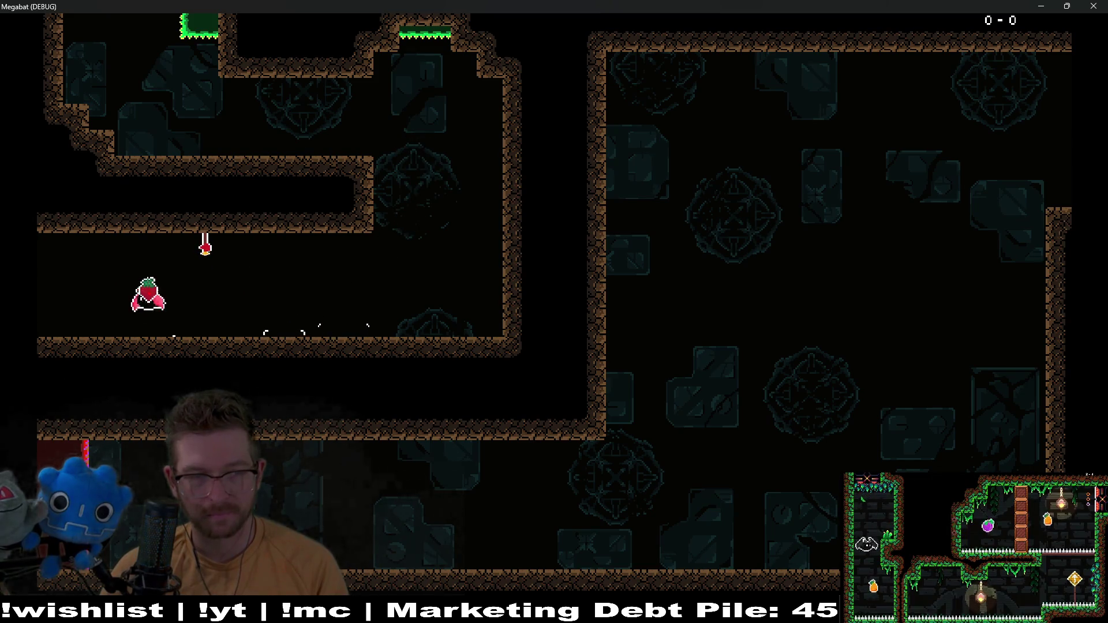
key("Left")
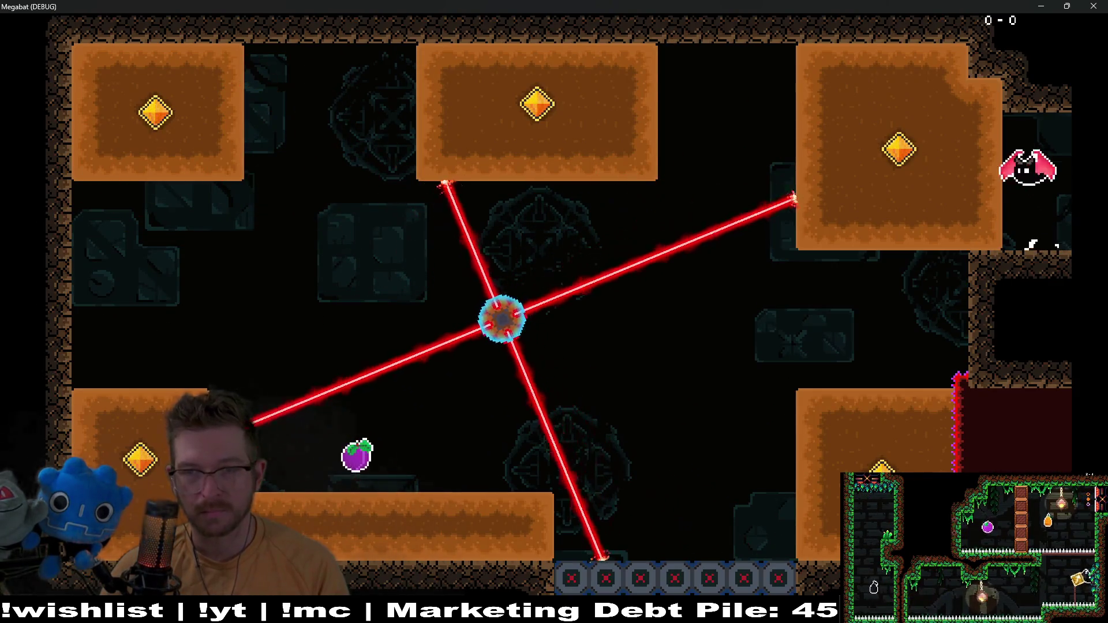
key("Left")
key("Down")
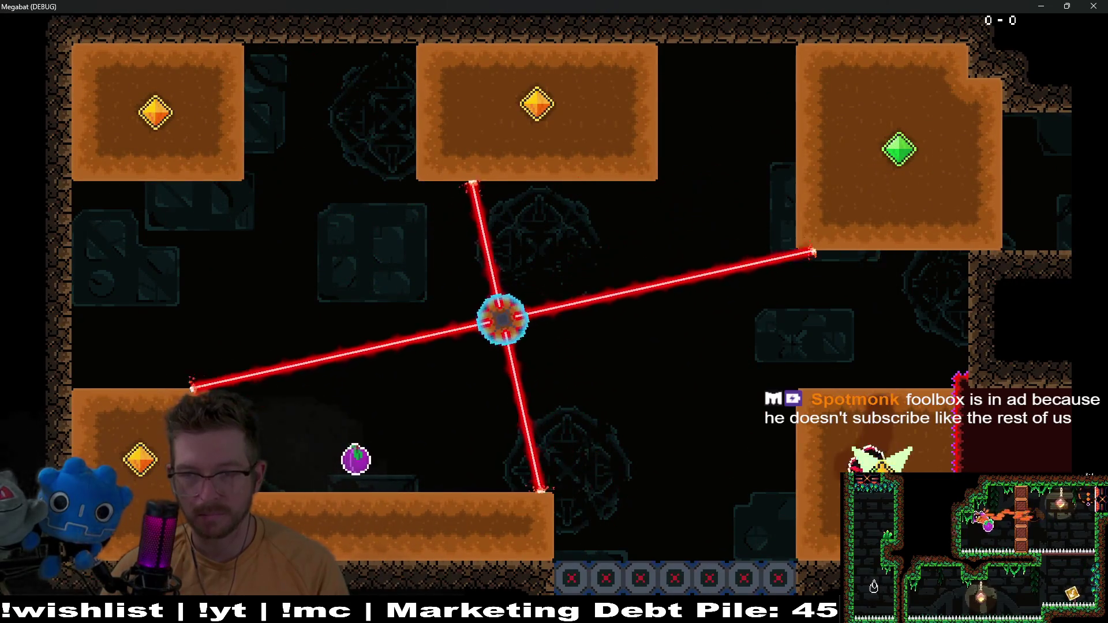
key("Up")
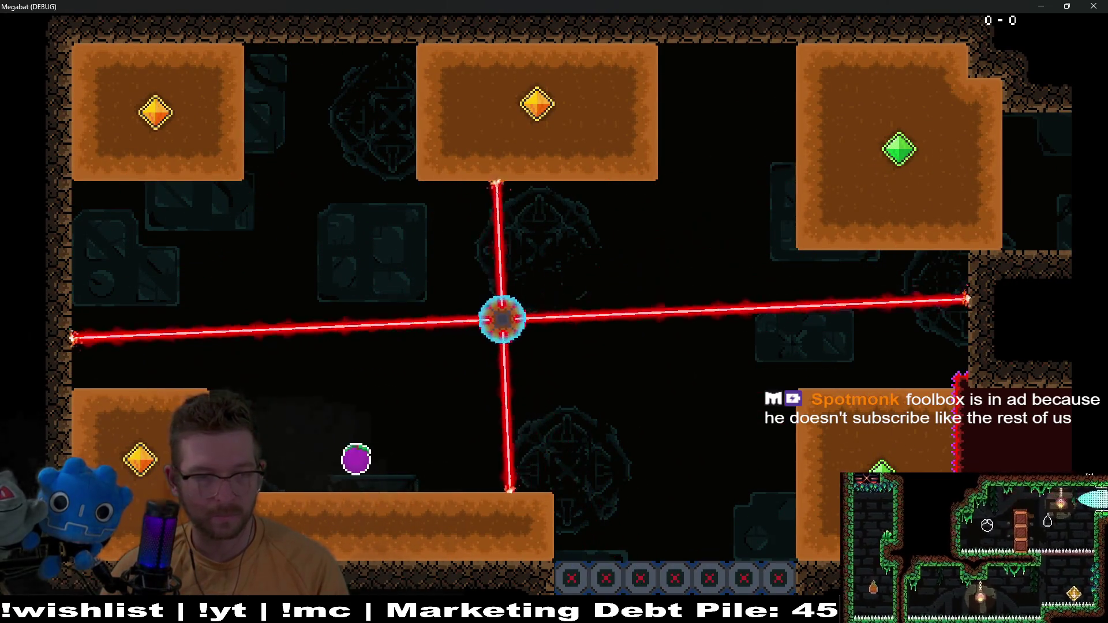
key("Right")
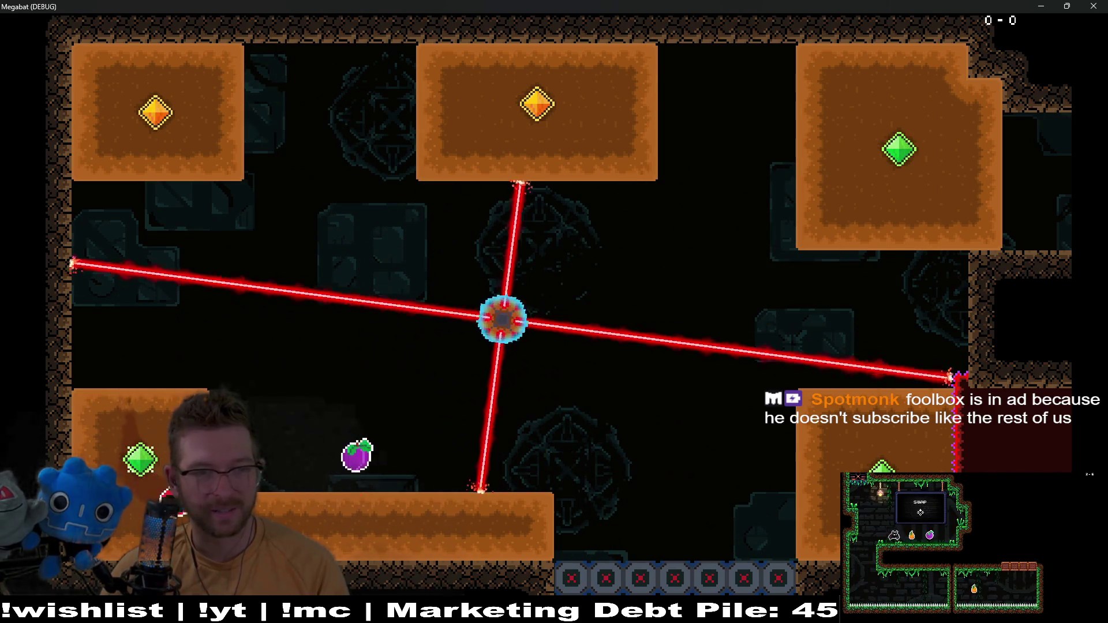
key("Up")
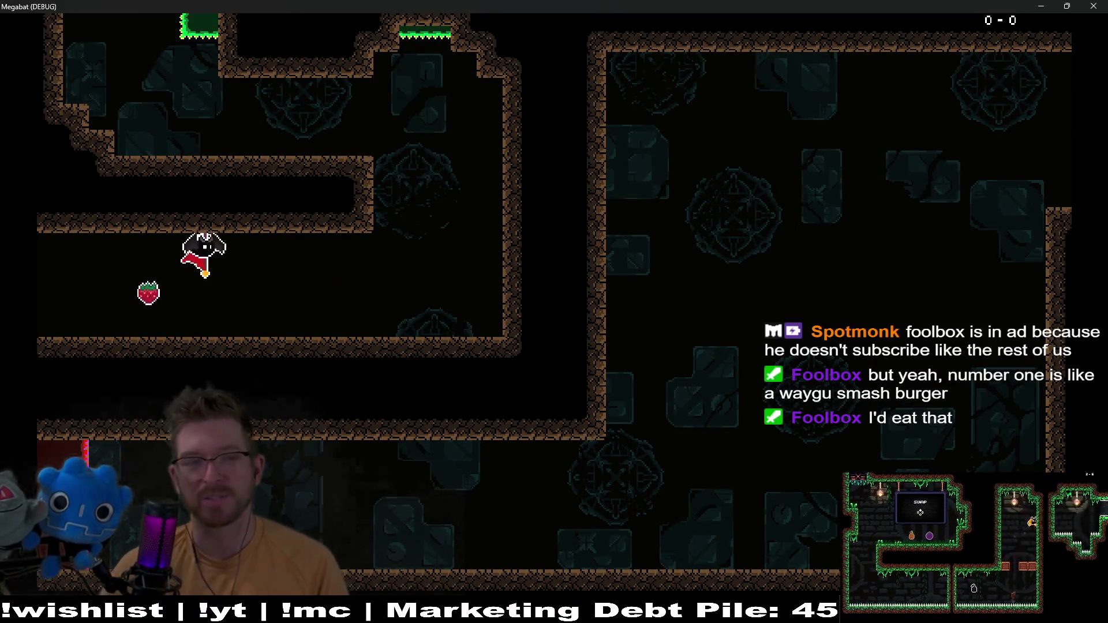
Retry the laser room, collecting the top-right and top-left gems and the purple orb
key("Left")
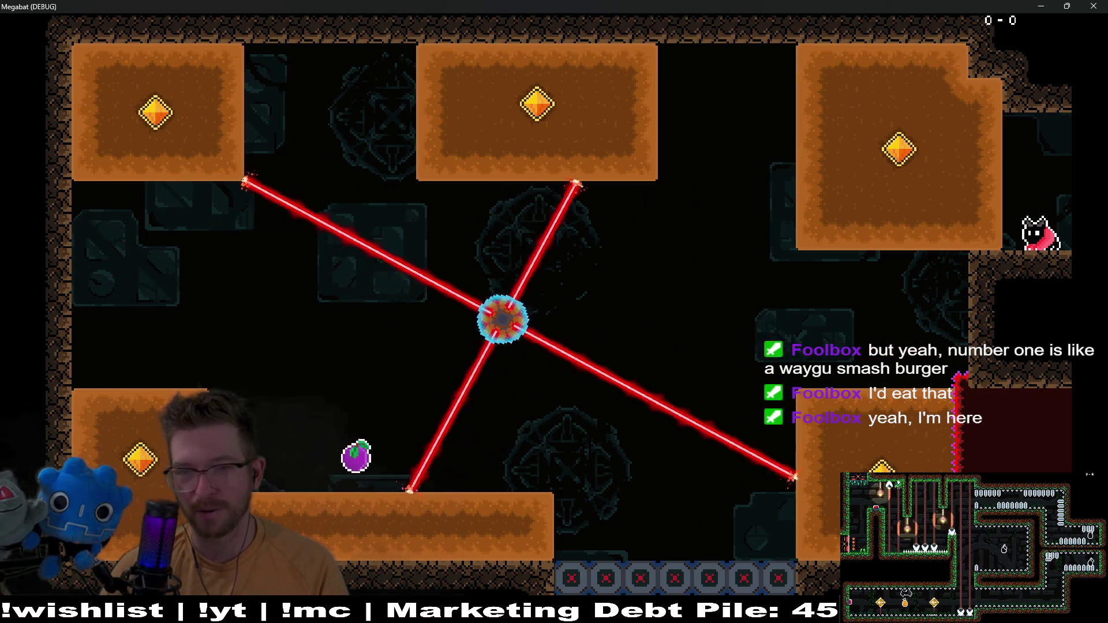
key("space")
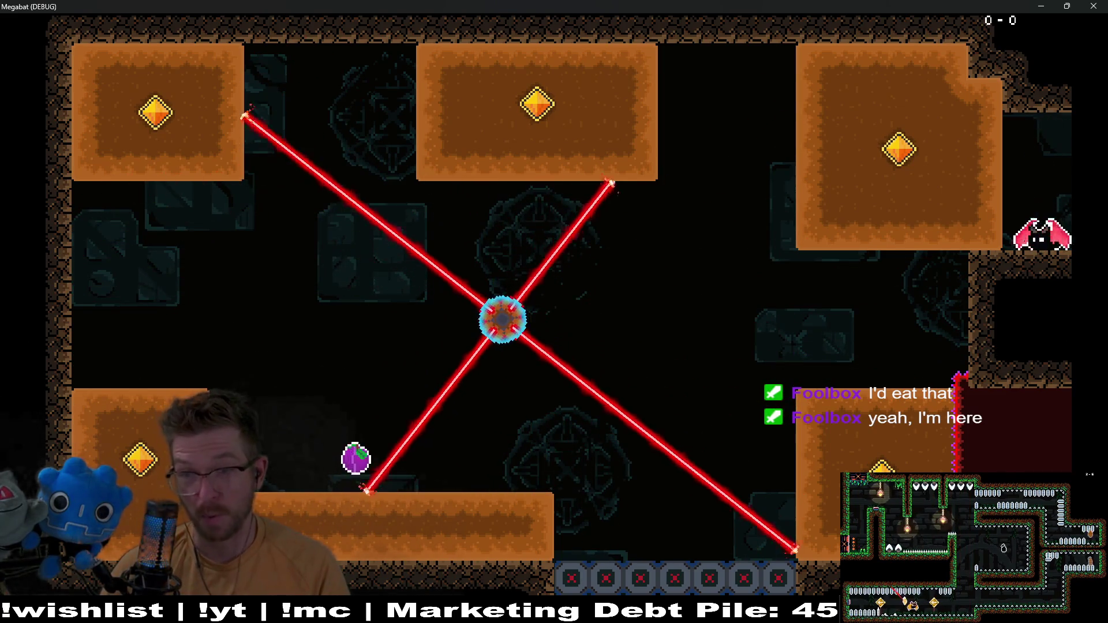
key("Down")
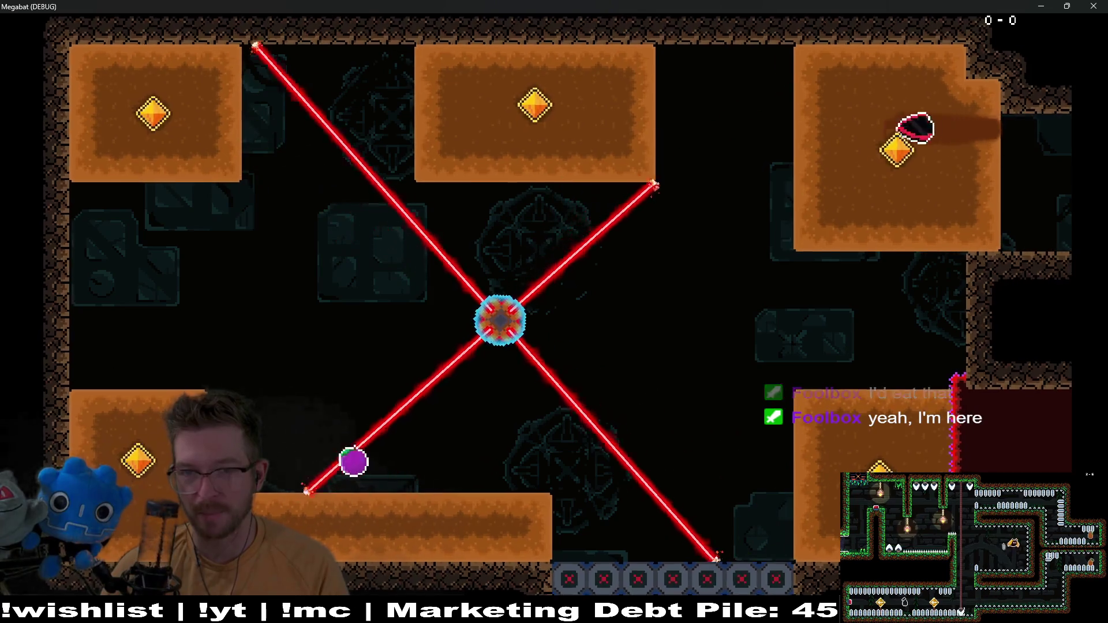
key("Left")
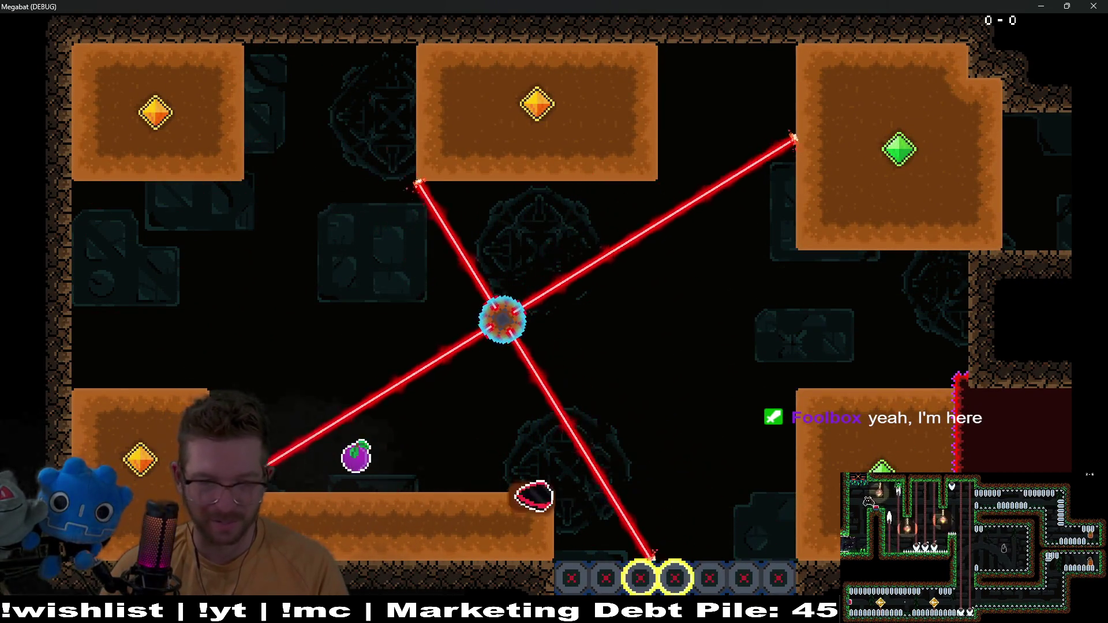
key("Up")
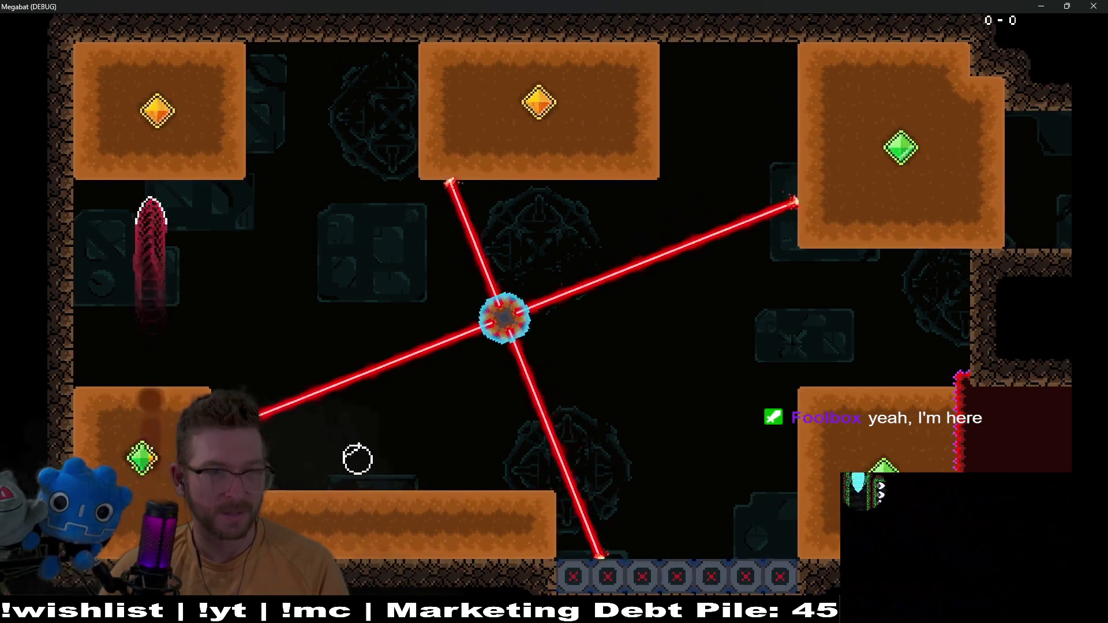
key("Right")
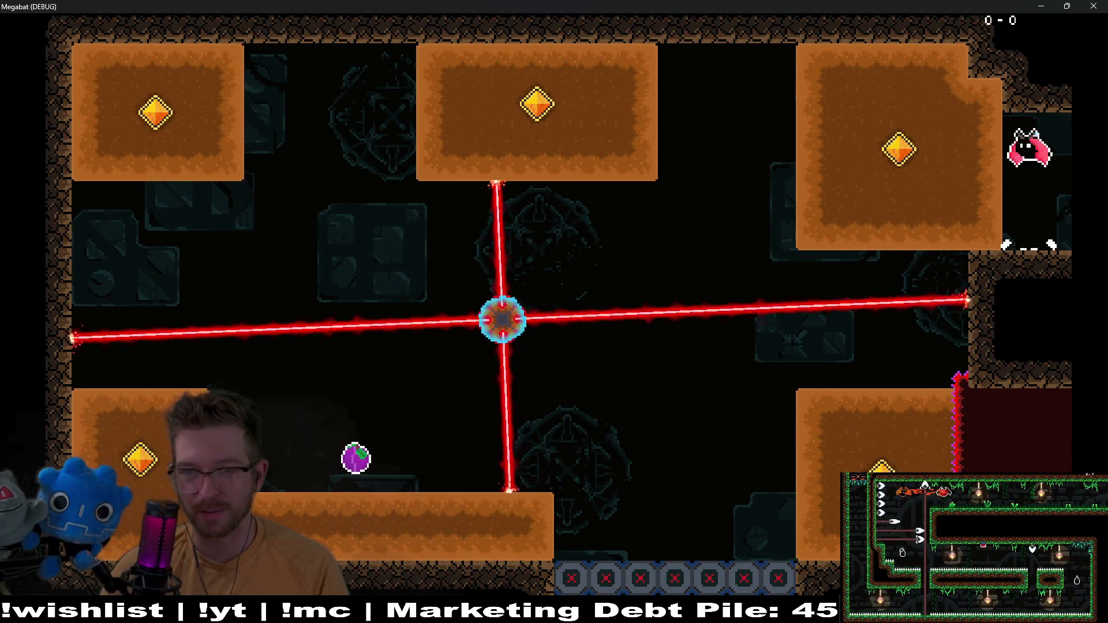
key("Left")
key("Down")
key("Down")
key("Left")
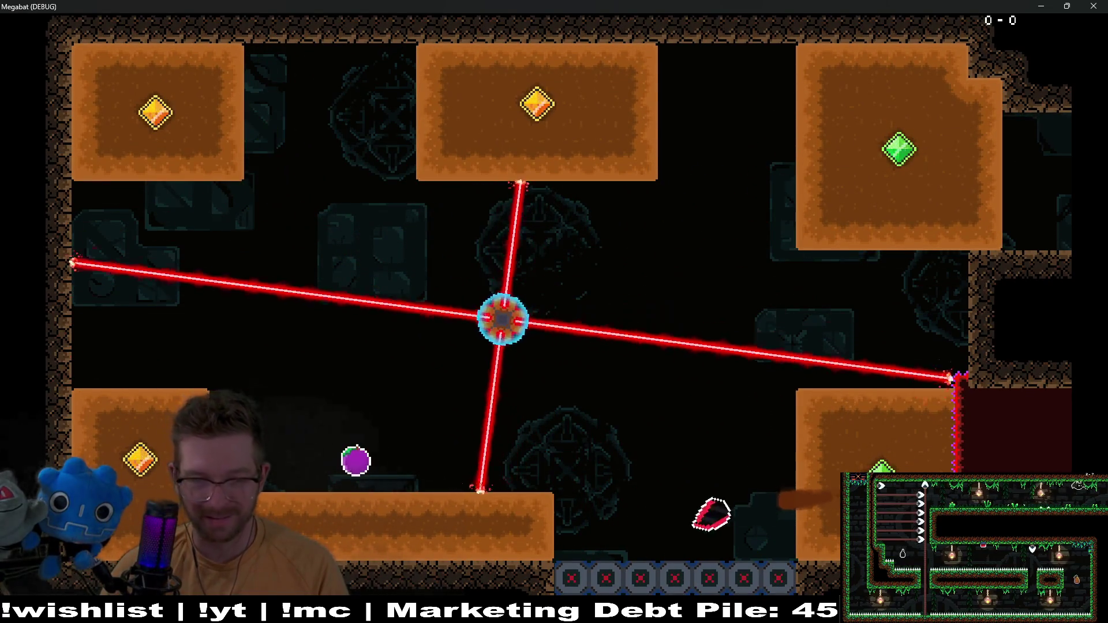
key("Left")
key("Up")
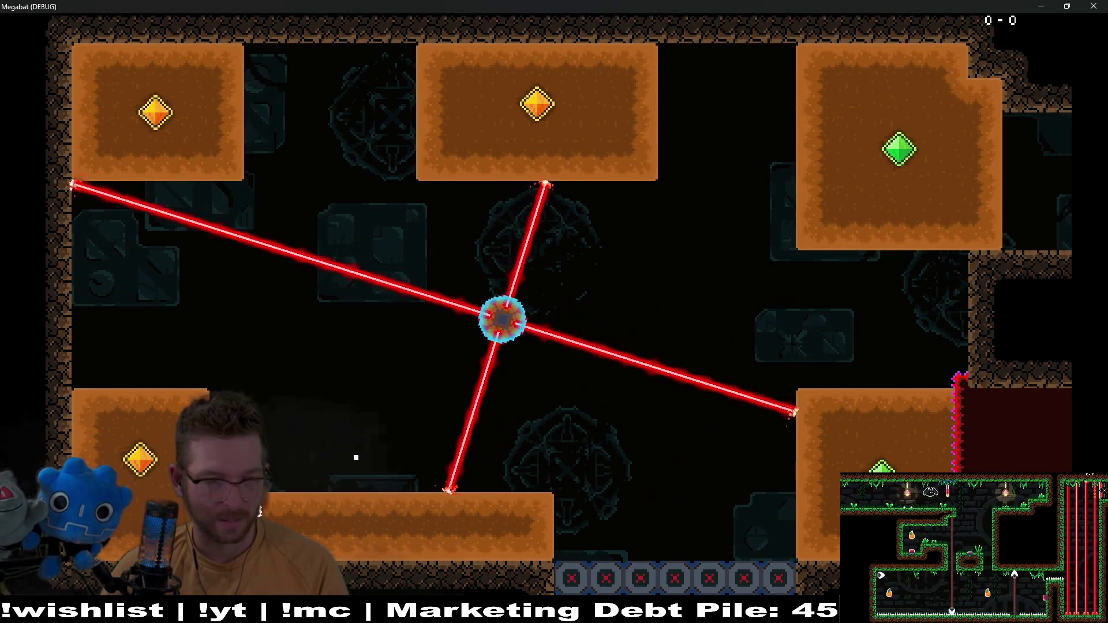
key("Up")
key("Right")
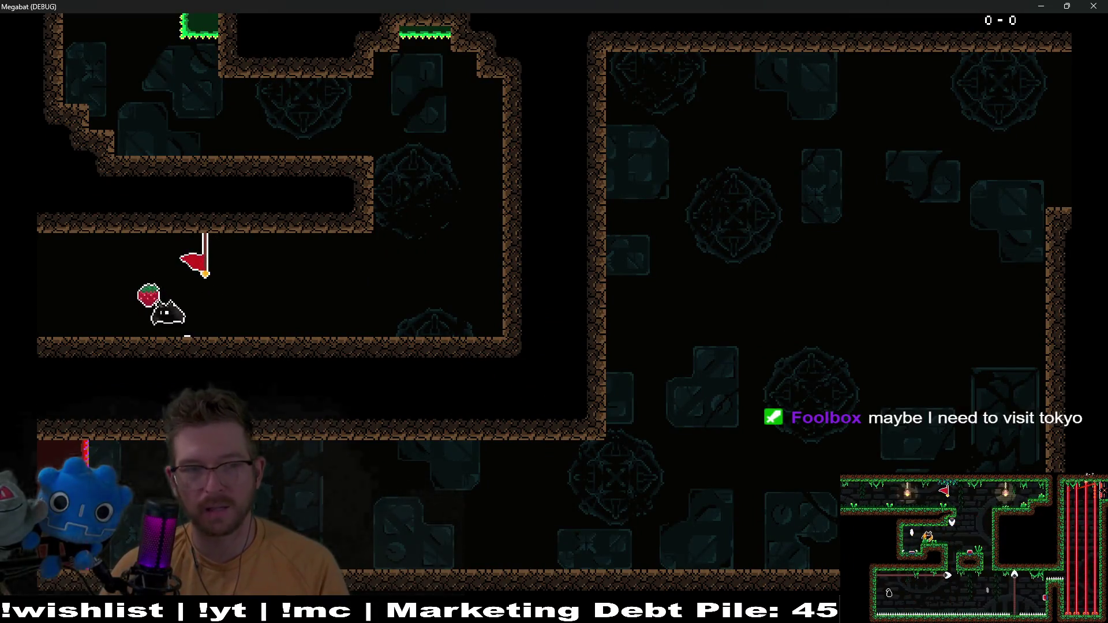
Re-enter the laser room, time the lasers, and tunnel to the top-right and top-left gems
key("Left")
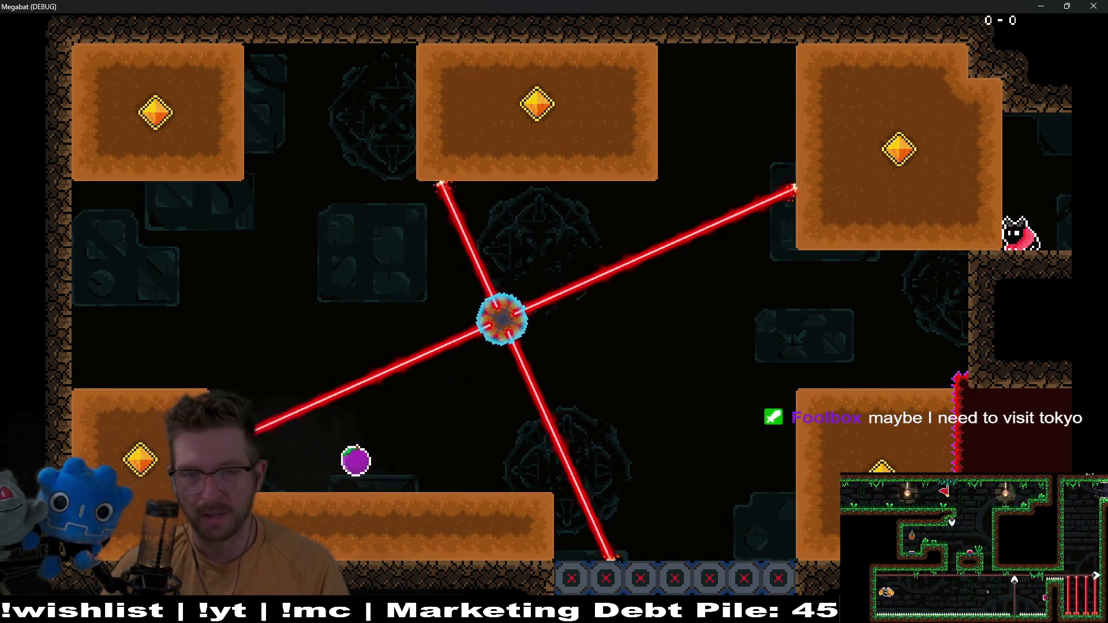
key("space")
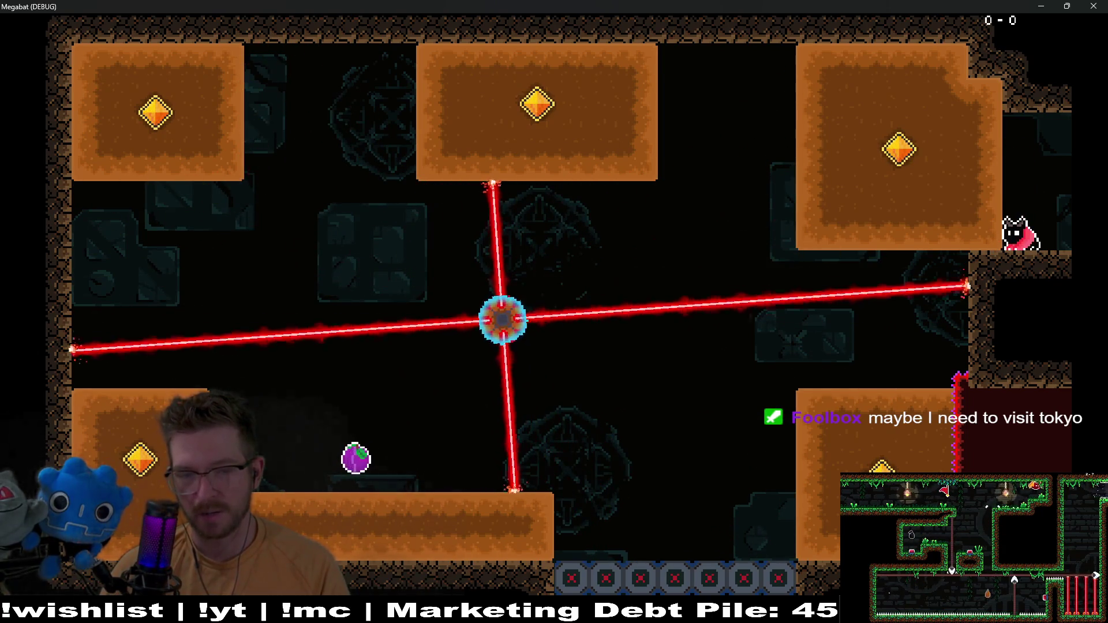
key("space")
key("space")
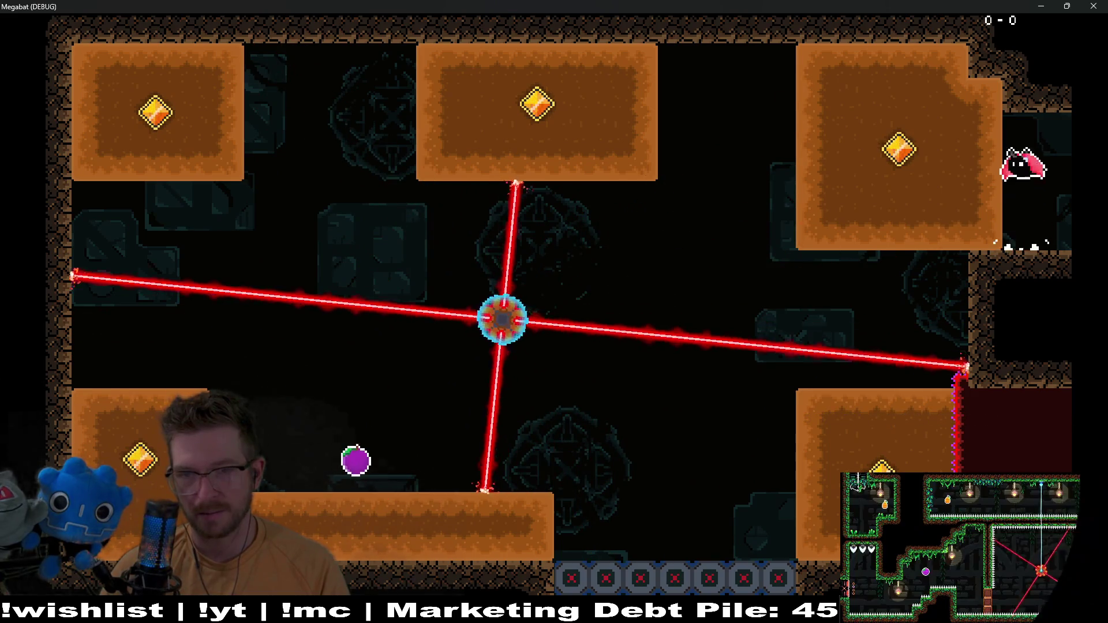
key("space")
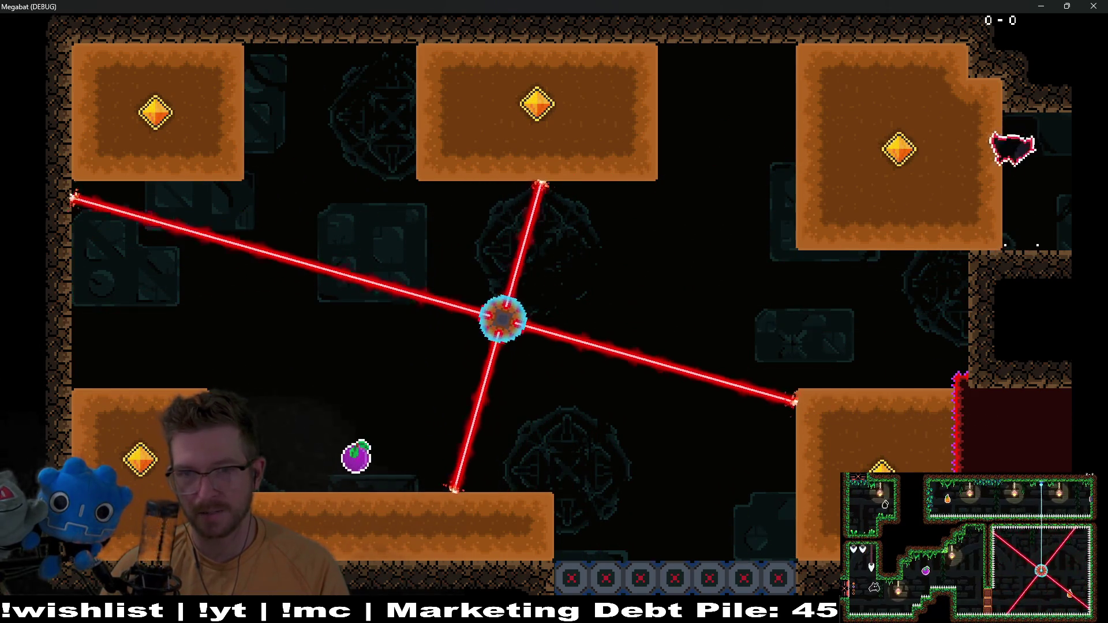
key("Left")
key("Left")
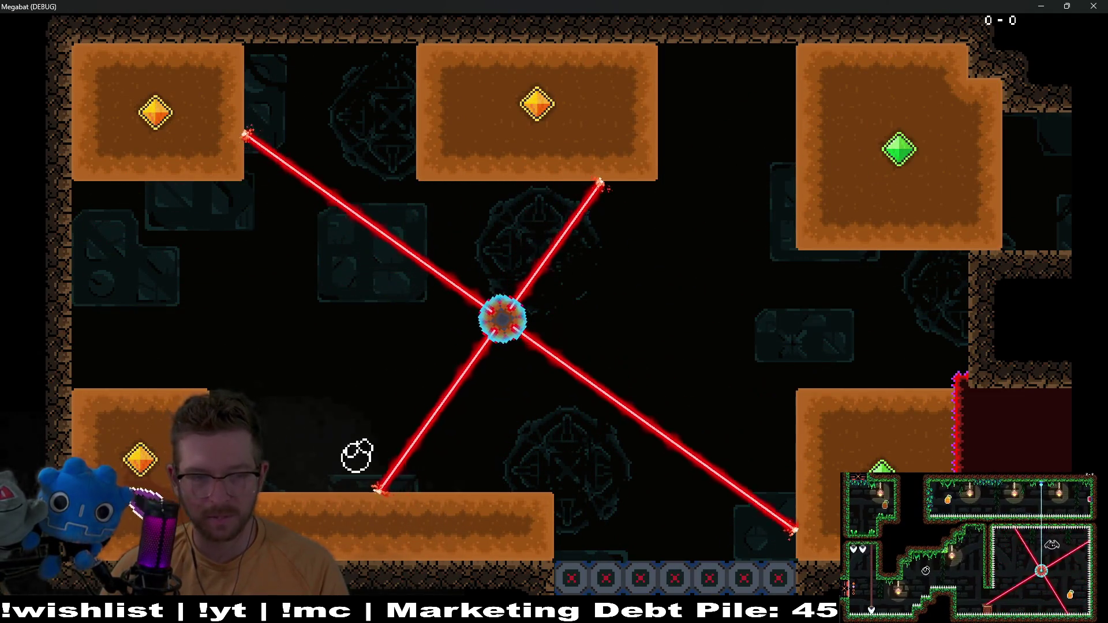
key("Up")
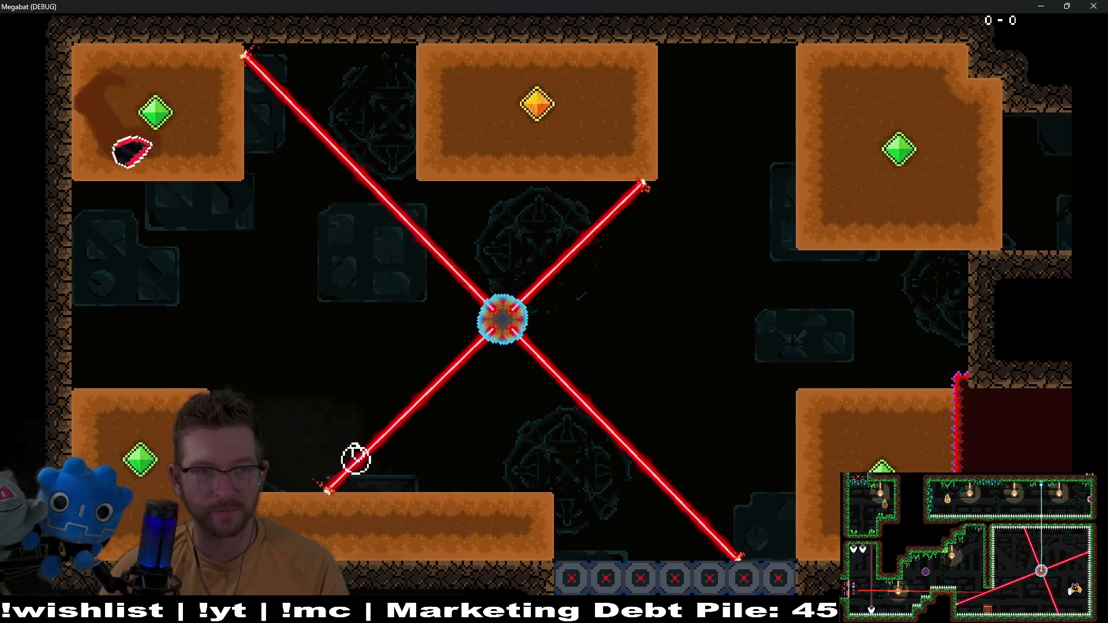
key("Right")
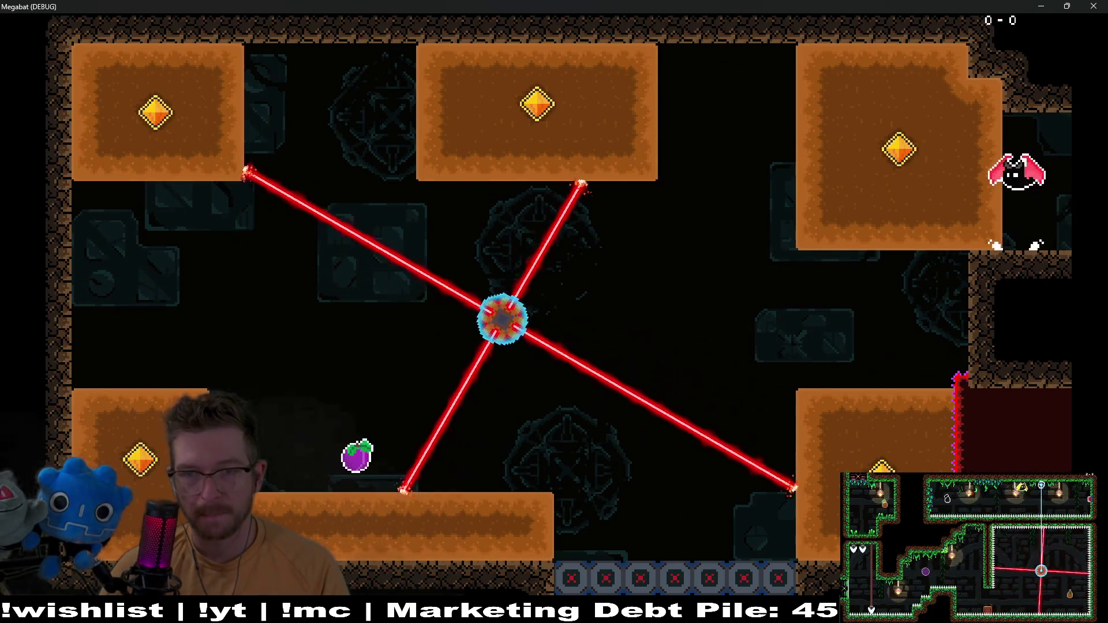
Dig through the top-right, bottom-left and top-left sand blocks for their gems
key("Up")
key("Left")
key("Down")
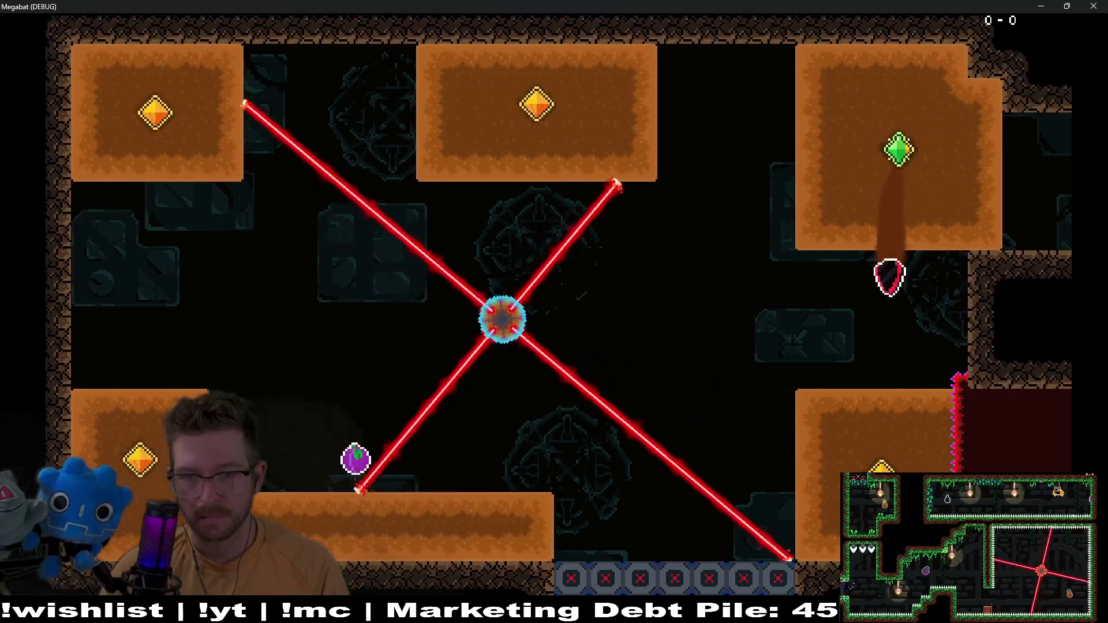
key("Left")
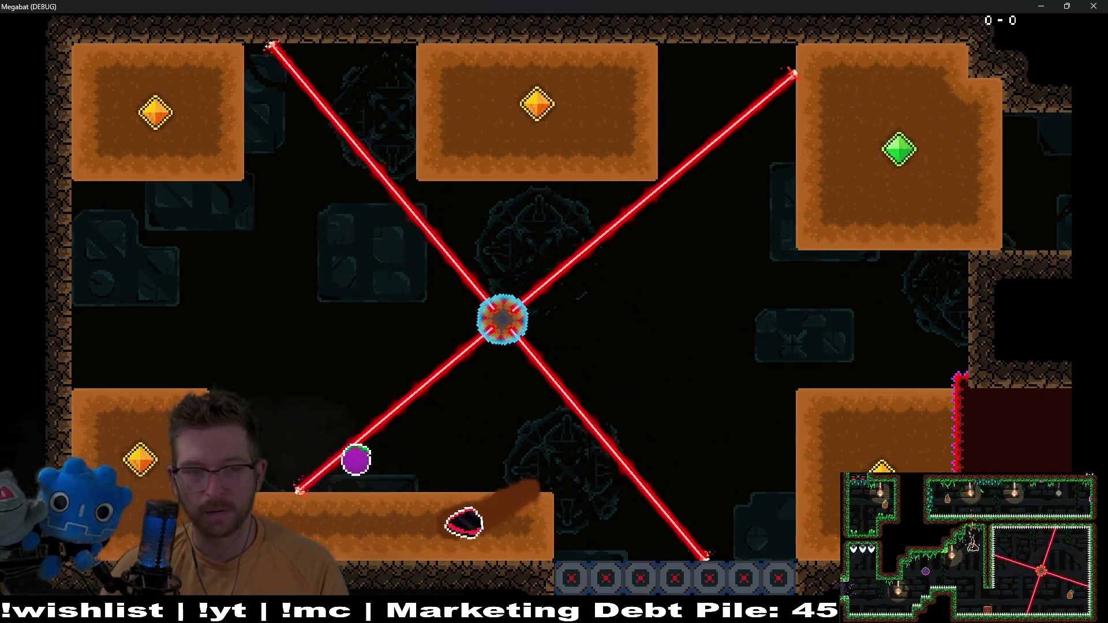
key("Up")
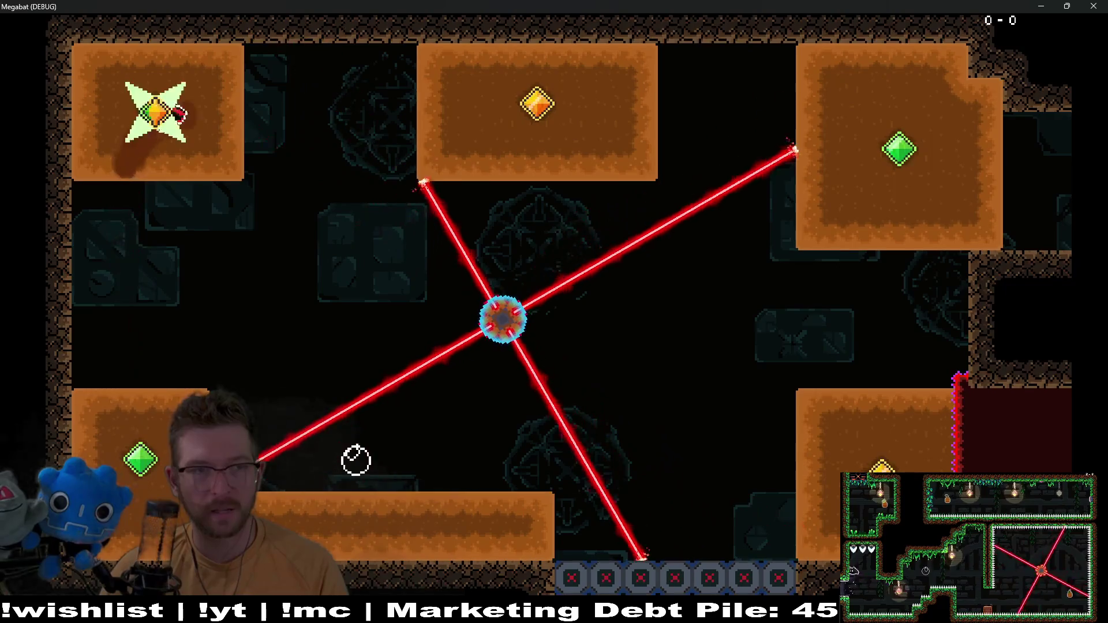
key("Right")
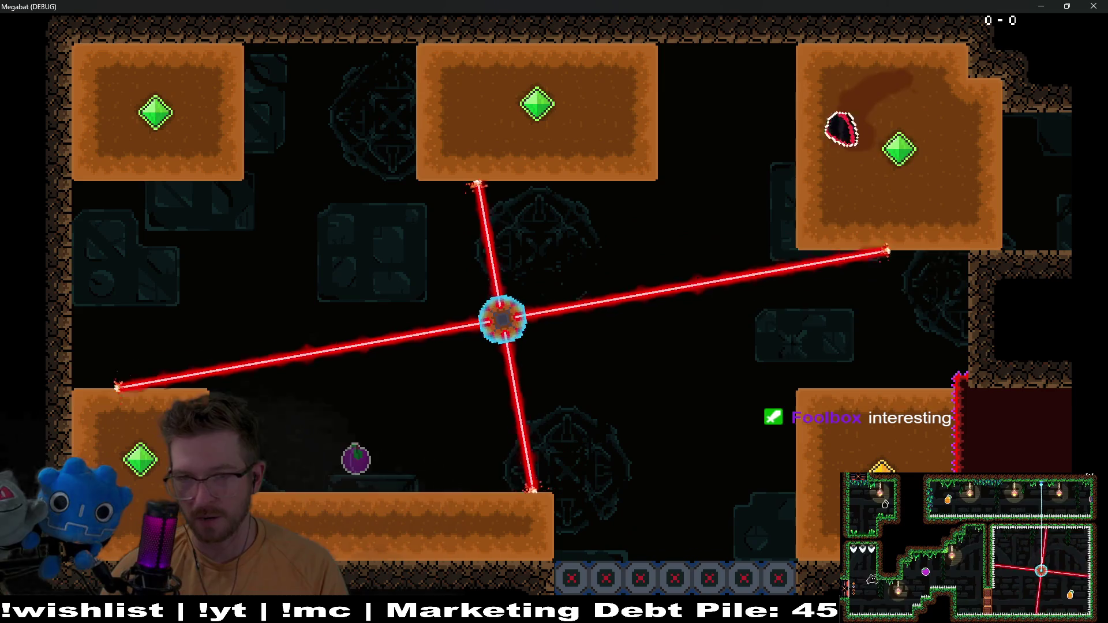
key("Down")
key("Left")
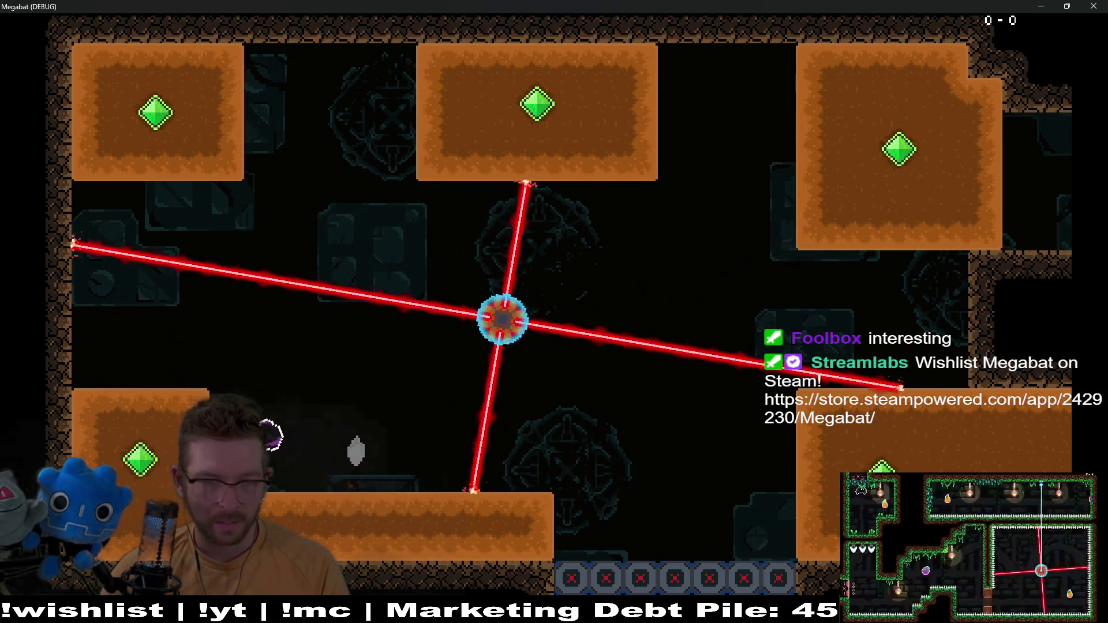
key("Up")
key("Right")
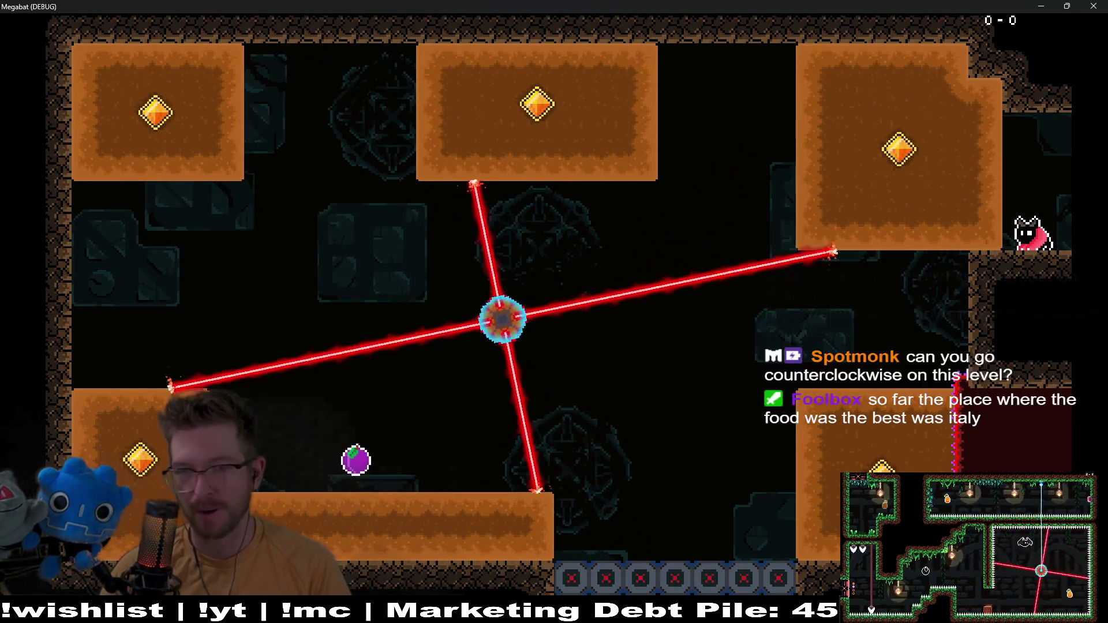
Dig again through the top-right, bottom-left, top-left and top-middle blocks, grabbing the plum
key("space")
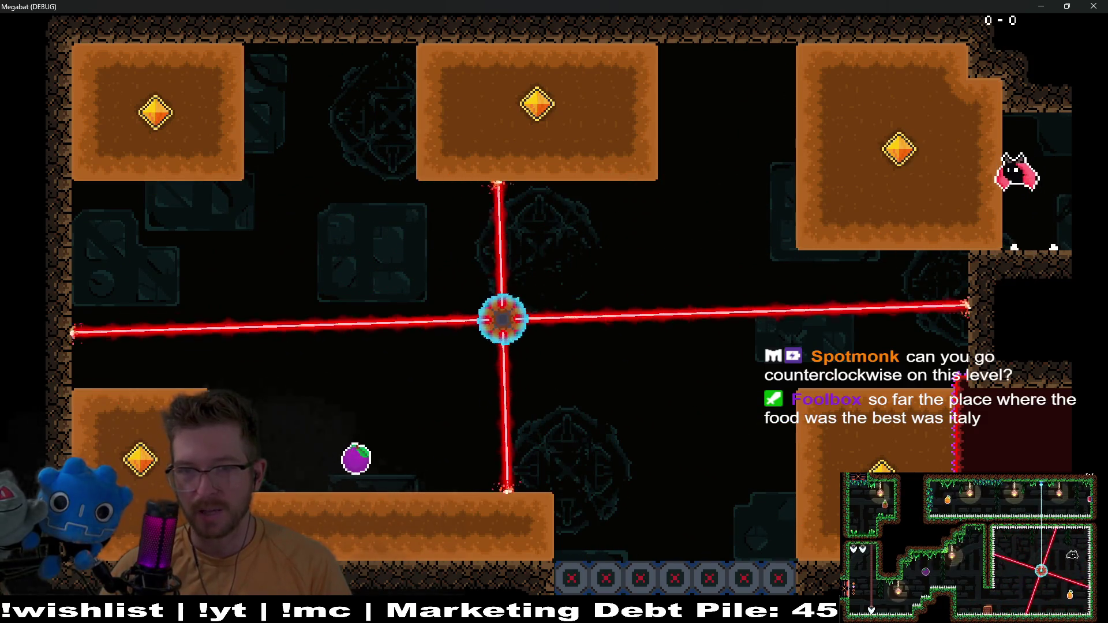
key("Left")
key("space")
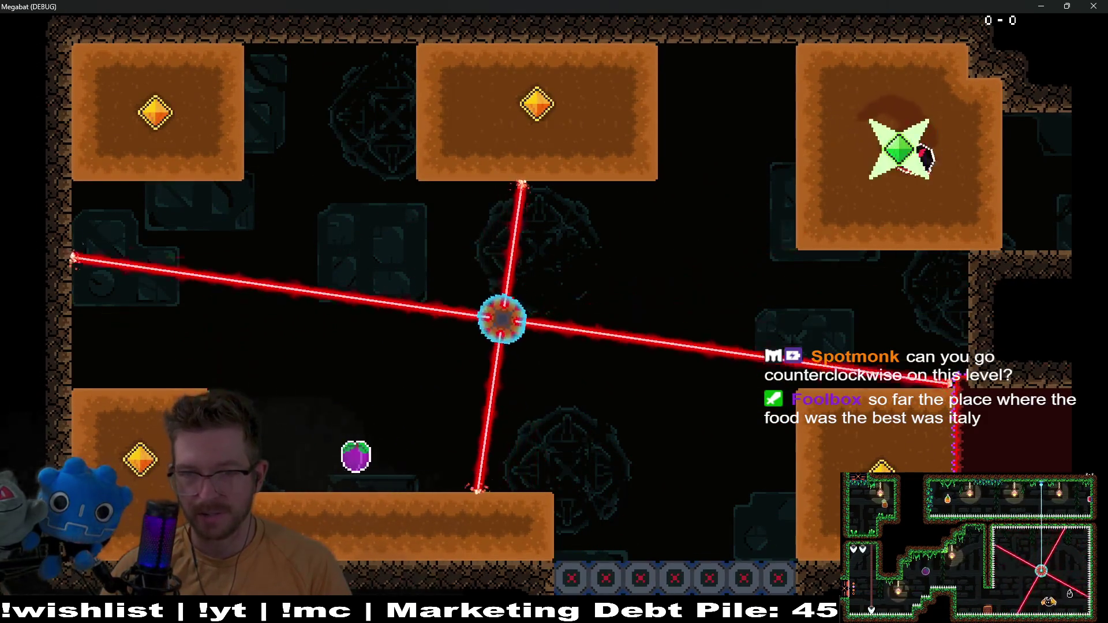
key("Left")
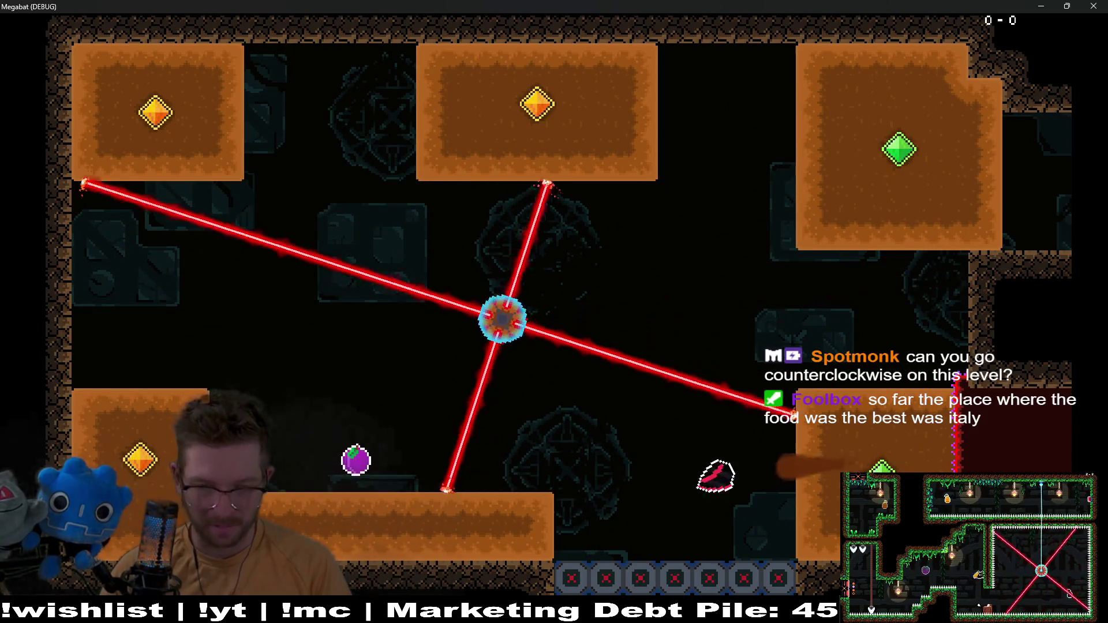
key("Left")
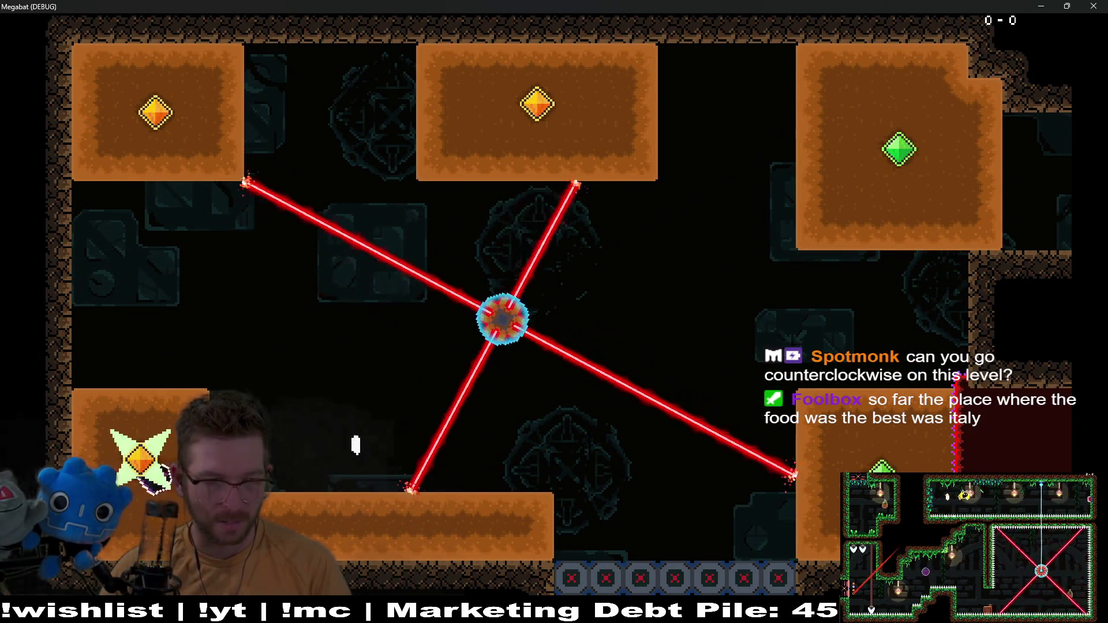
key("space")
key("Right")
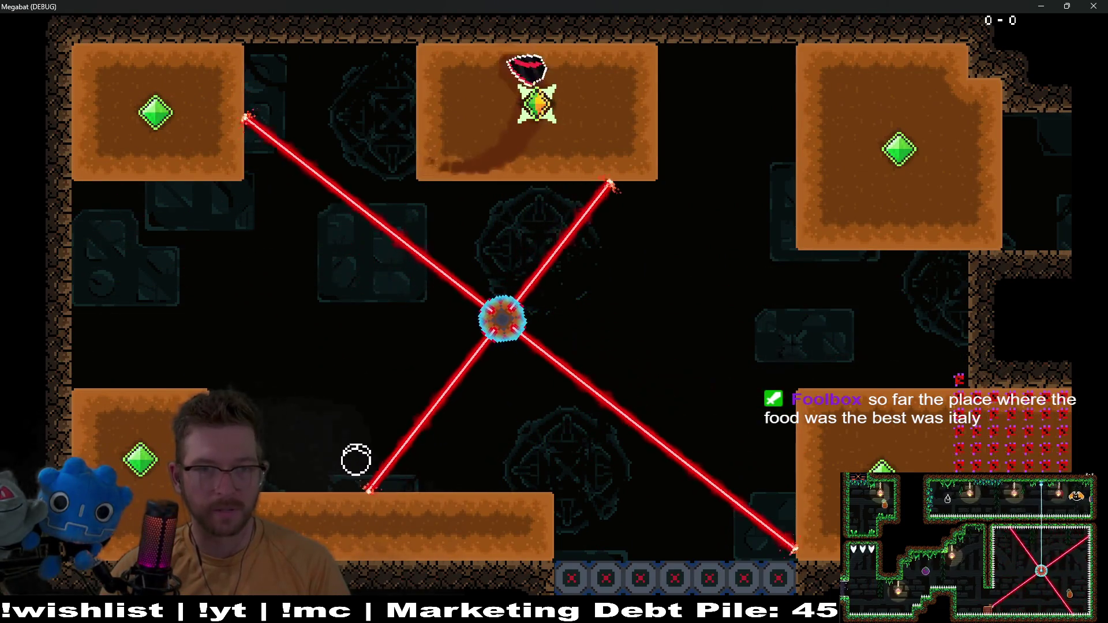
key("Left")
key("Right")
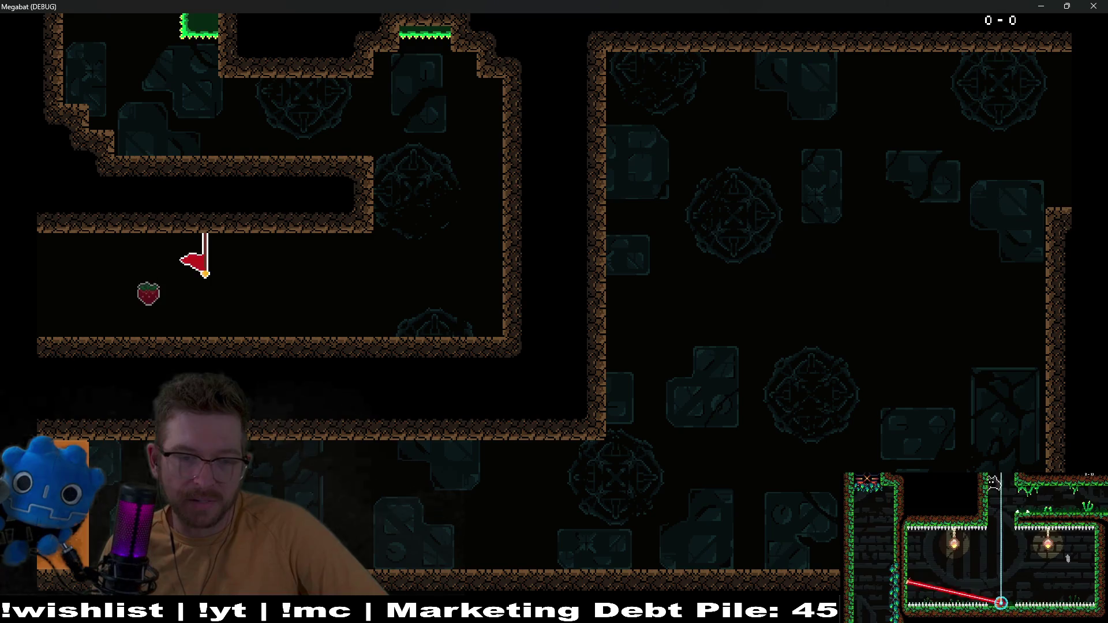
Switch from the Megabat game window to the browser with Alt+Tab
key("alt+Tab")
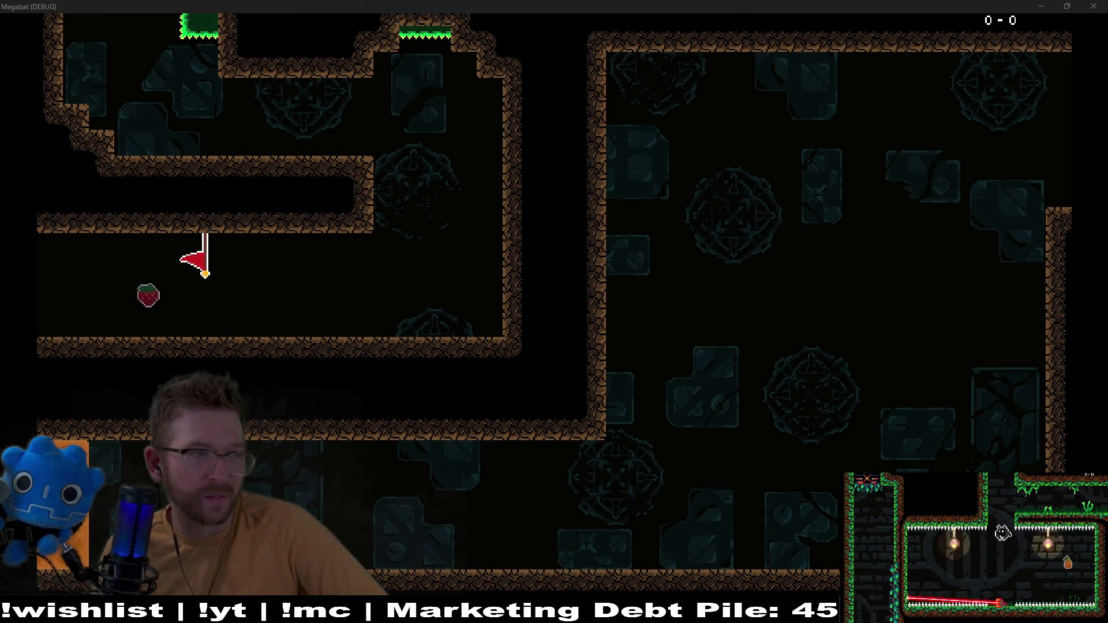
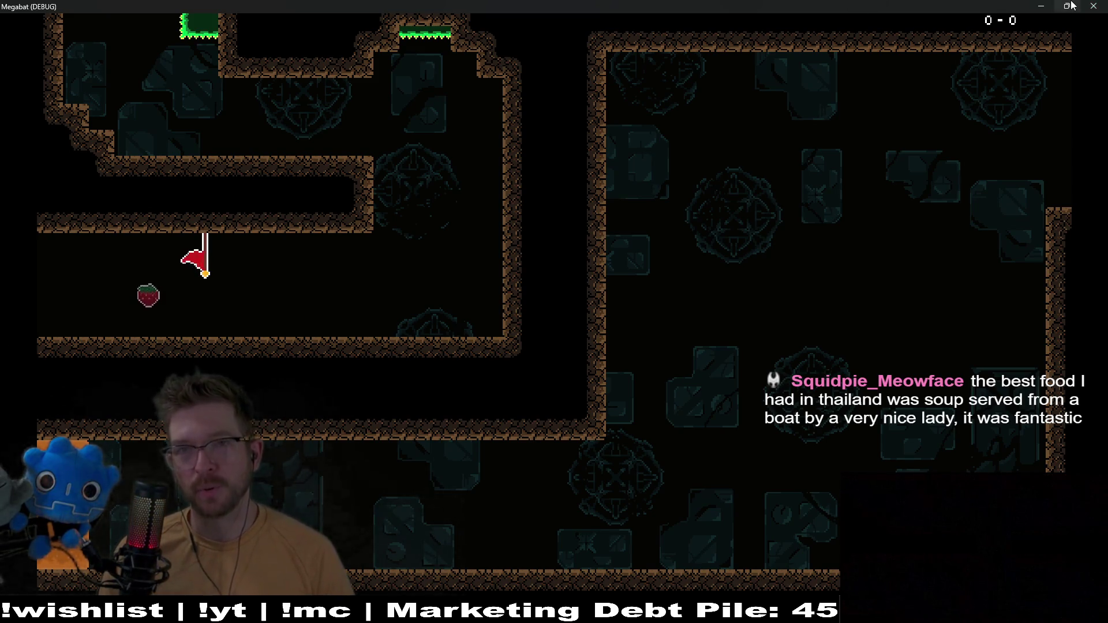
Close the Megabat (DEBUG) game window to return to the Level_3_24 editor
mouse_move(1071, 5)
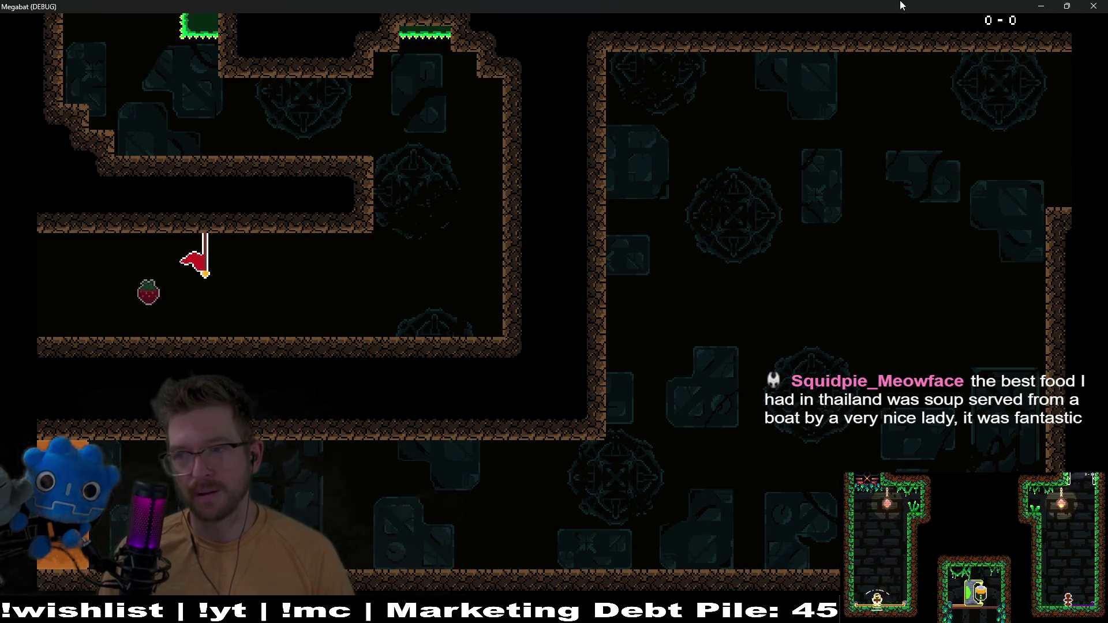
left_click(1093, 5)
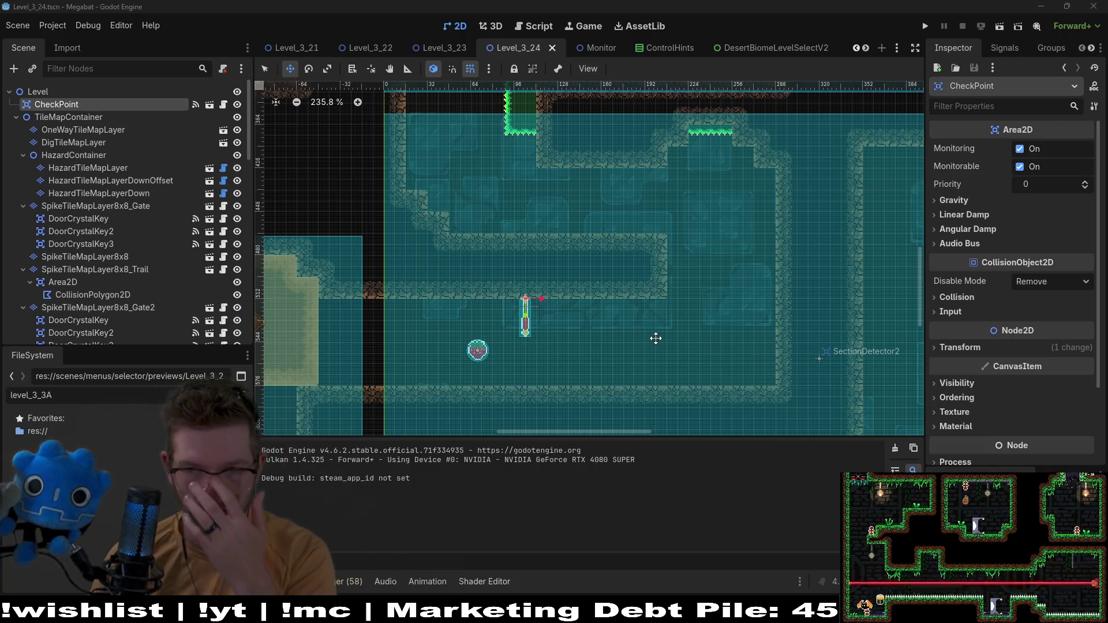
Pan the 2D viewport until the SectionDetector3 laser wheel room is centred
scroll(514, 368, "left", 6)
scroll(514, 368, "down", 2)
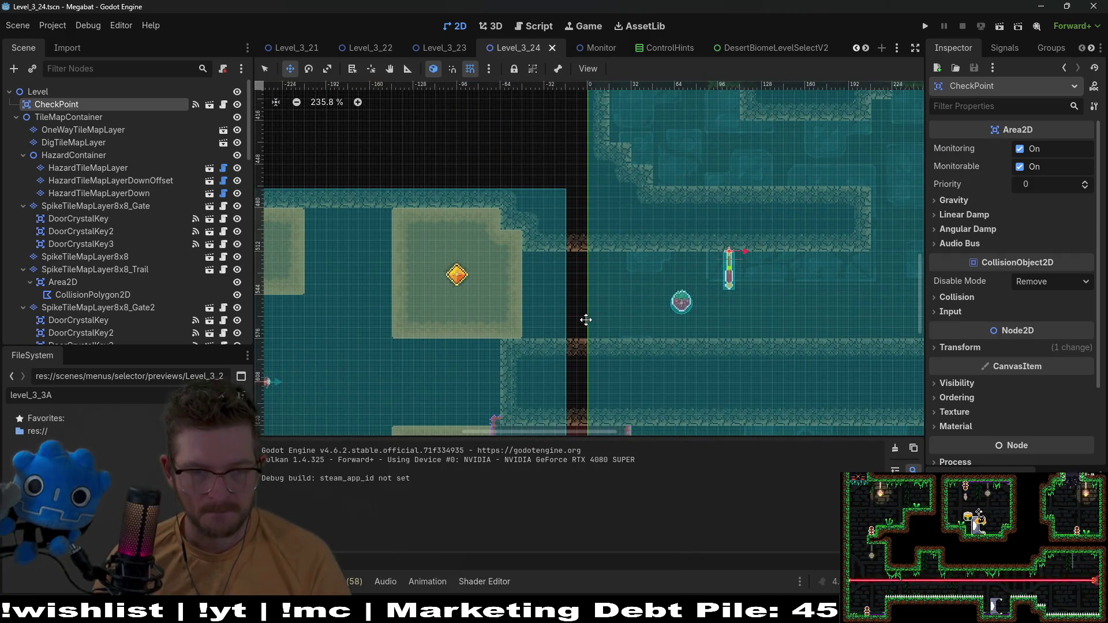
scroll(594, 311, "down", 2)
scroll(603, 302, "left", 6)
scroll(651, 285, "right", 2)
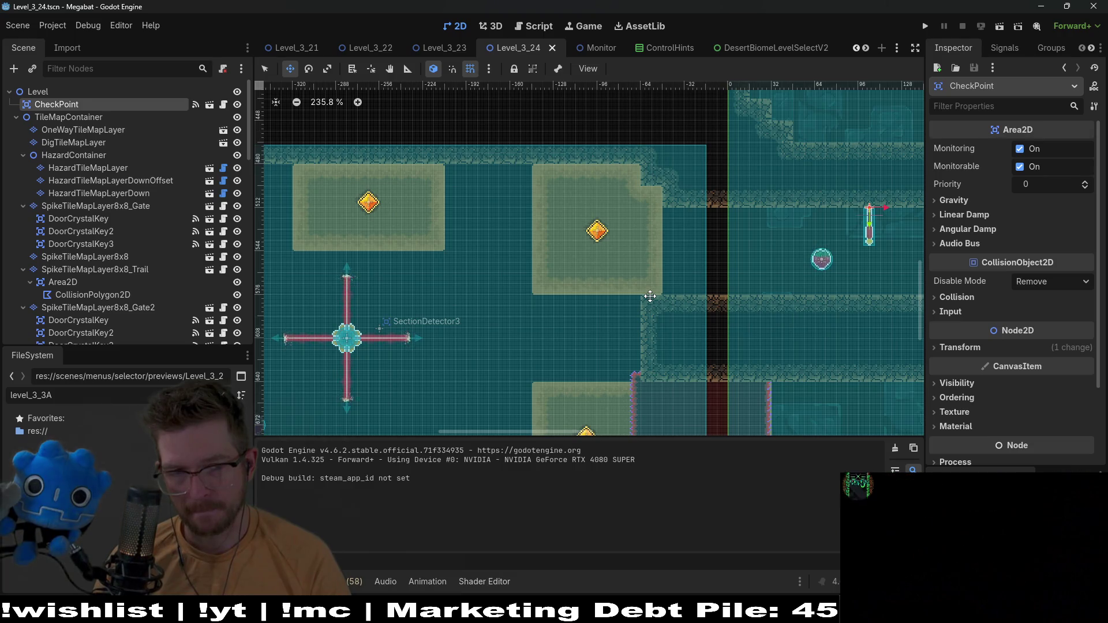
scroll(650, 296, "left", 4)
scroll(663, 262, "down", 5)
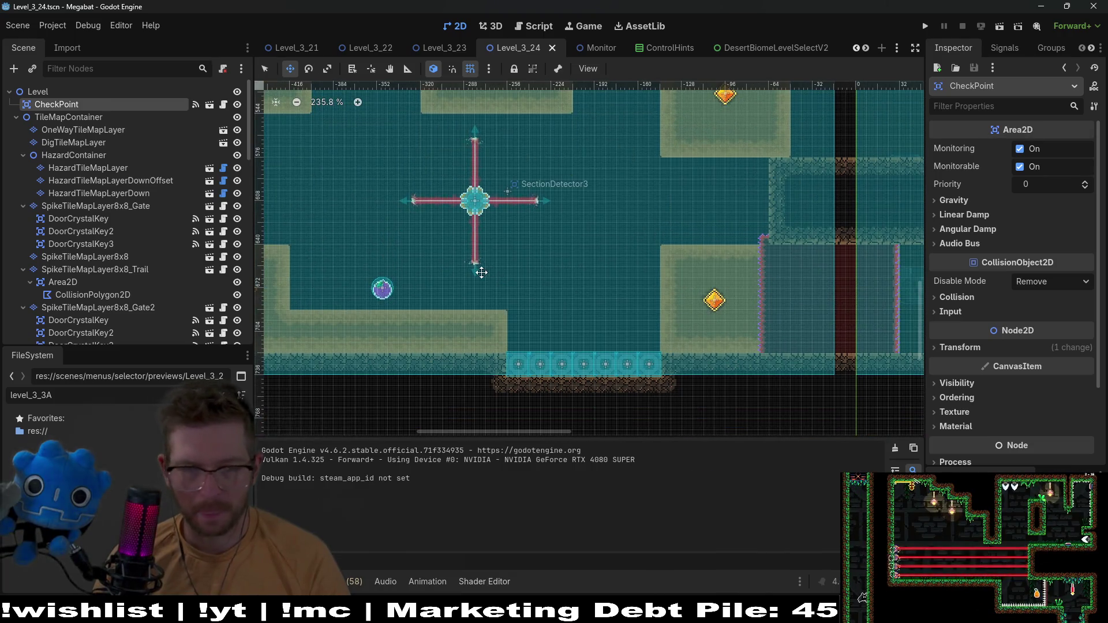
scroll(604, 285, "left", 4)
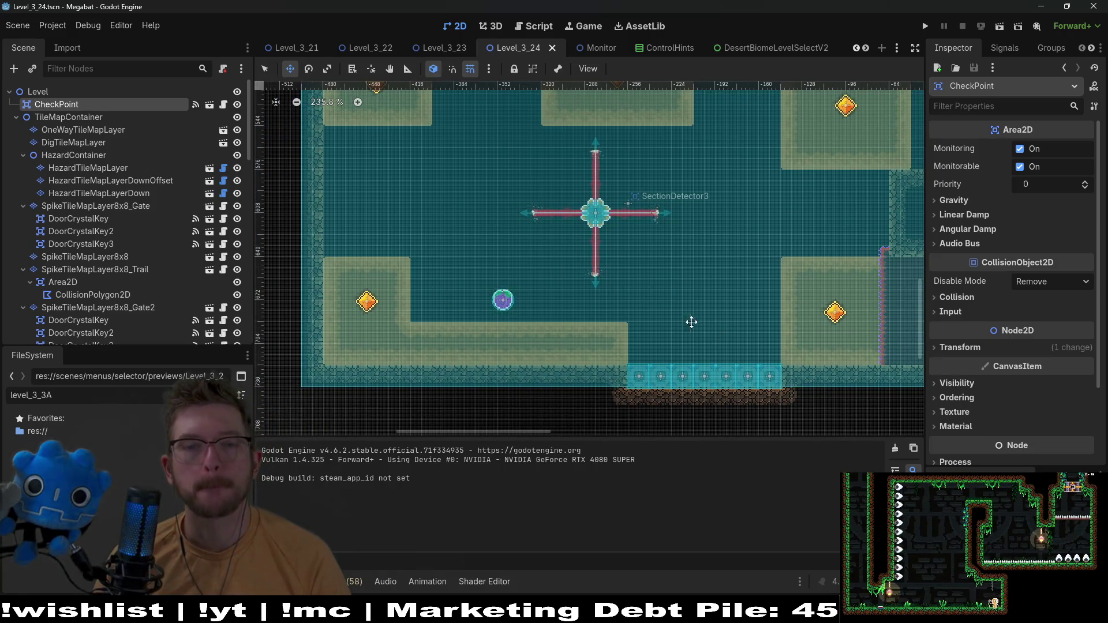
scroll(583, 312, "right", 3)
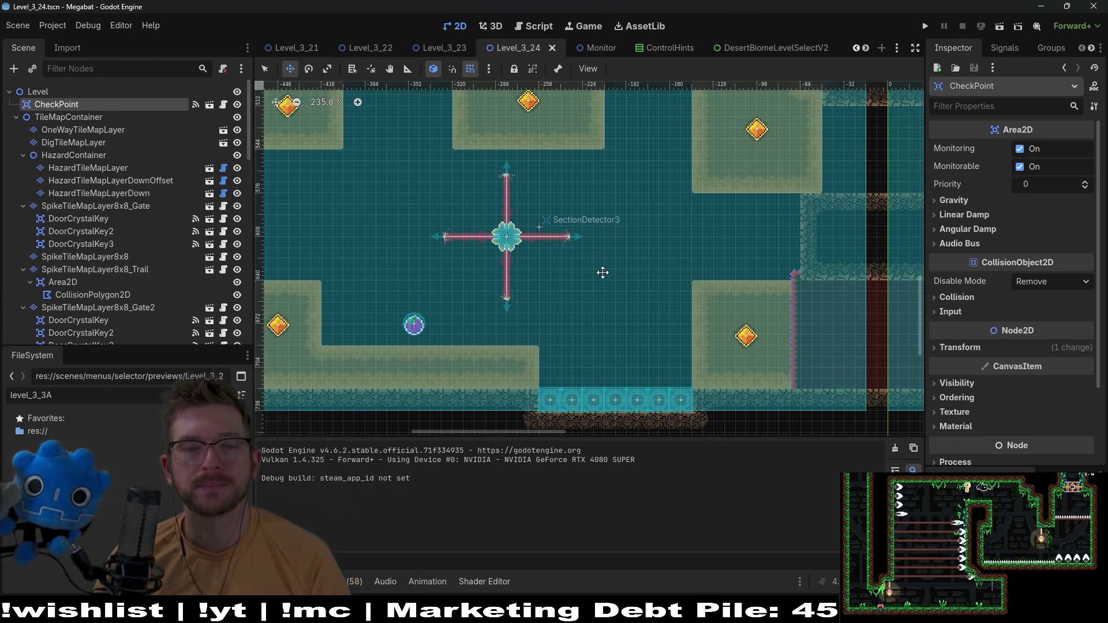
scroll(591, 328, "up", 2)
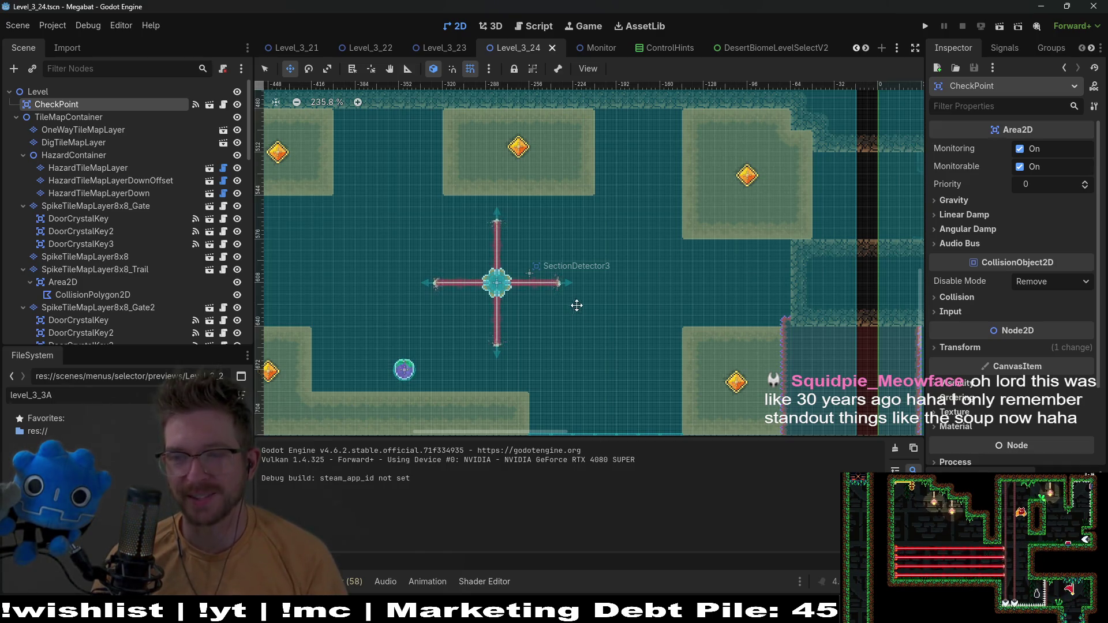
scroll(576, 306, "down", 3)
scroll(576, 305, "left", 4)
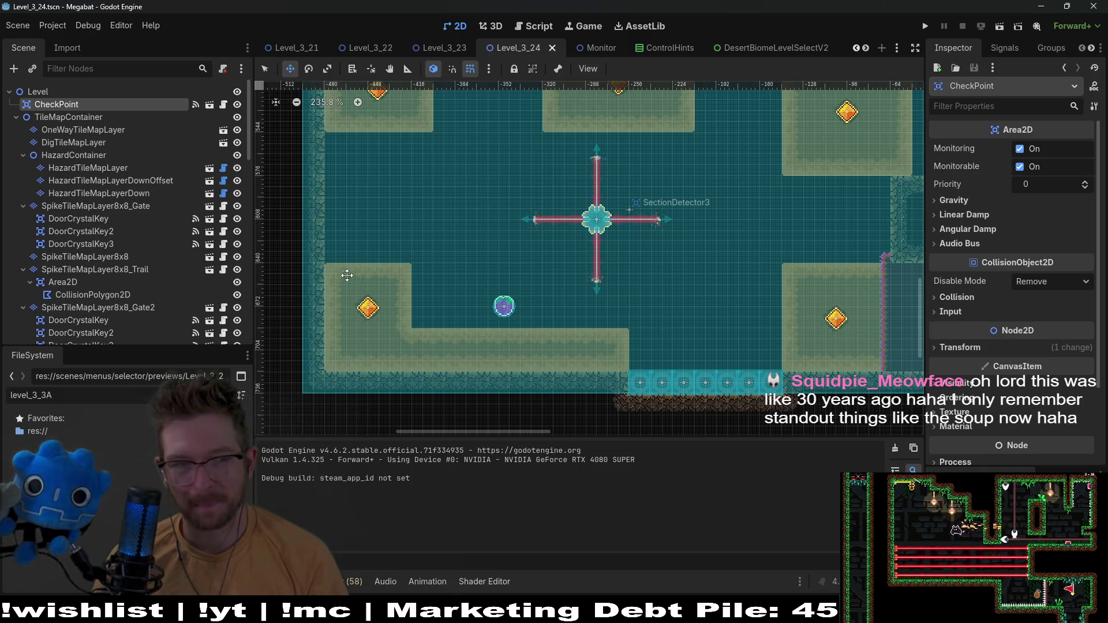
scroll(127, 190, "down", 5)
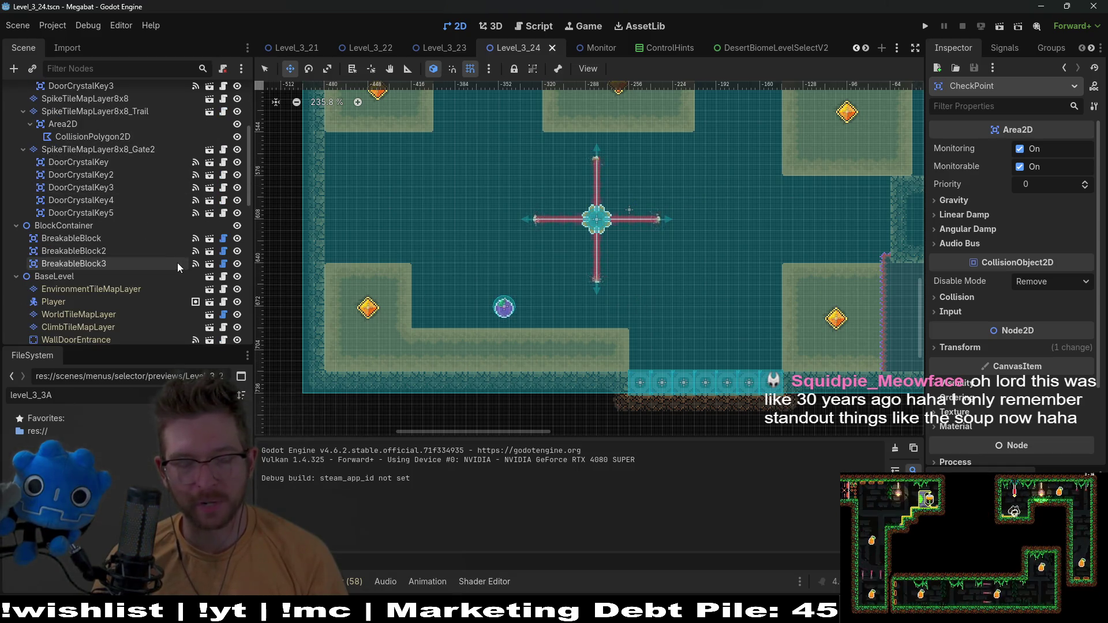
Inspect Fruit2 through Fruit5 in the Scene tree, ending on the Dash fruit Fruit5
scroll(104, 282, "down", 5)
scroll(105, 279, "down", 3)
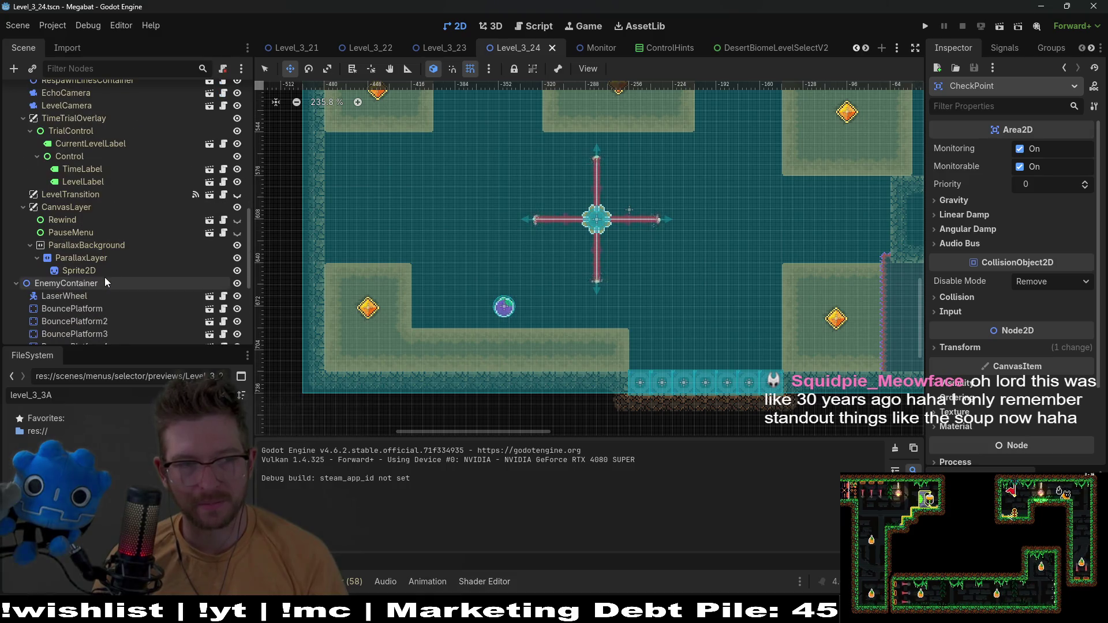
scroll(105, 276, "down", 4)
left_click(106, 265)
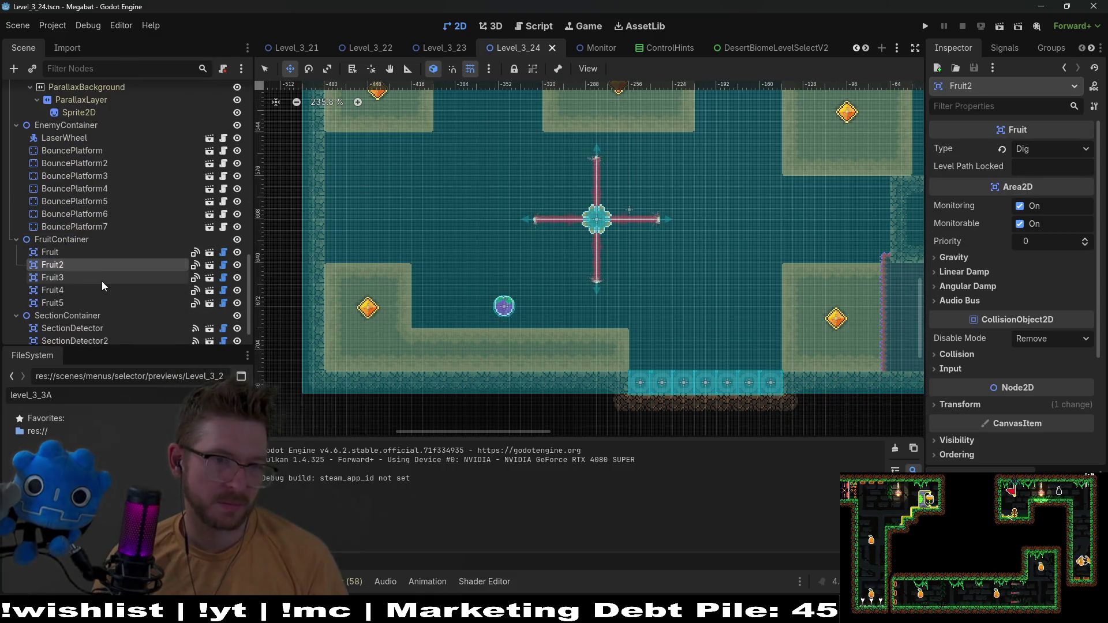
left_click(102, 281)
left_click(99, 290)
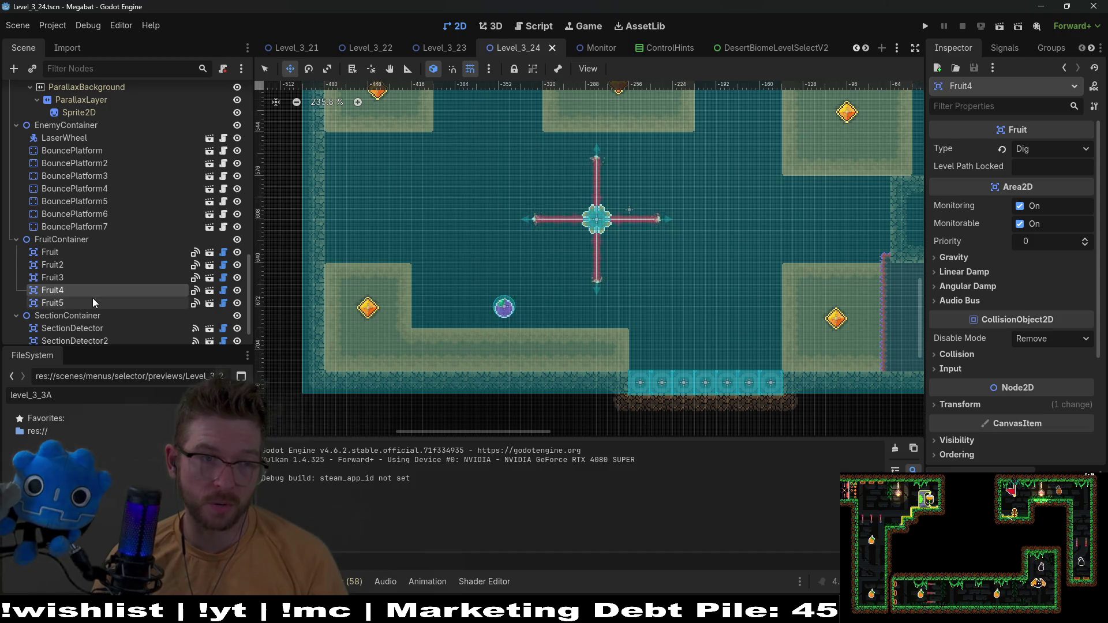
left_click(93, 300)
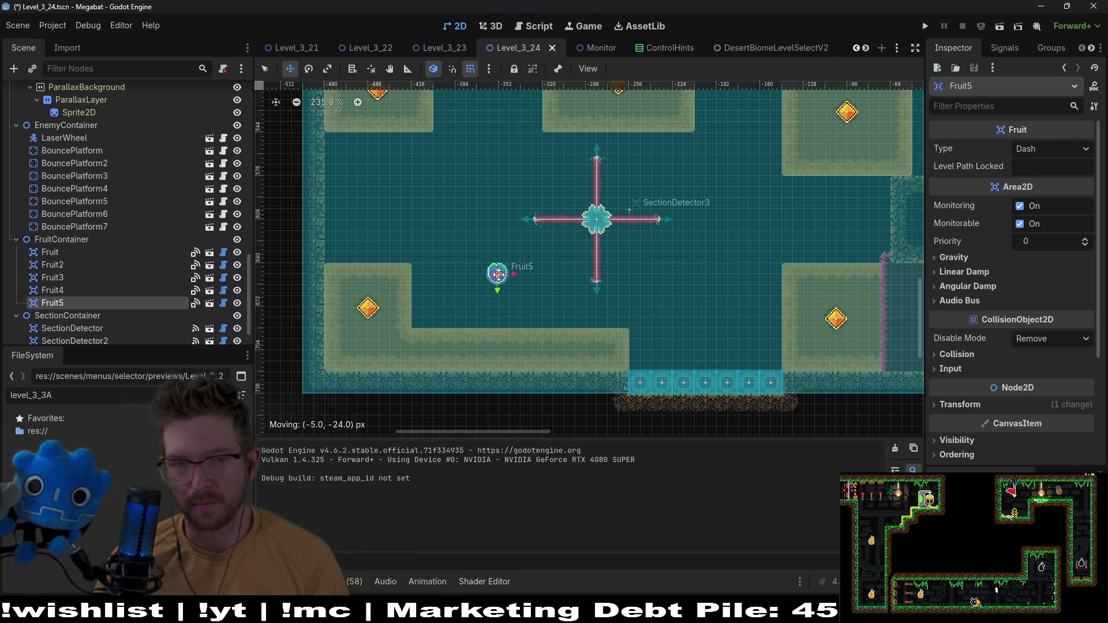
scroll(521, 284, "up", 4)
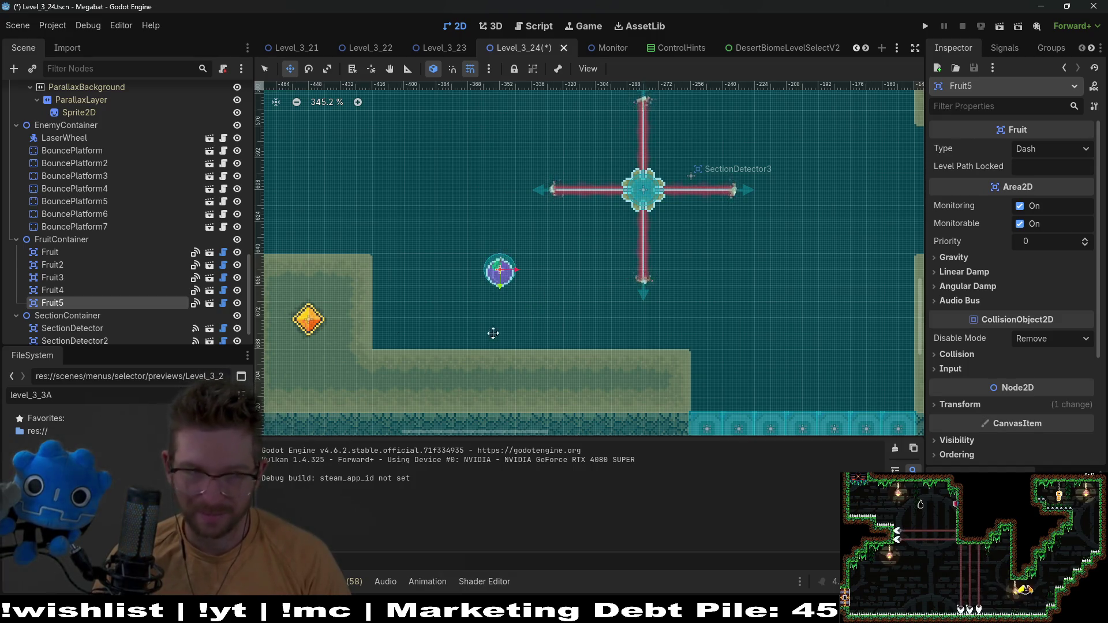
Review HazardTileMapLayer, WorldTileMapLayer's DESERT terrains, and Gate2's first DoorCrystalKey
scroll(113, 215, "up", 15)
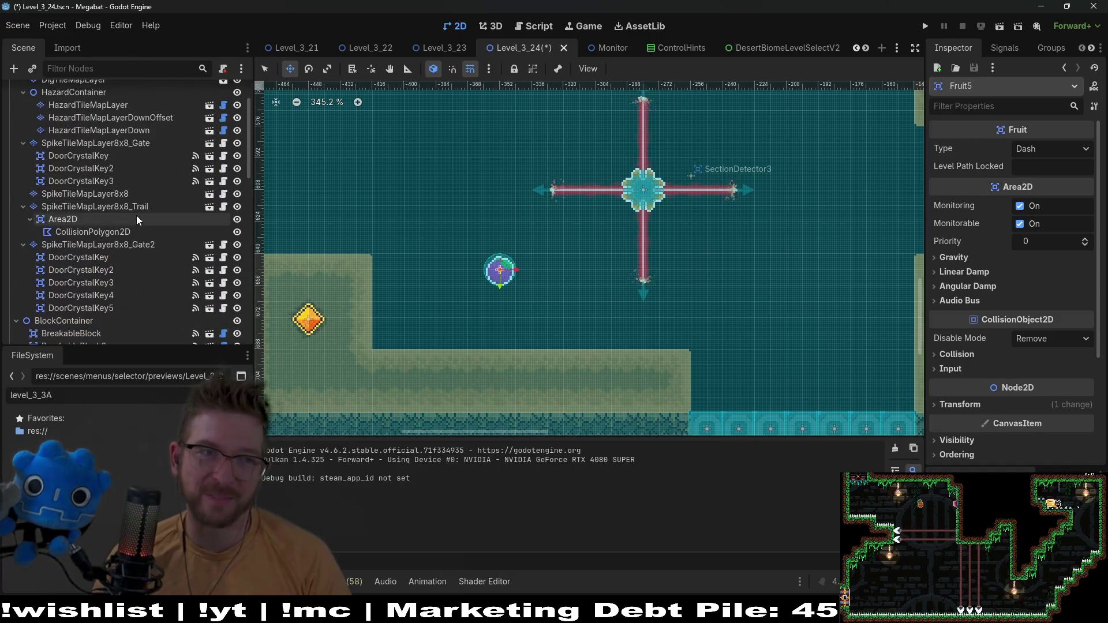
left_click(116, 167)
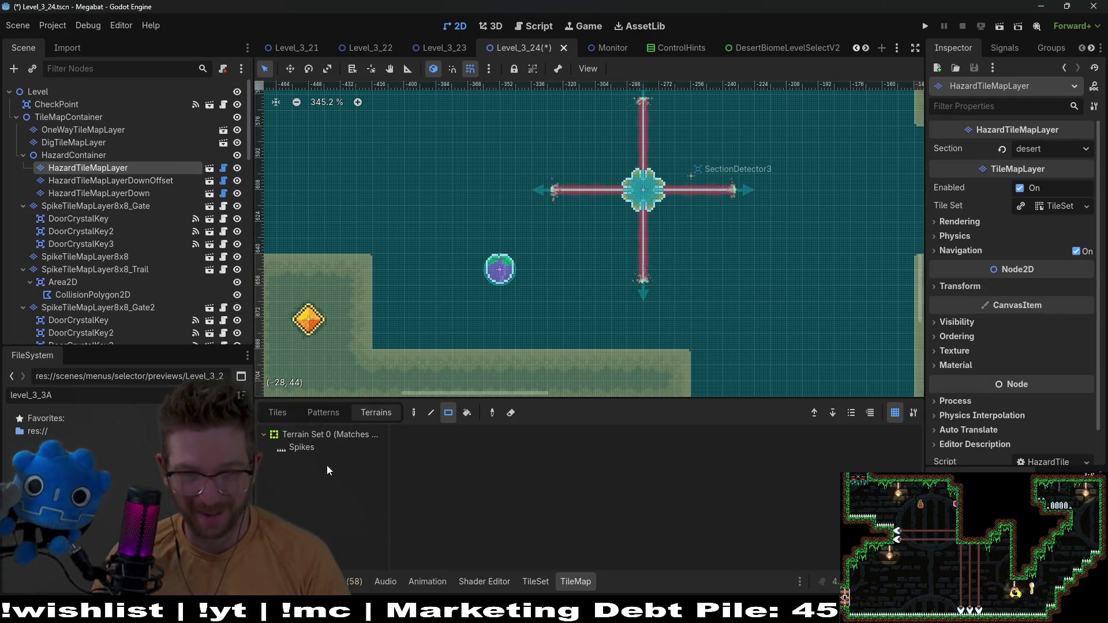
scroll(121, 277, "down", 5)
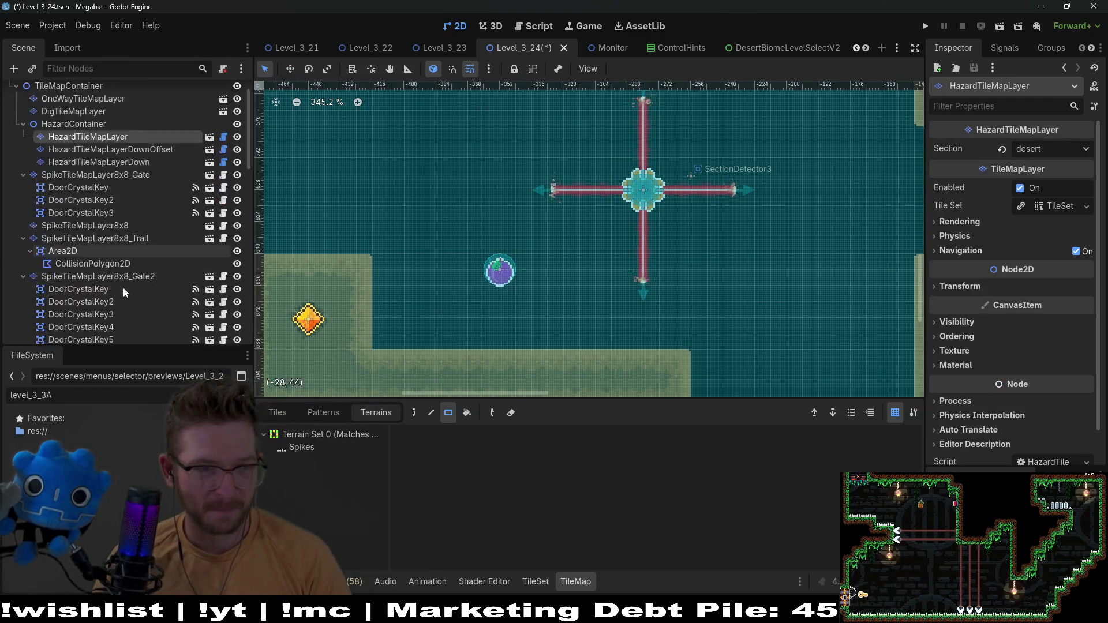
scroll(119, 283, "down", 3)
left_click(85, 158)
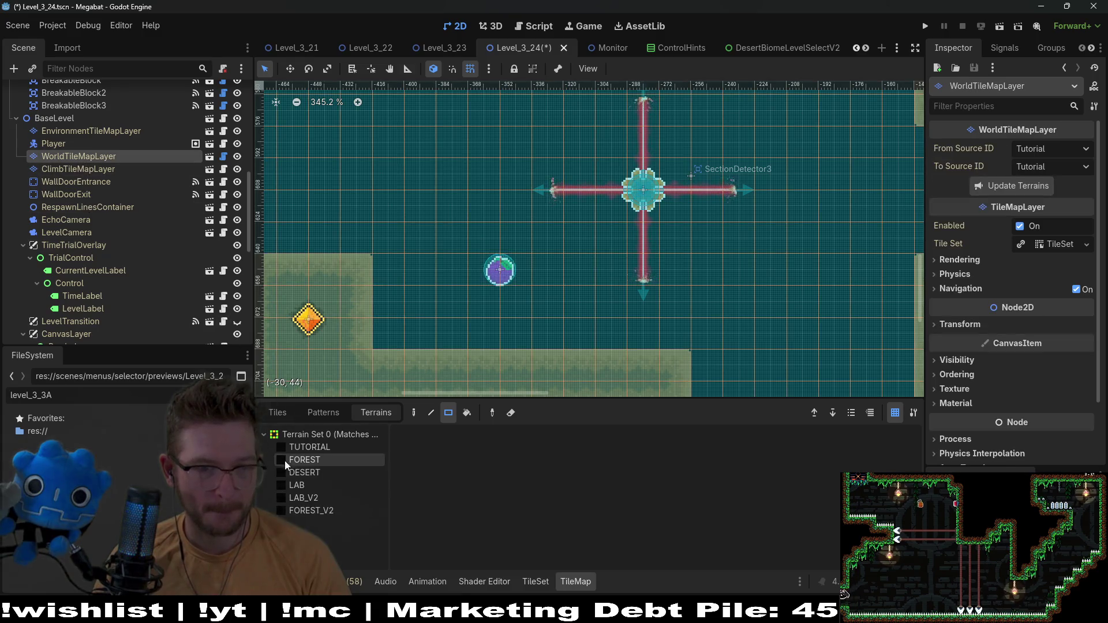
left_click(297, 472)
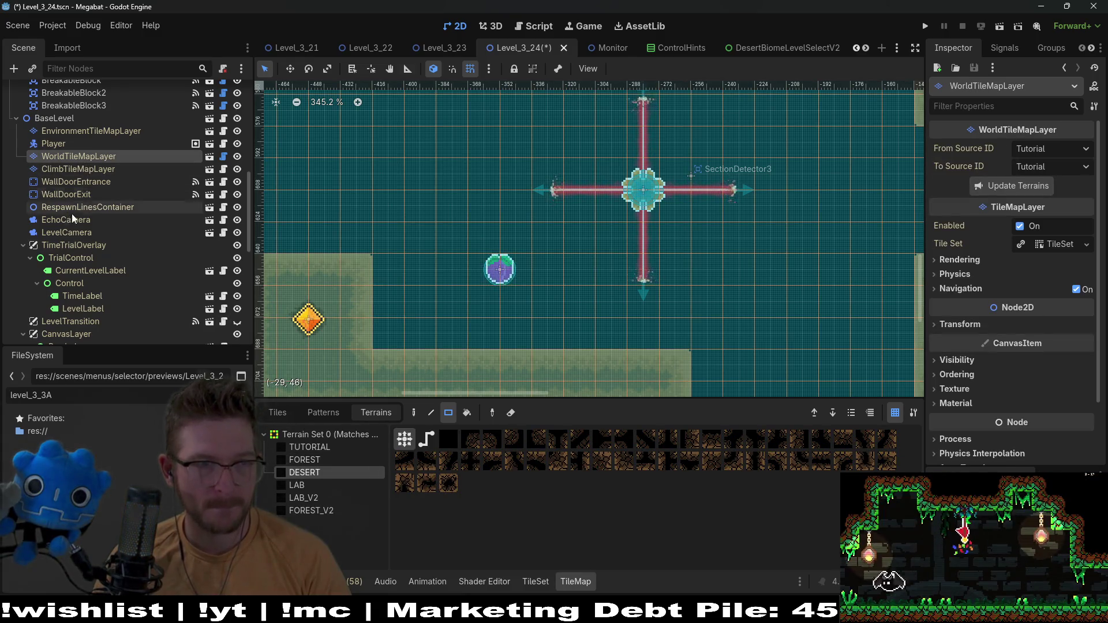
scroll(71, 214, "up", 7)
scroll(138, 222, "up", 2)
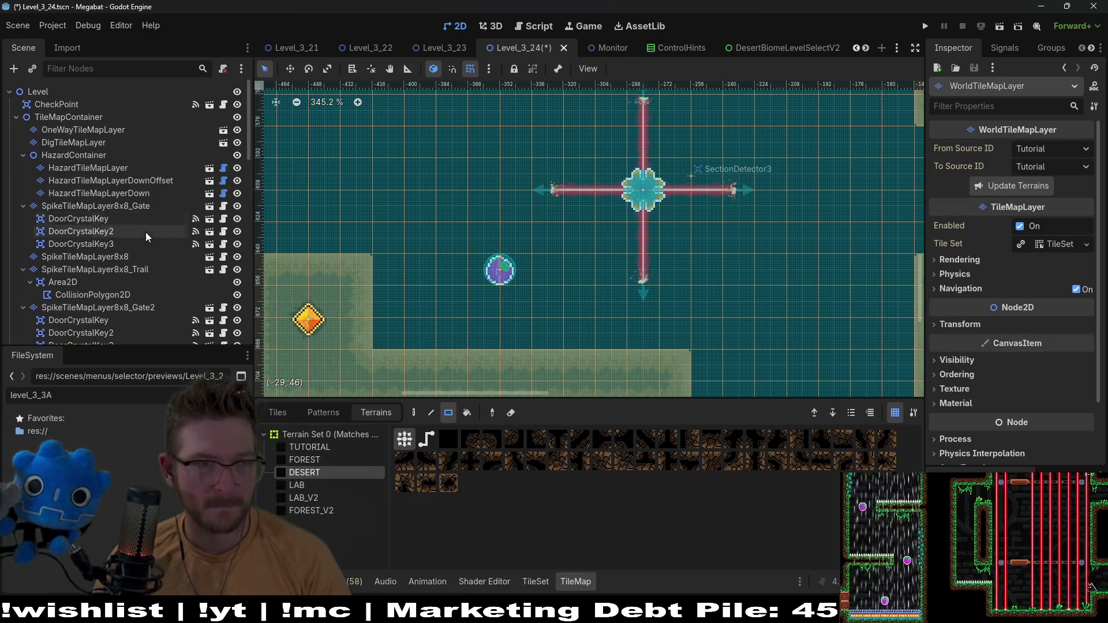
left_click(99, 171)
left_click(99, 319)
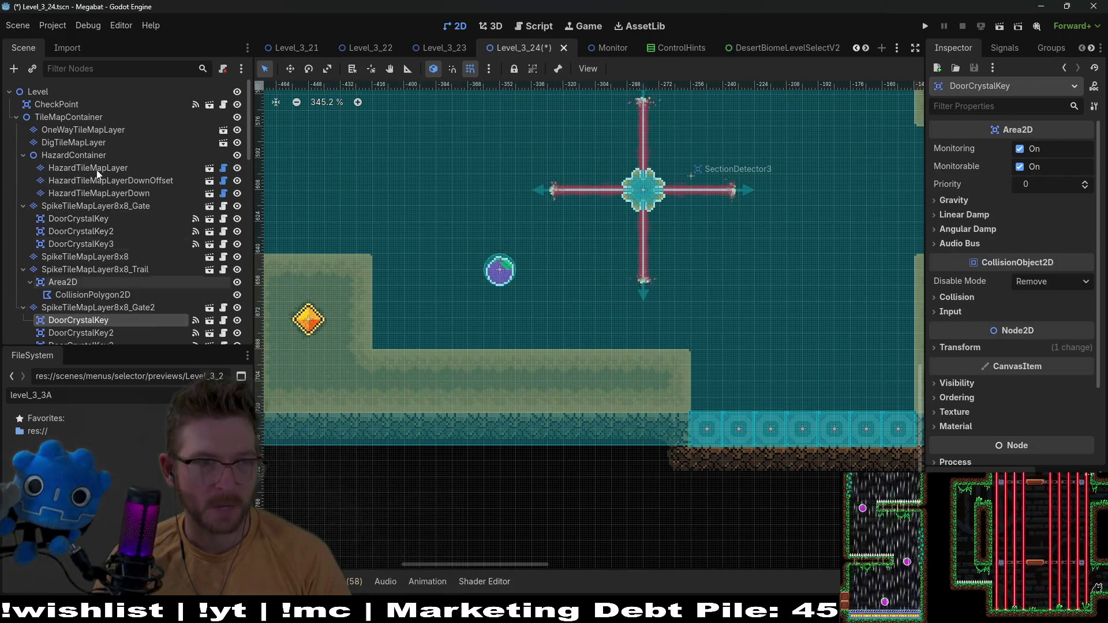
scroll(102, 192, "down", 1)
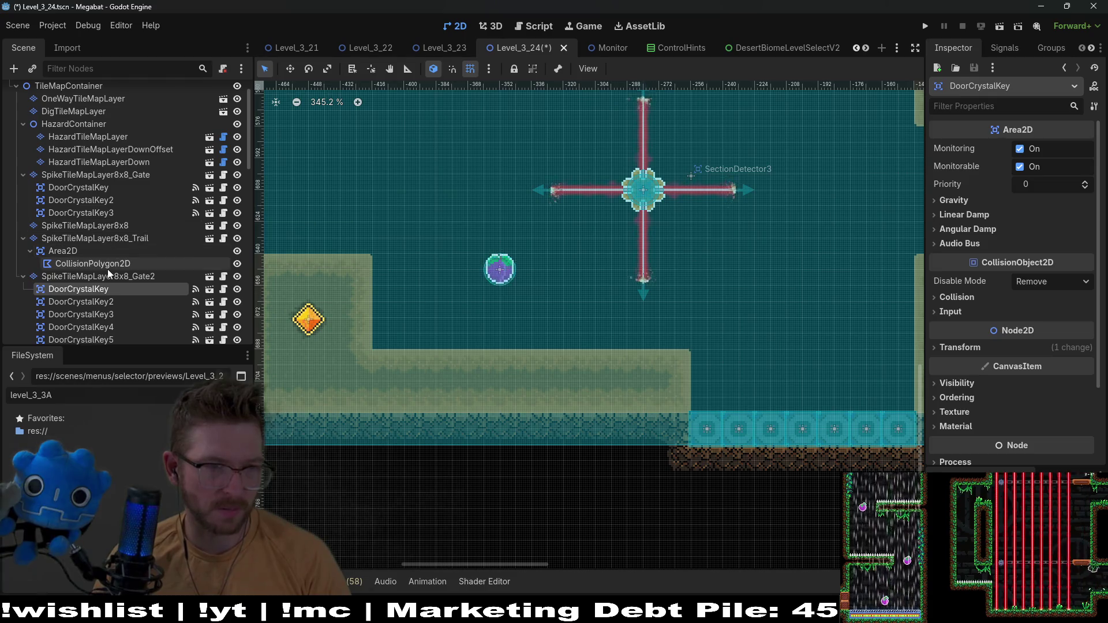
scroll(99, 244, "up", 1)
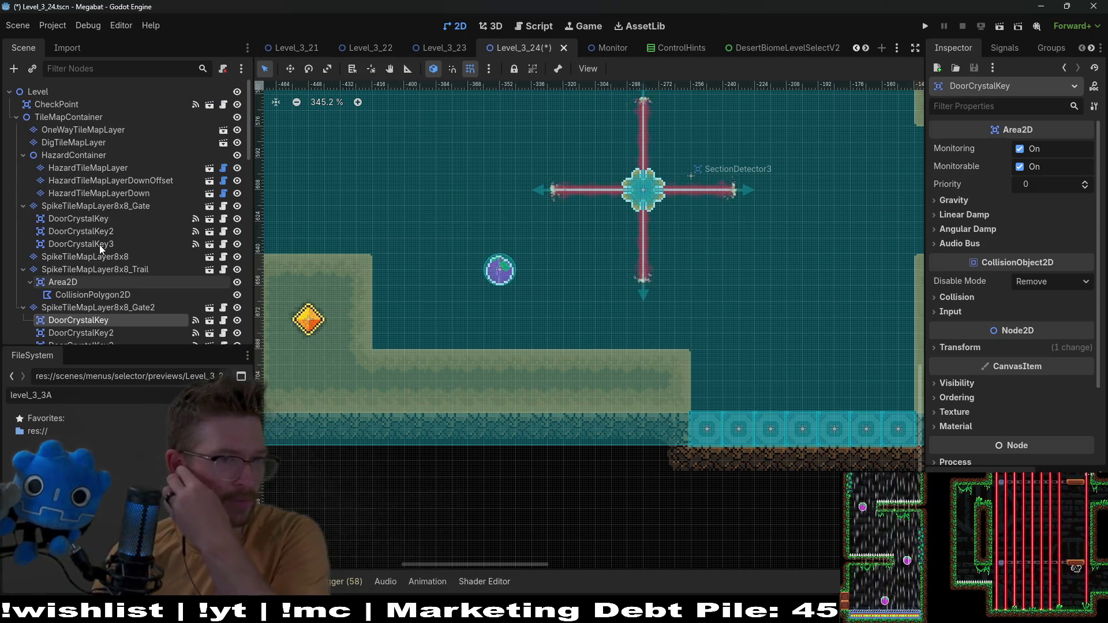
On DigTileMapLayer, paint a 10-tile row and a 3-tile row of Sand terrain
left_click(58, 142)
left_click(298, 448)
left_click_drag(681, 334, 404, 332)
scroll(446, 331, "down", 6)
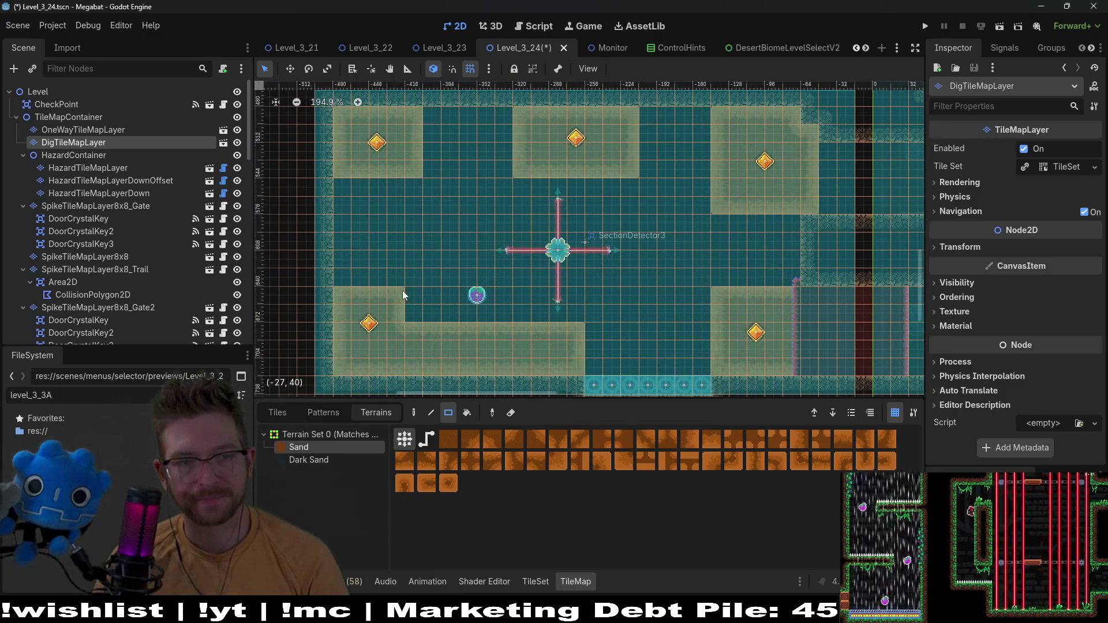
left_click_drag(398, 278, 358, 279)
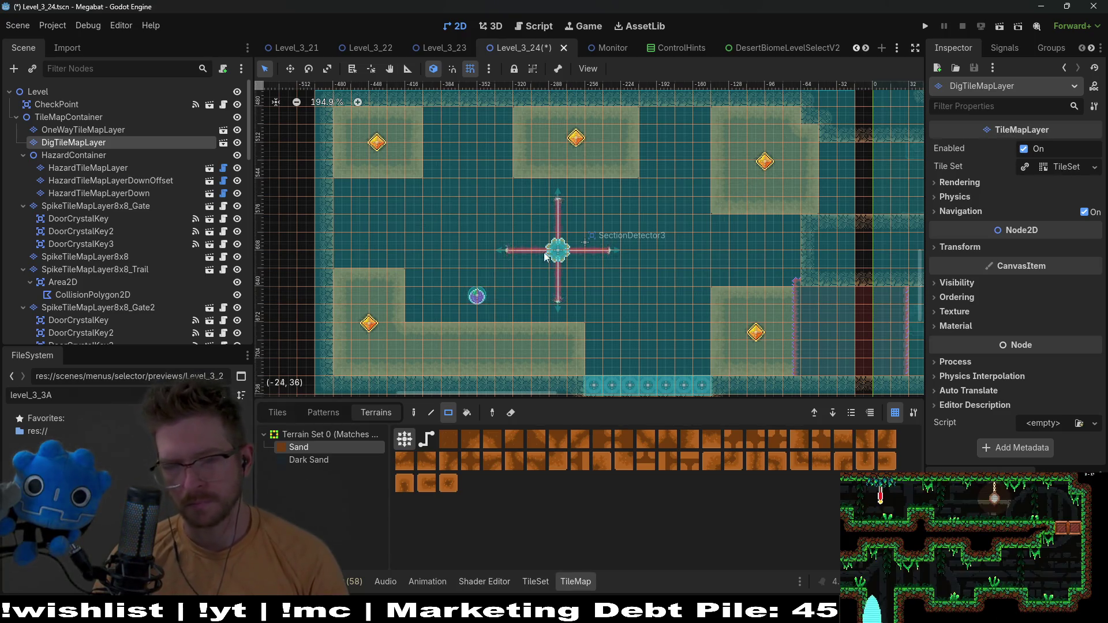
Save and run the scene with F6, then play up to the strawberry near the laser room
key("F6")
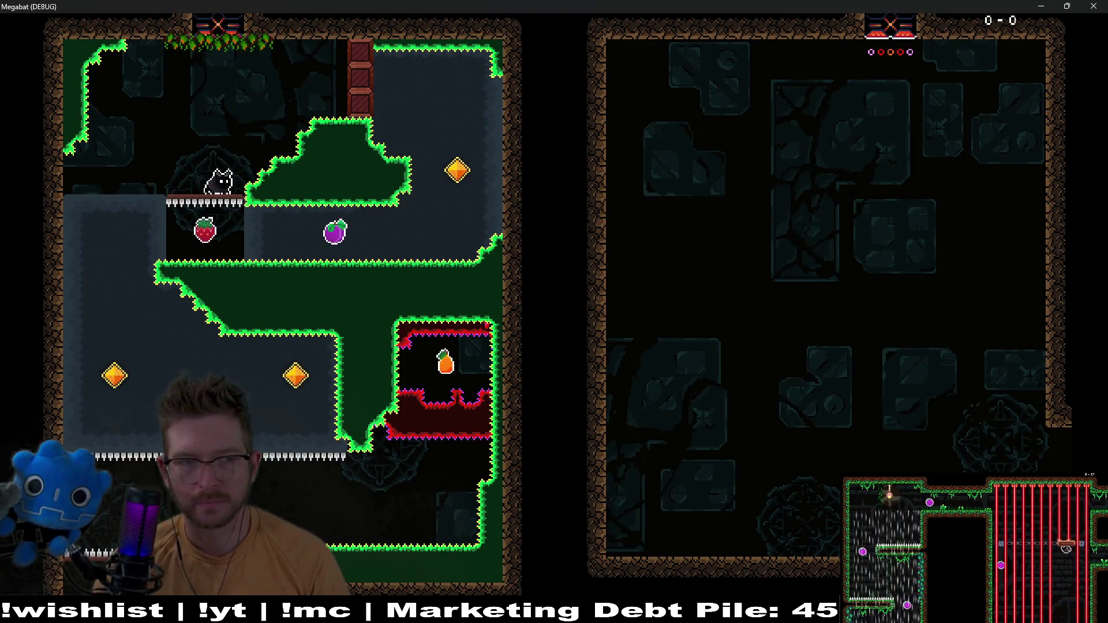
key("space")
key("space")
key("x")
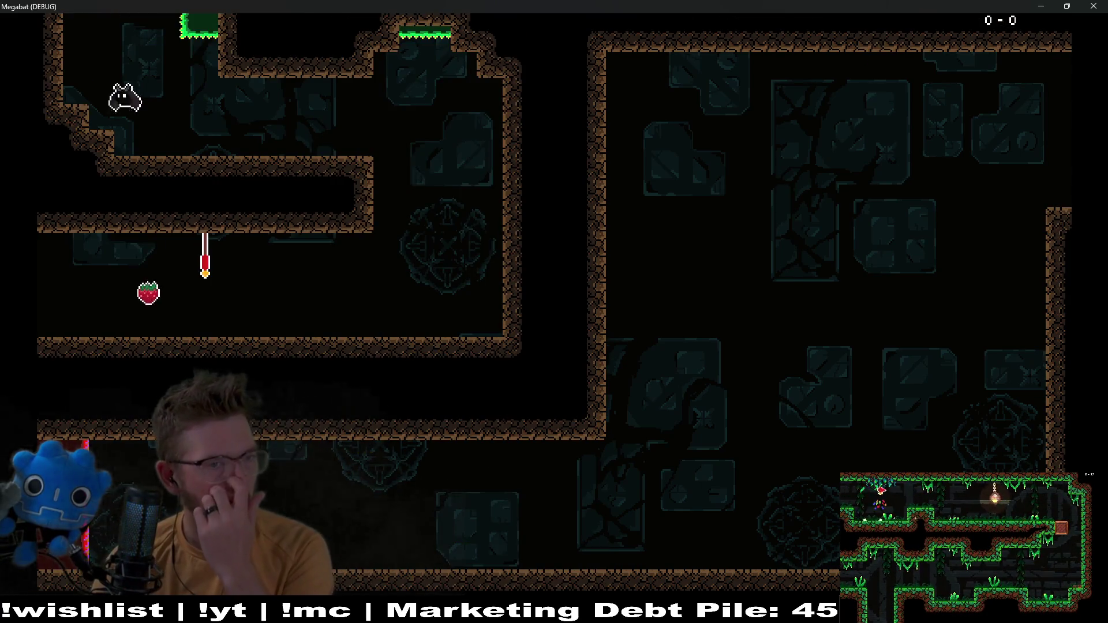
key("Right")
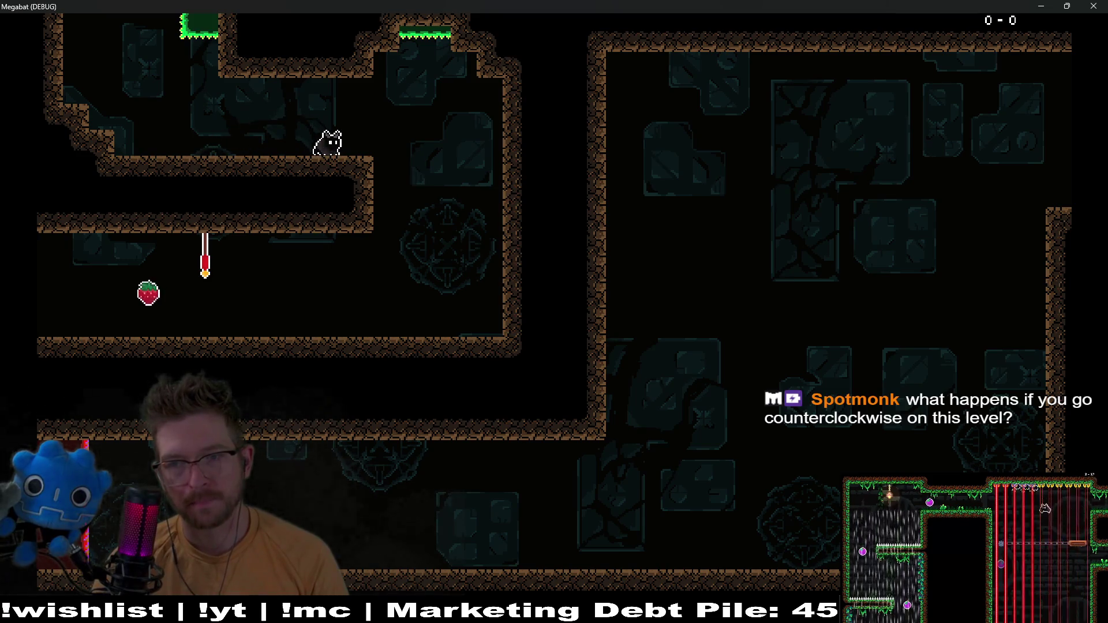
key("Right")
key("Left")
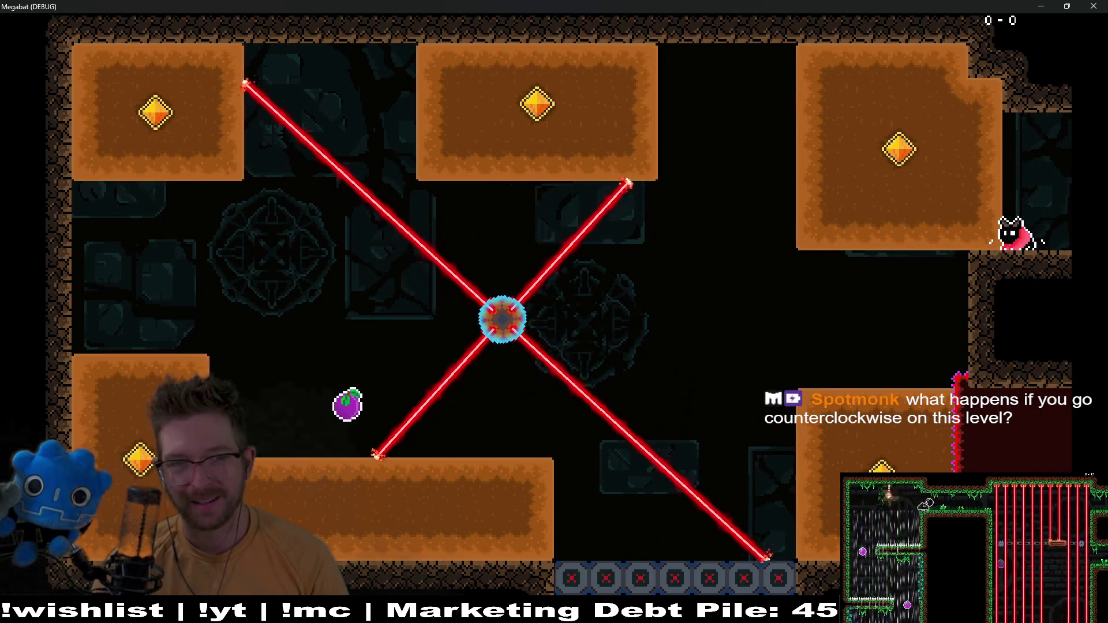
Fly into the laser wheel room, collecting the plum and the top-right, lower-left and top-left gems
key("Left")
key("Left")
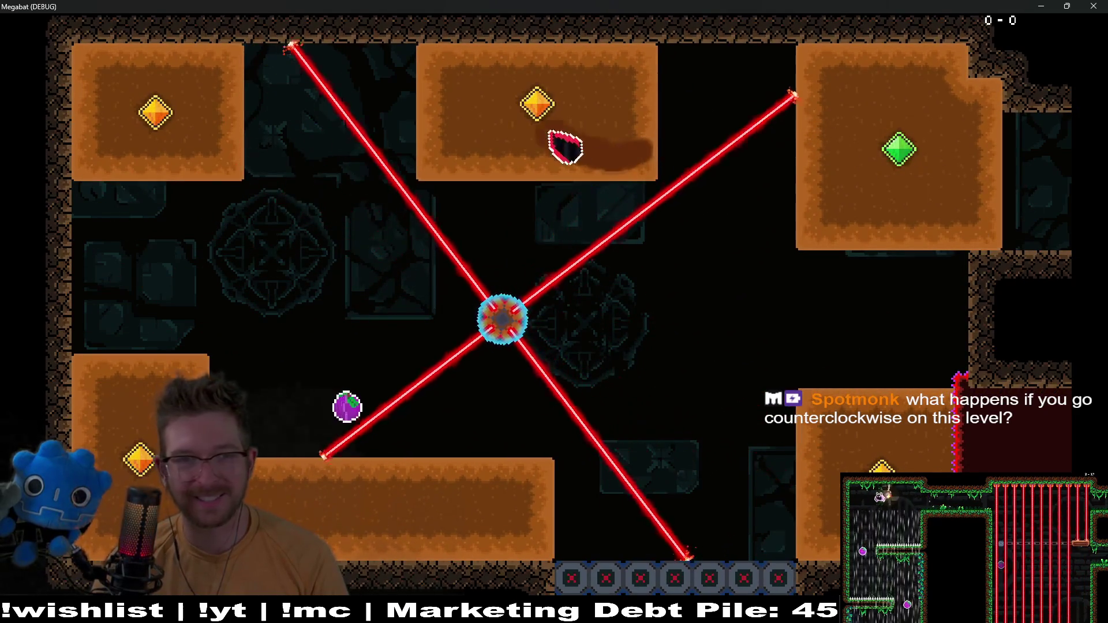
key("Down")
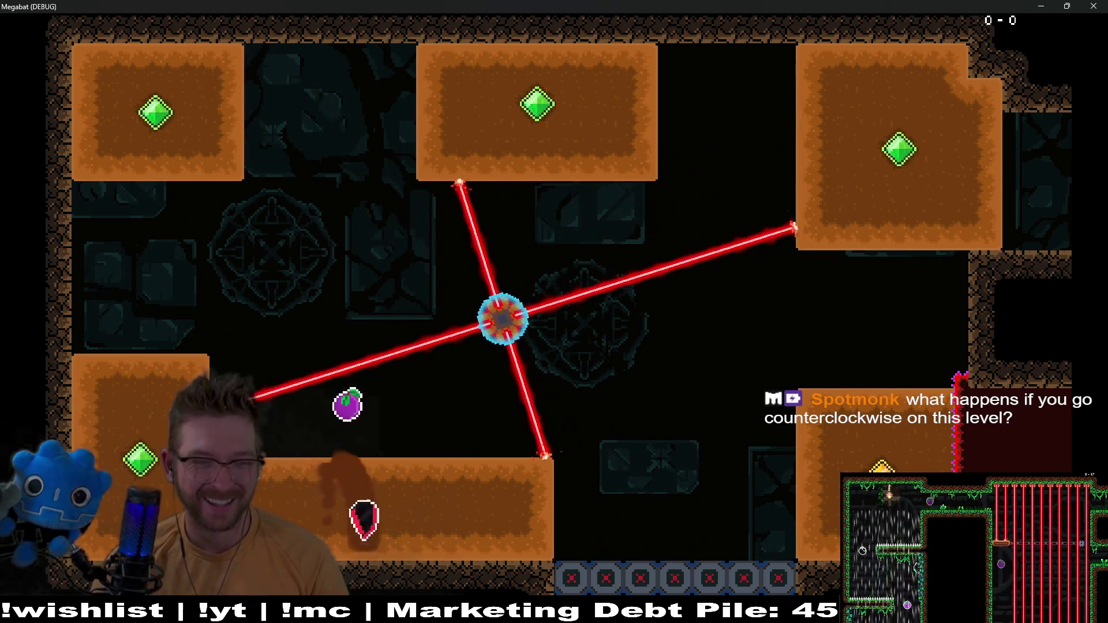
key("Up")
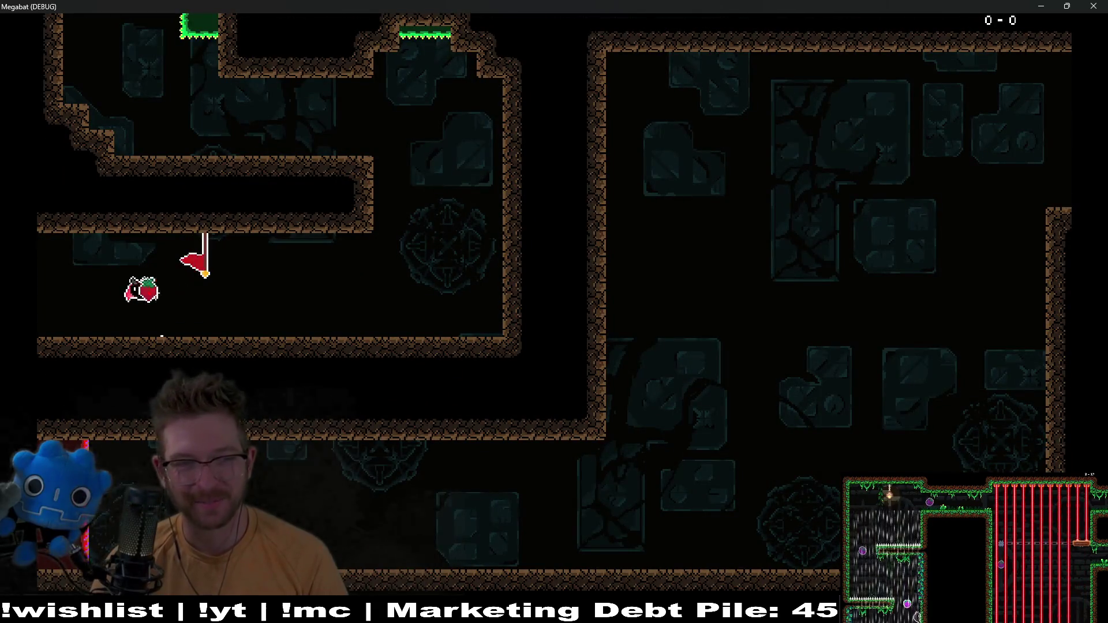
key("Left")
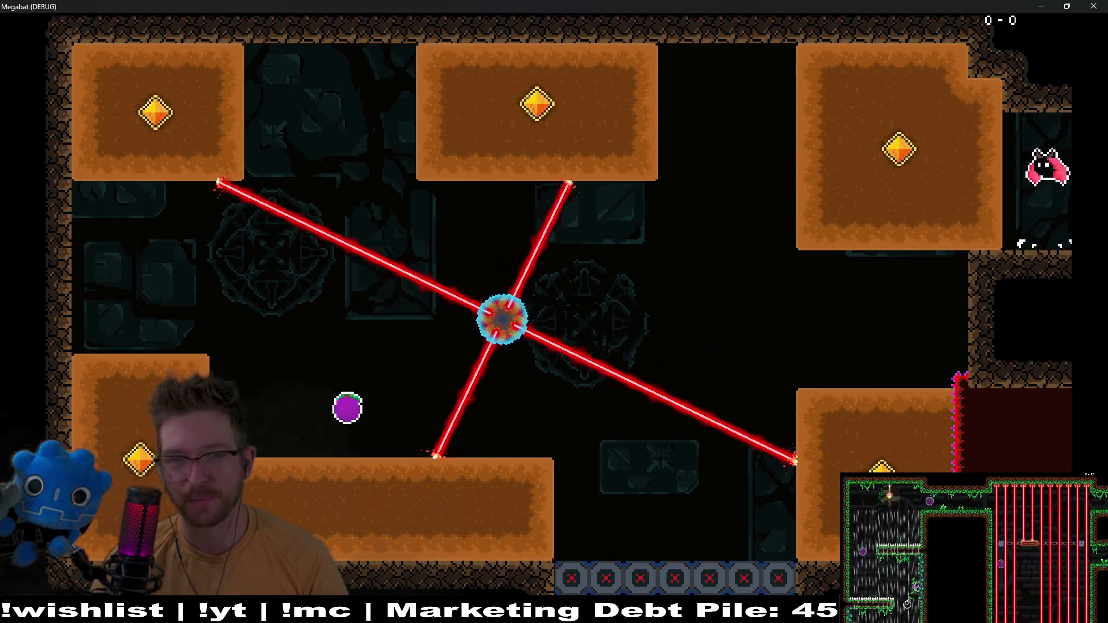
key("Left")
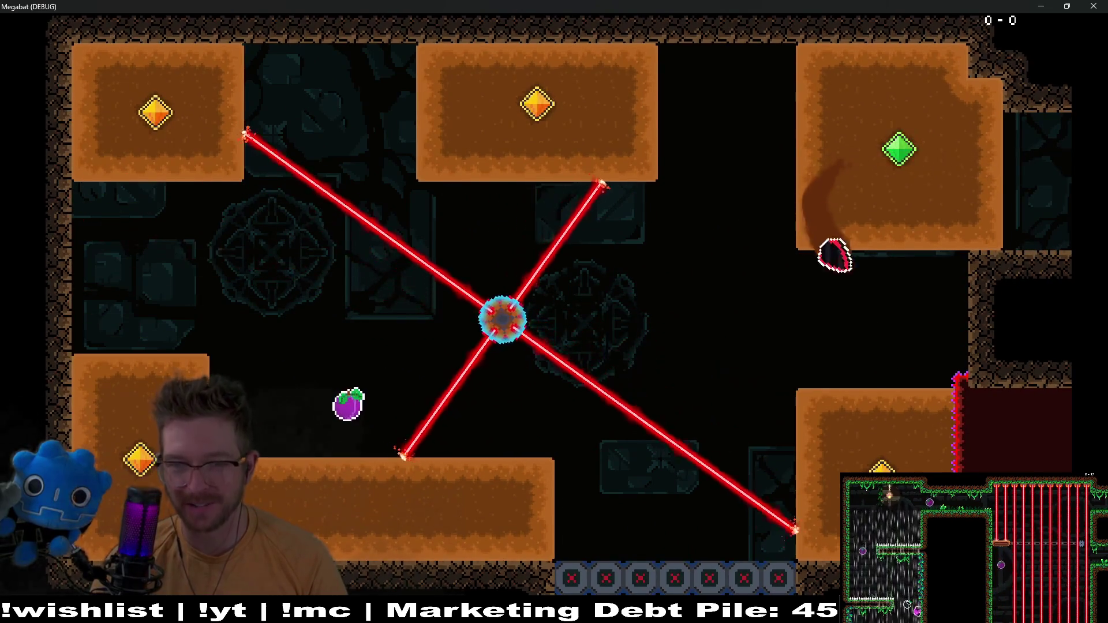
key("Left")
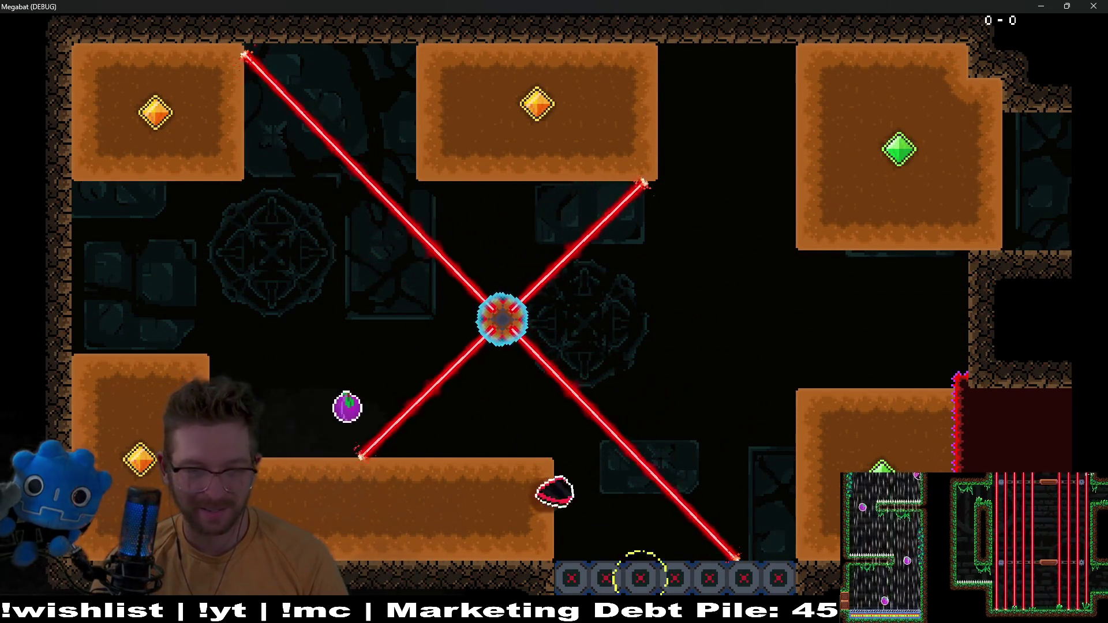
key("Left")
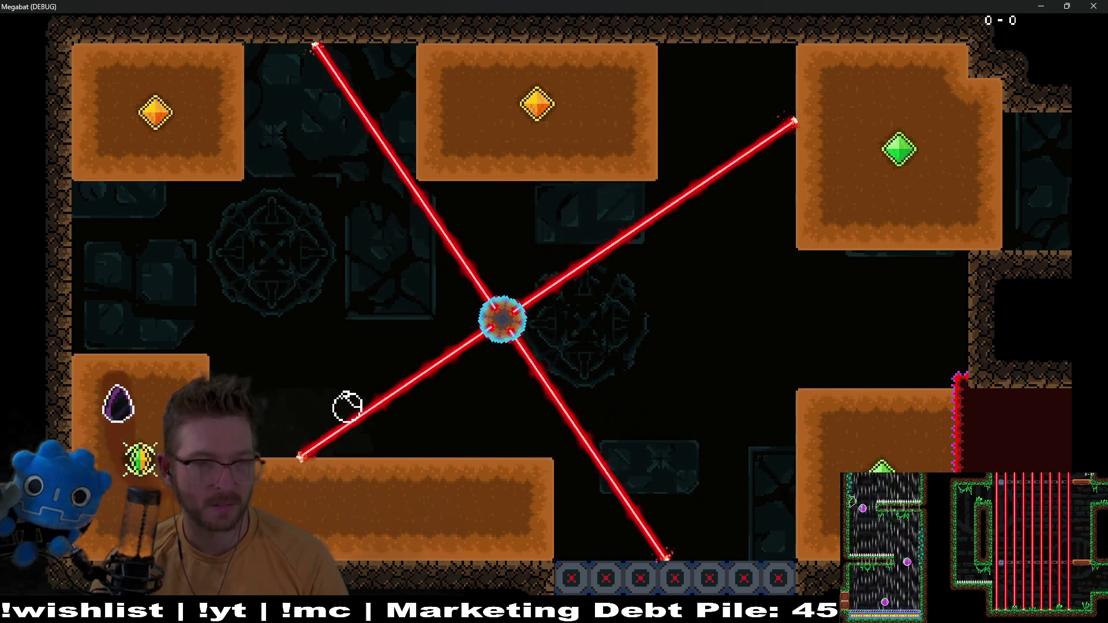
key("Up")
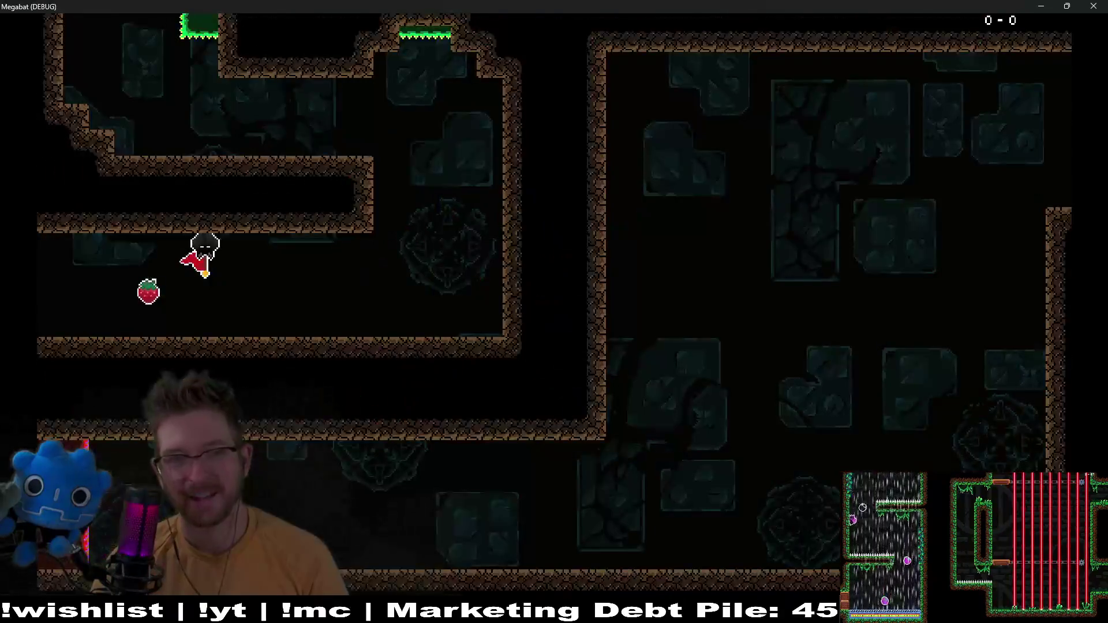
Re-enter from the checkpoint, gather every gem while dodging the lasers, then close the game
key("Left")
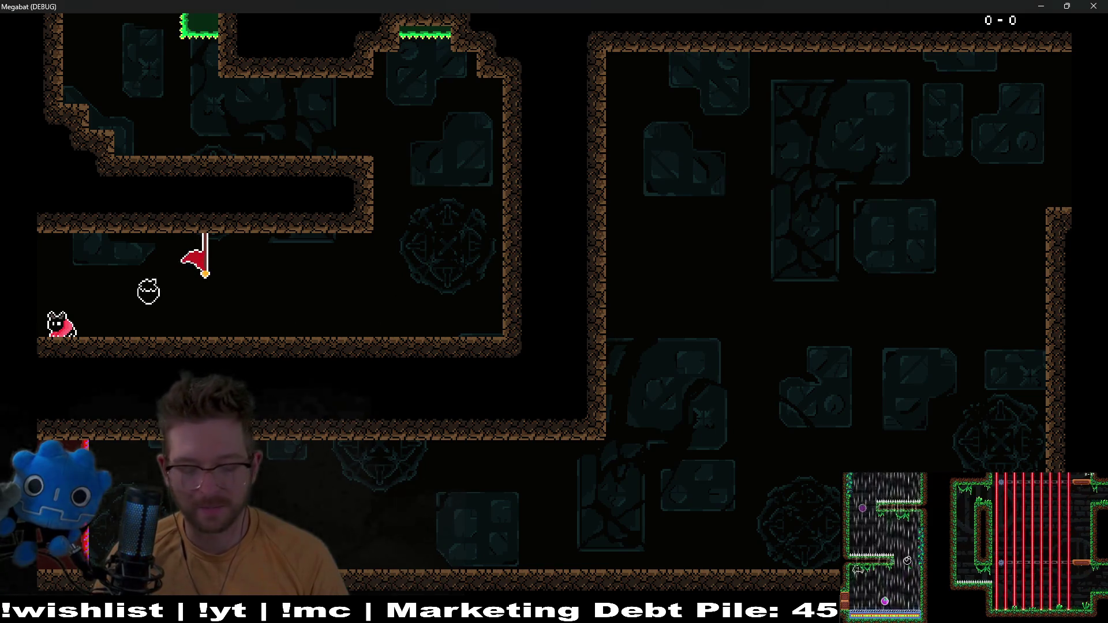
key("Up")
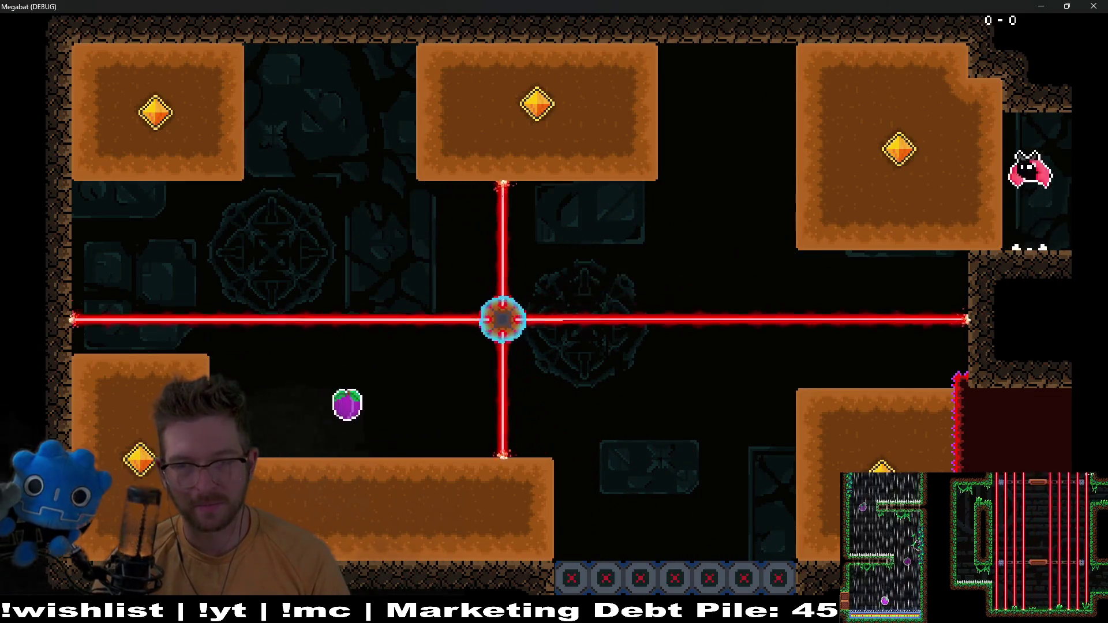
key("Left")
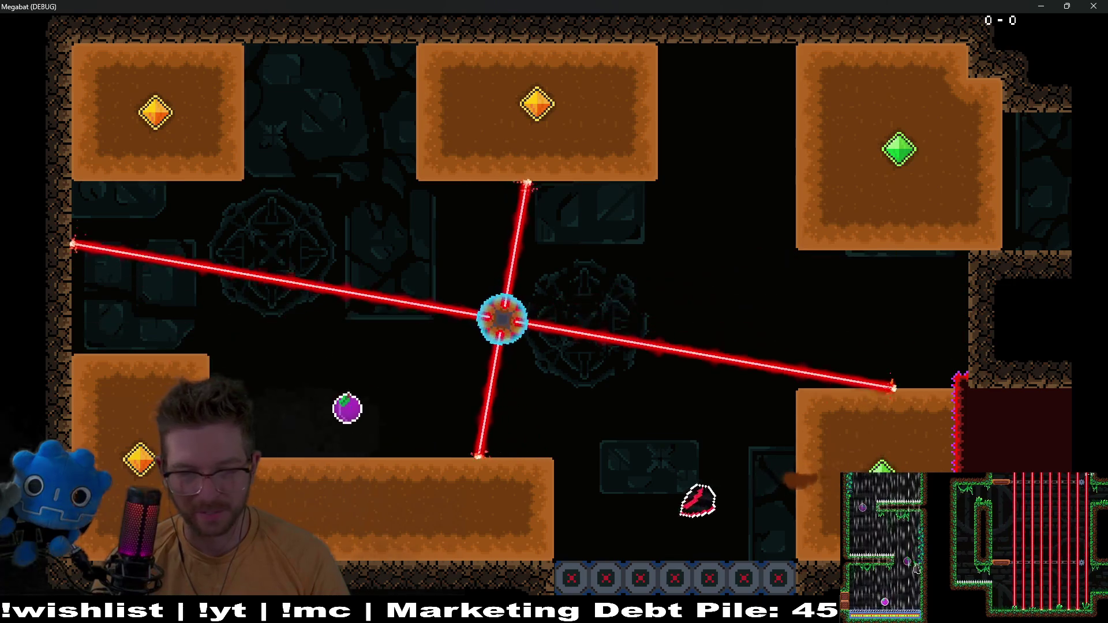
key("Left")
key("Up")
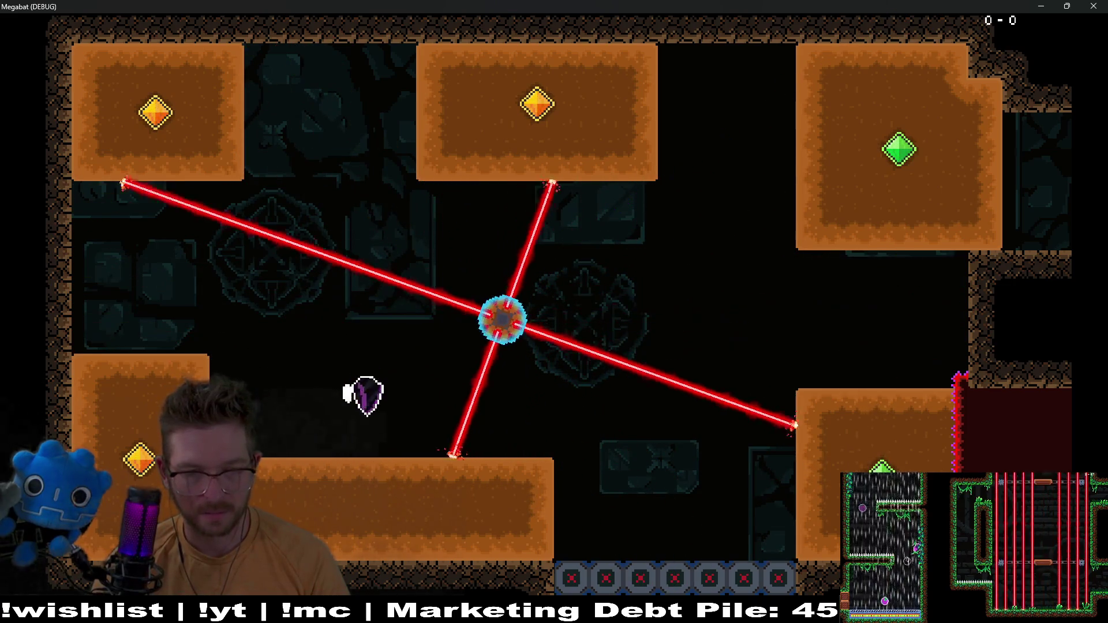
key("Left")
key("Left")
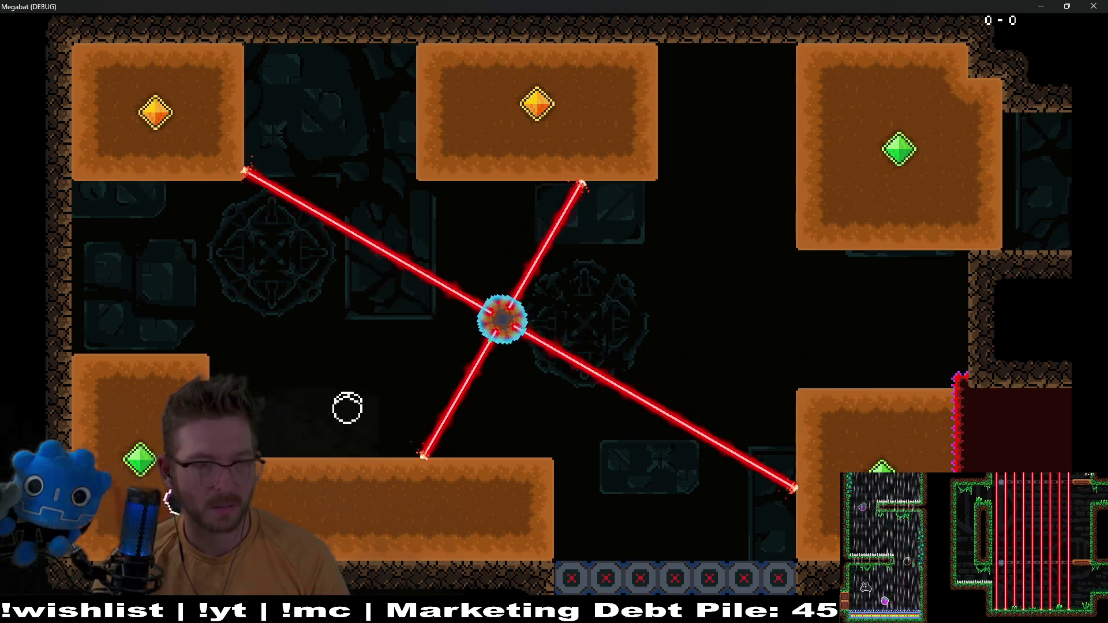
key("Up")
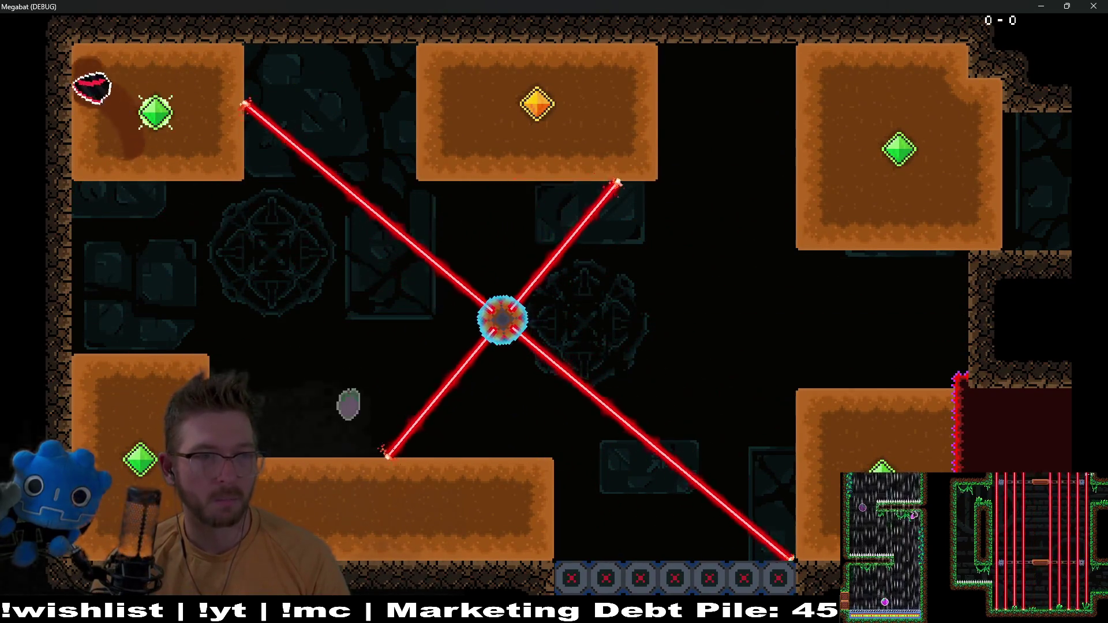
key("Right")
key("Right")
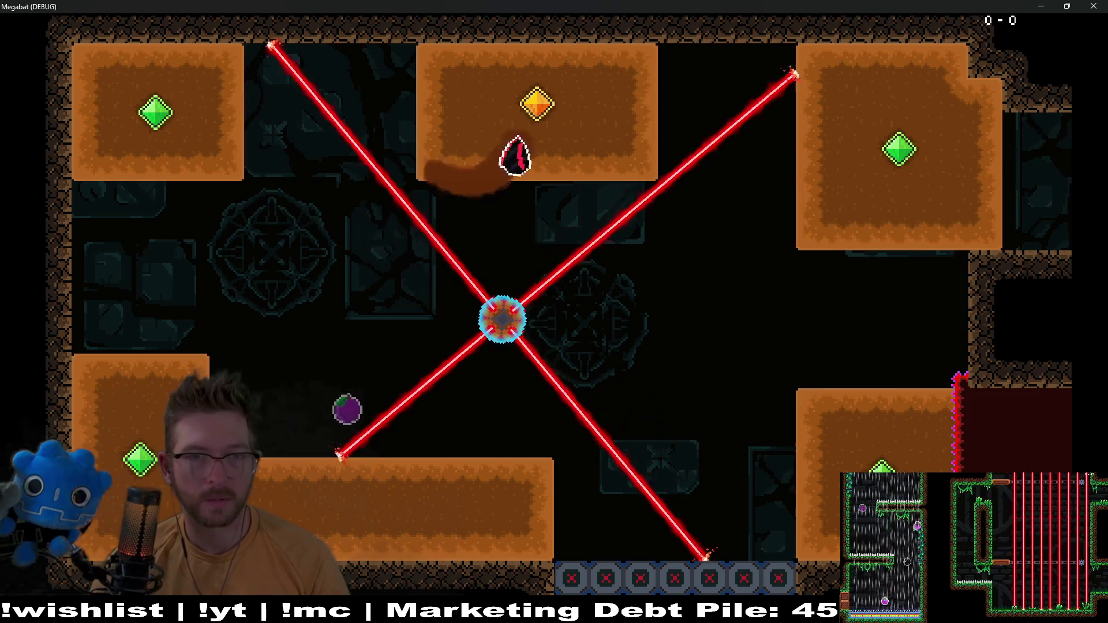
key("Right")
key("Down")
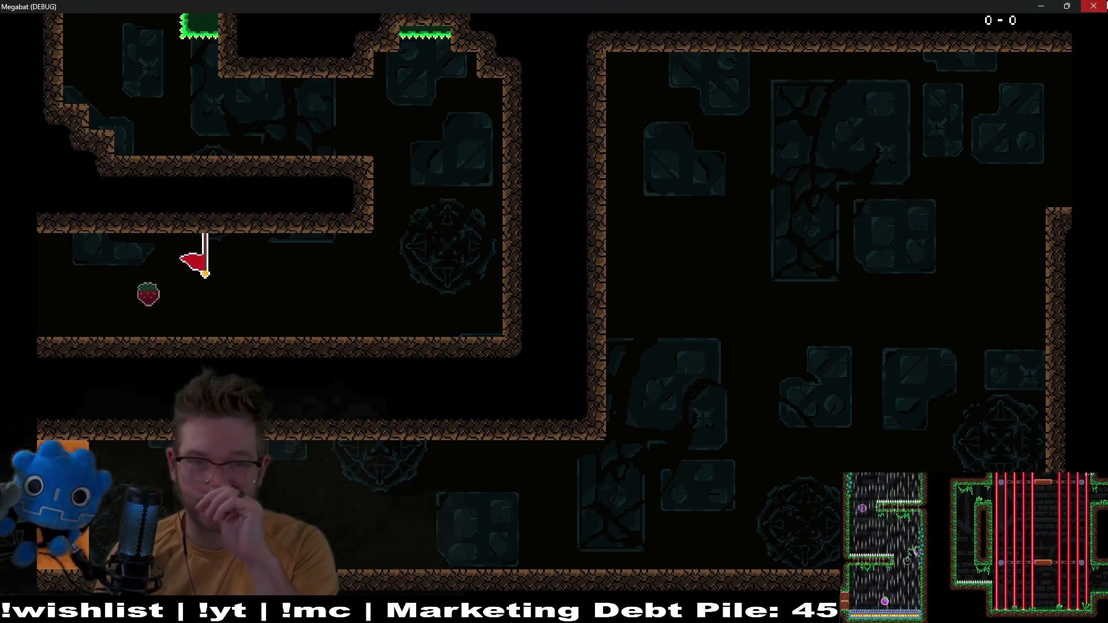
left_click(1094, 7)
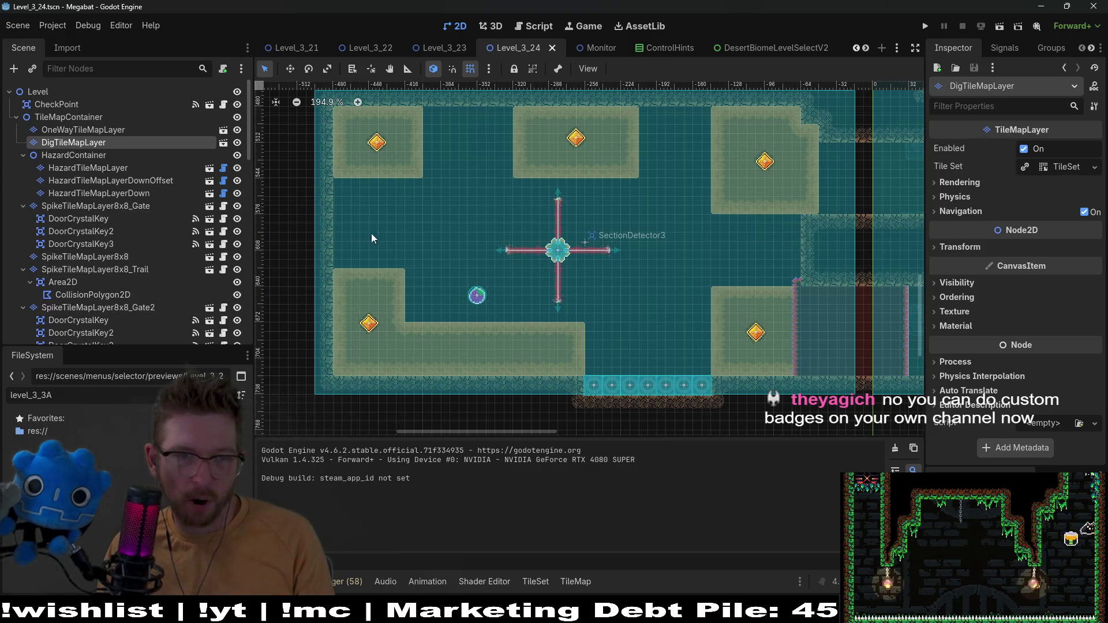
scroll(99, 255, "down", 5)
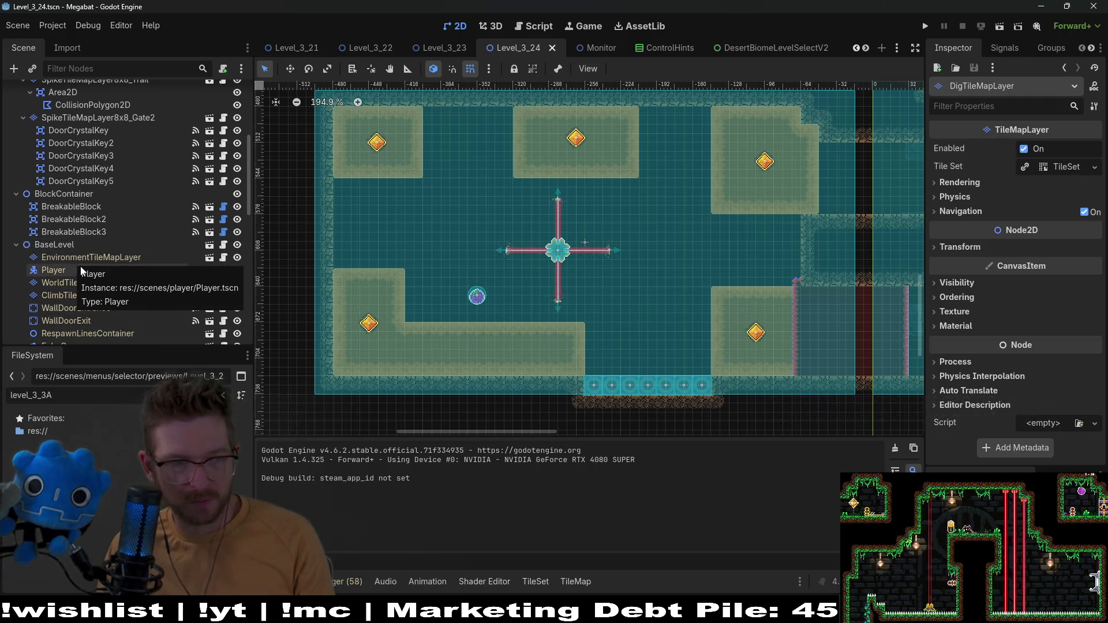
scroll(82, 271, "down", 7)
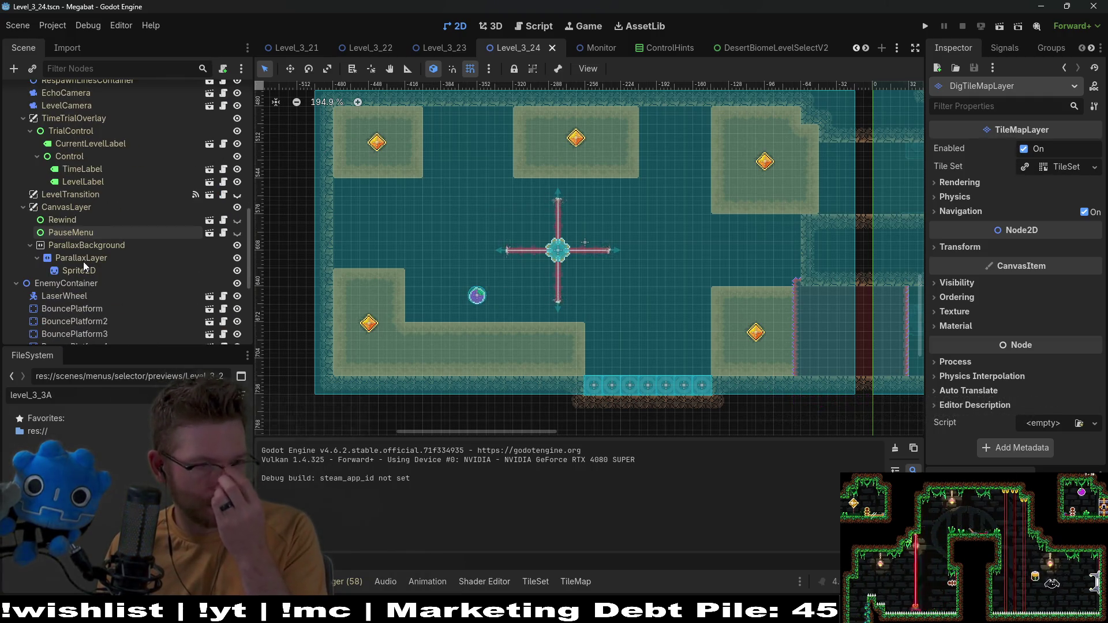
scroll(82, 277, "down", 5)
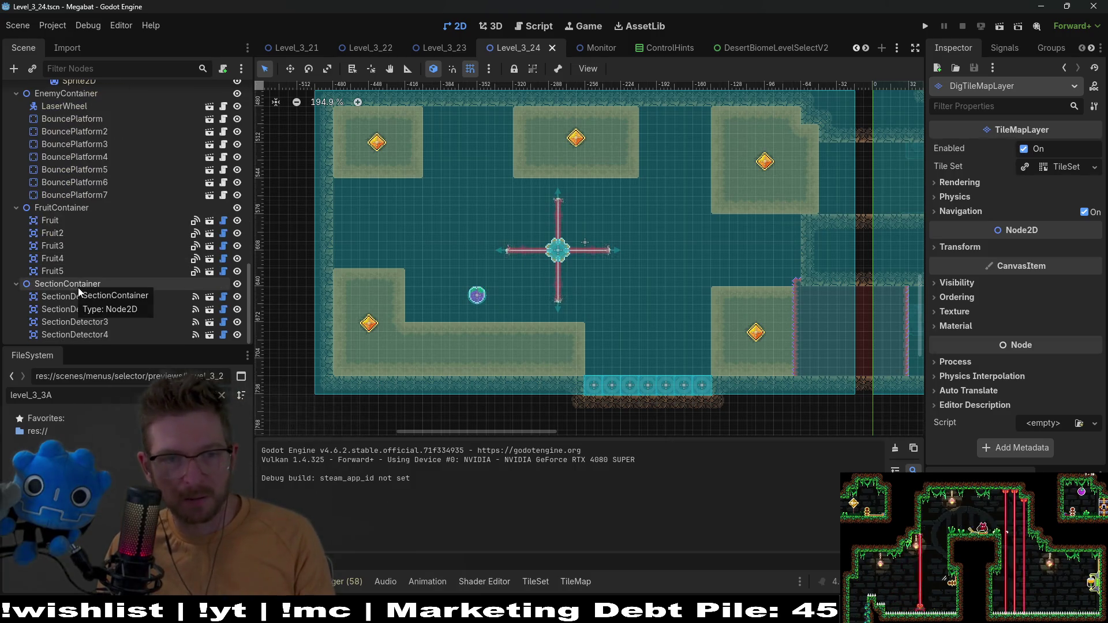
scroll(81, 288, "up", 12)
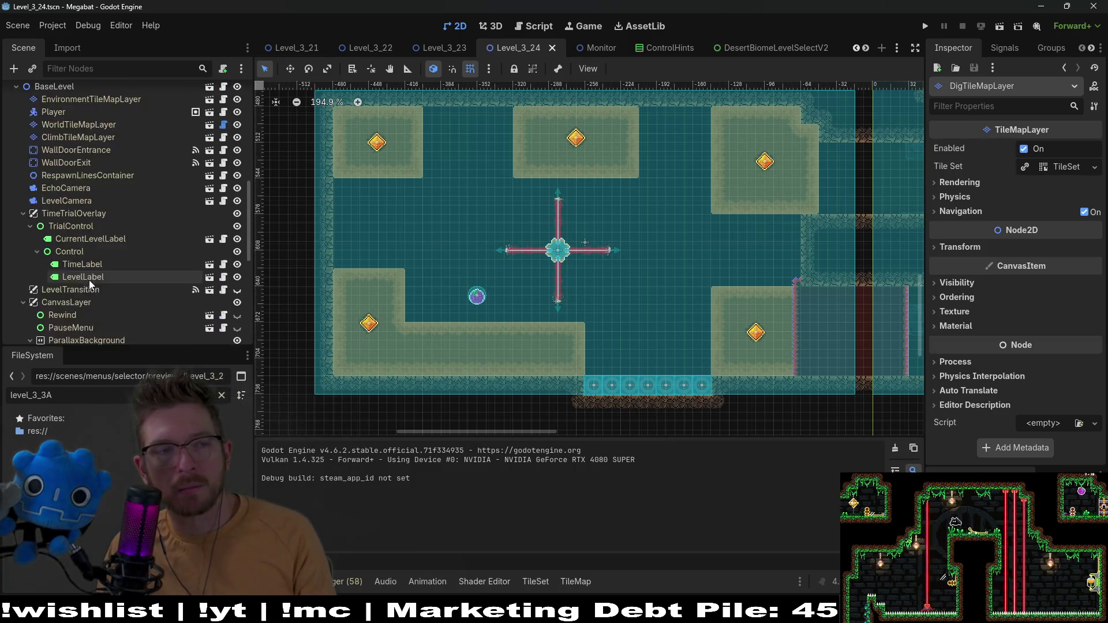
scroll(116, 208, "up", 3)
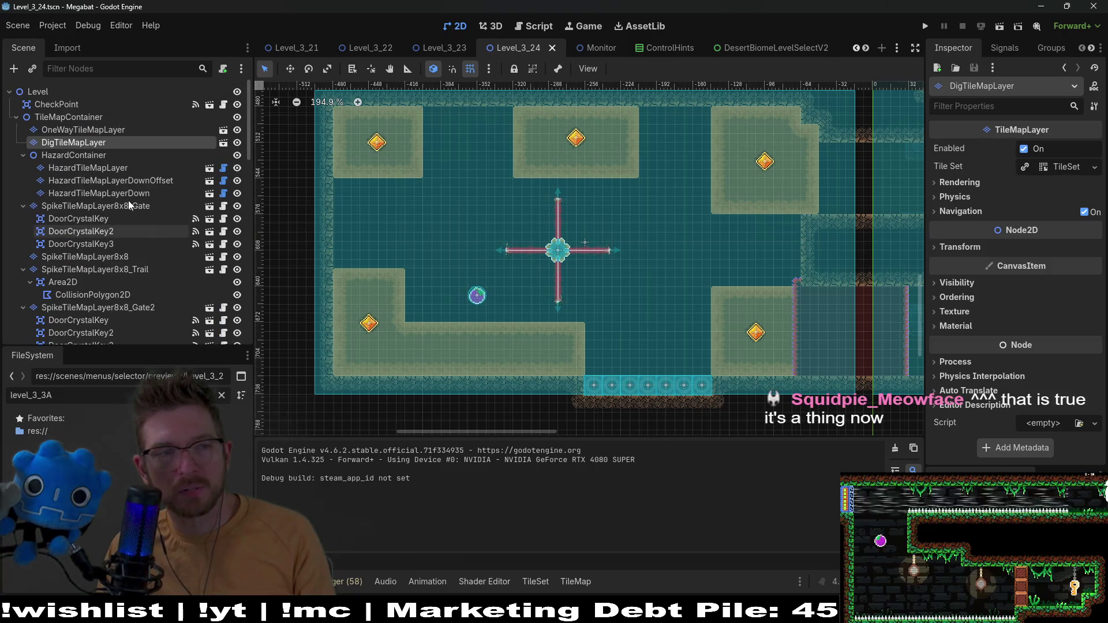
On DigTileMapLayer, paint one Sand rectangle and clear another near the lower-left platform
left_click(87, 154)
left_click(73, 143)
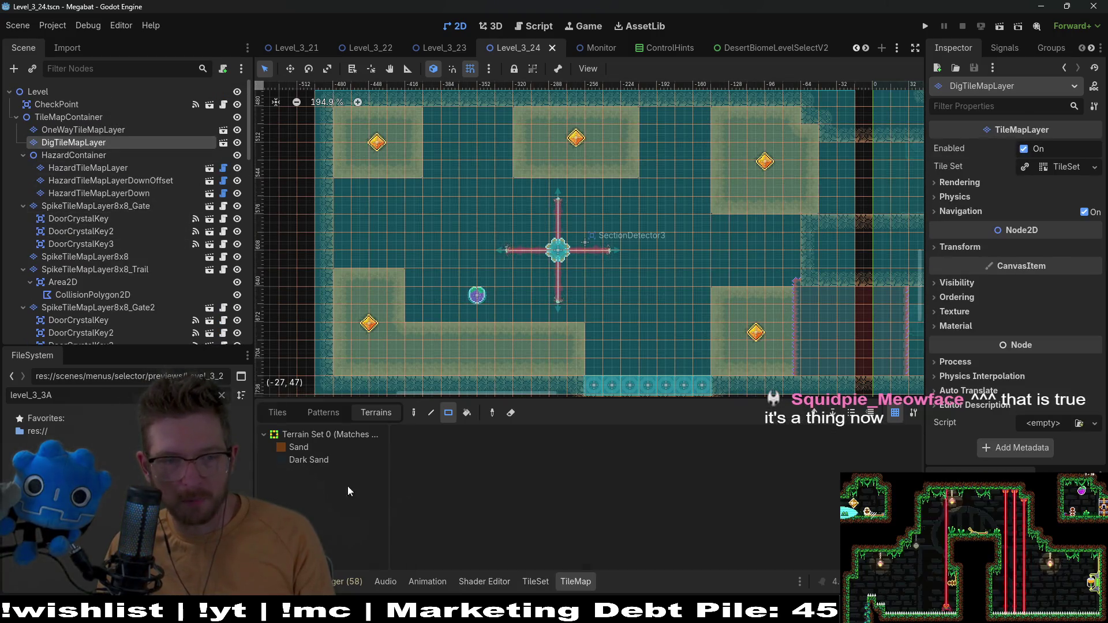
left_click(293, 446)
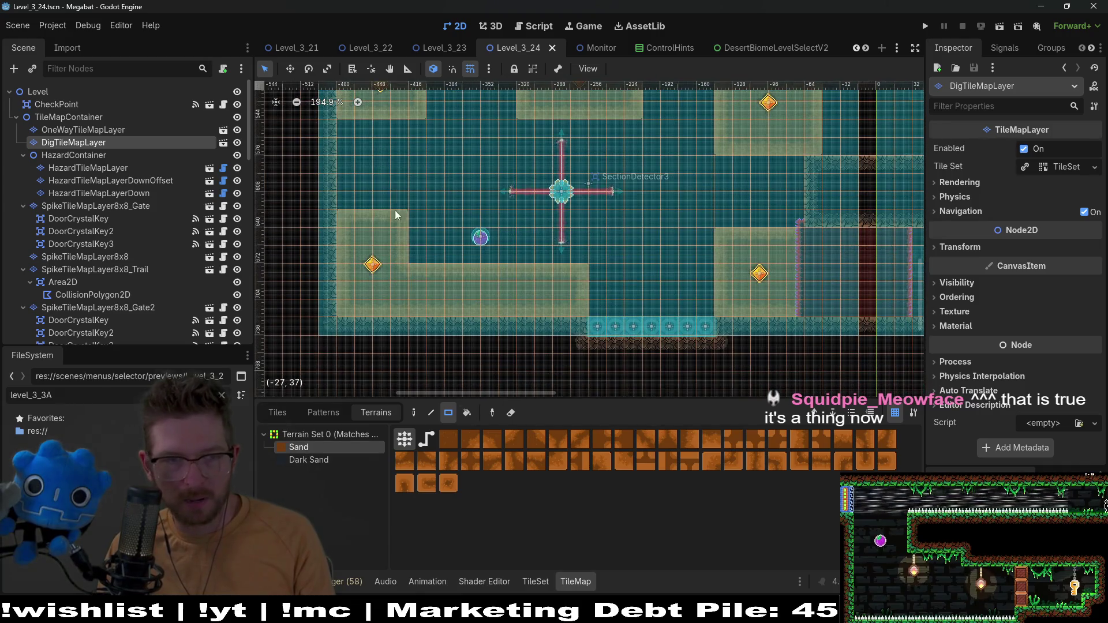
mouse_move(373, 202)
left_mouse_down()
mouse_move(442, 275)
mouse_move(443, 309)
left_mouse_up()
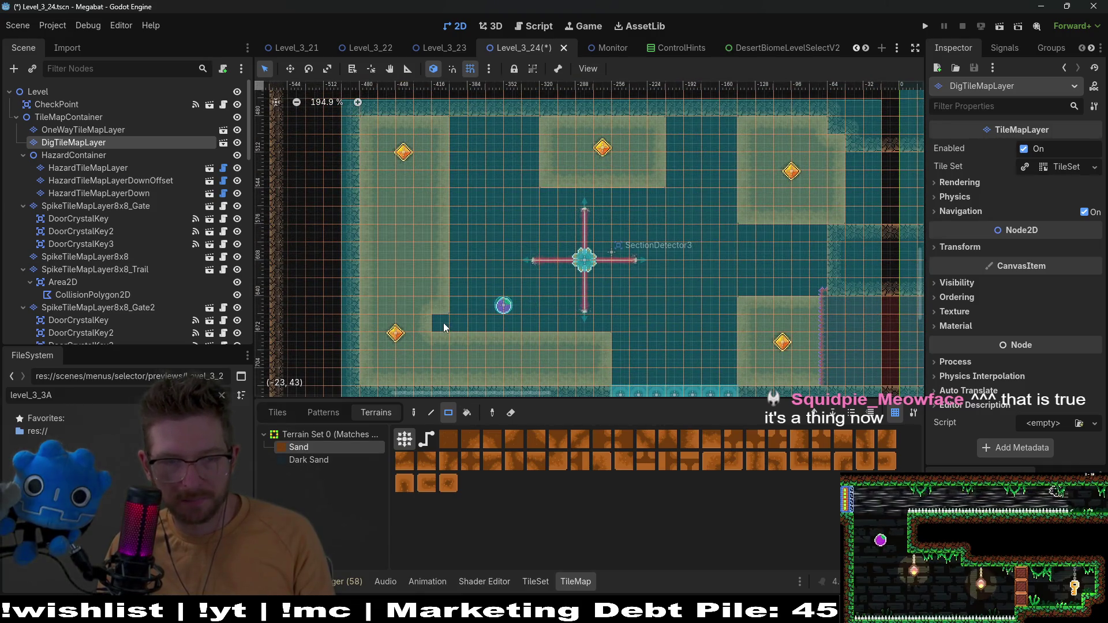
scroll(531, 328, "down", 3)
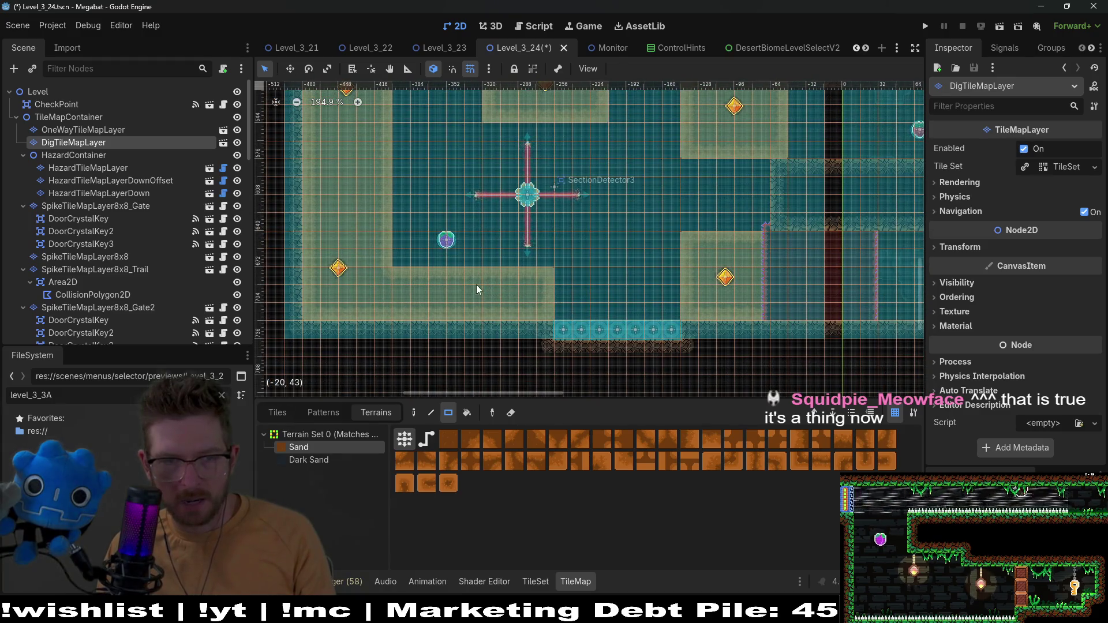
left_click_drag(449, 269, 556, 327)
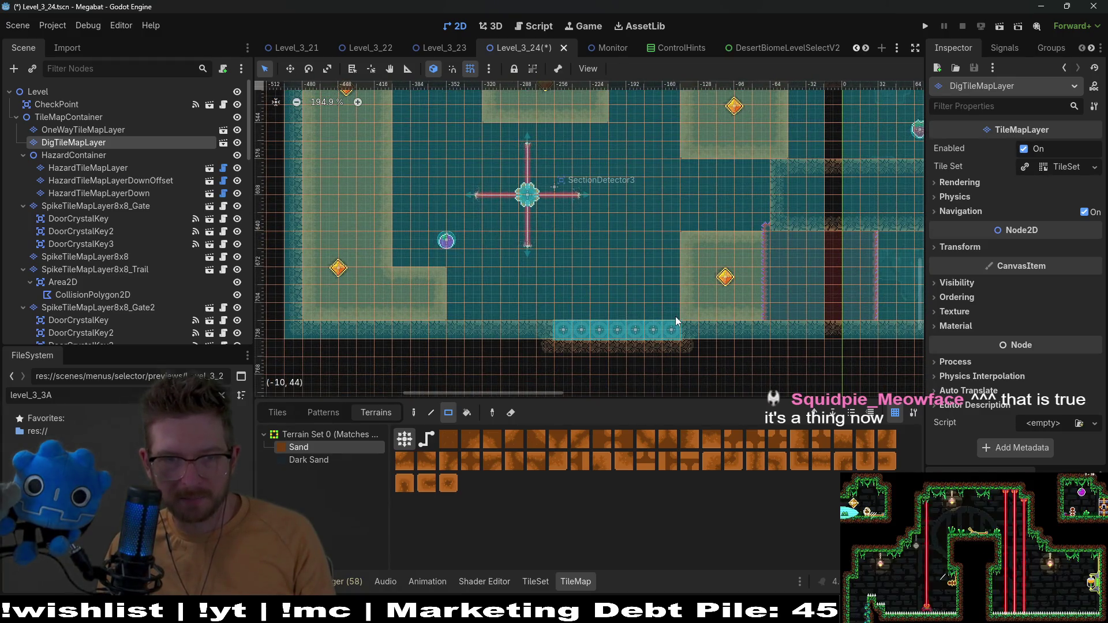
scroll(639, 334, "right", 2)
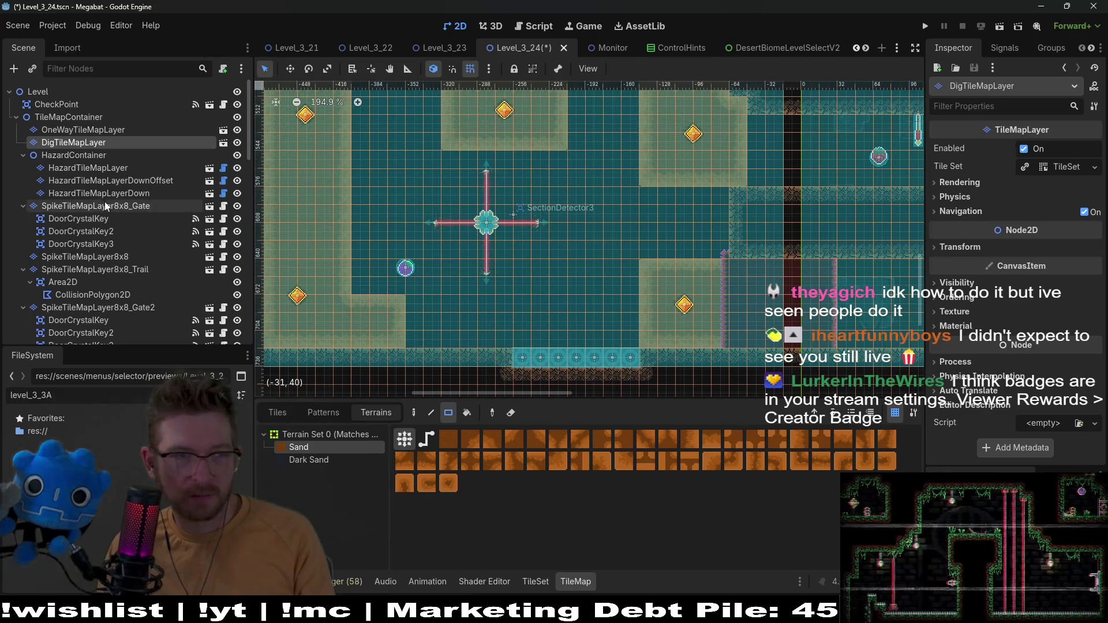
left_click(93, 168)
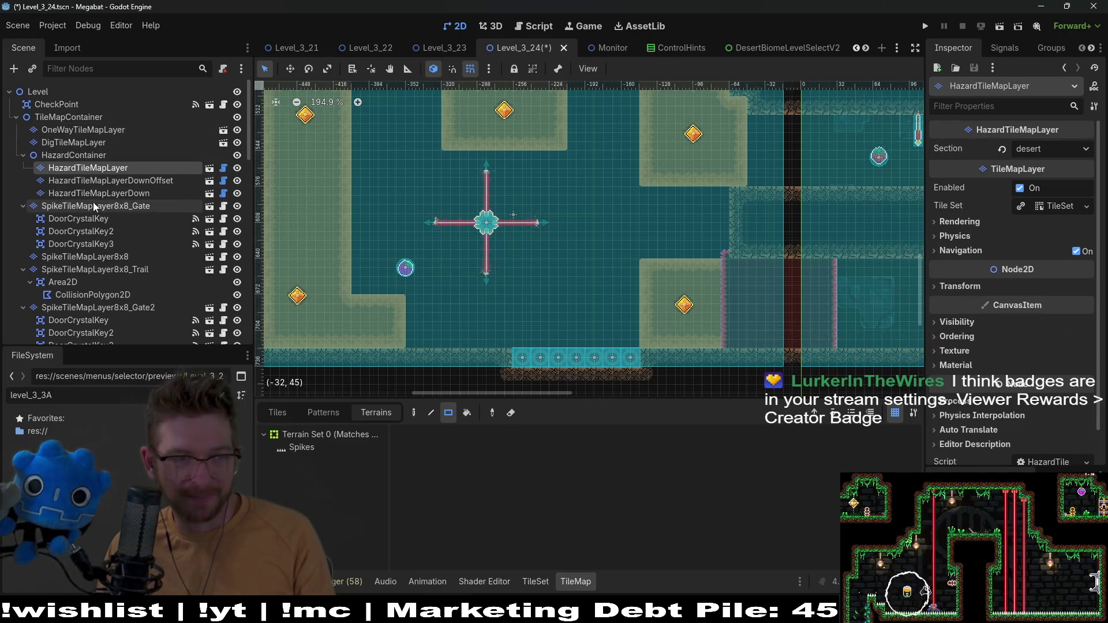
On WorldTileMapLayer, switch from FOREST to DESERT terrain and drag-paint a horizontal strip
scroll(95, 260, "down", 5)
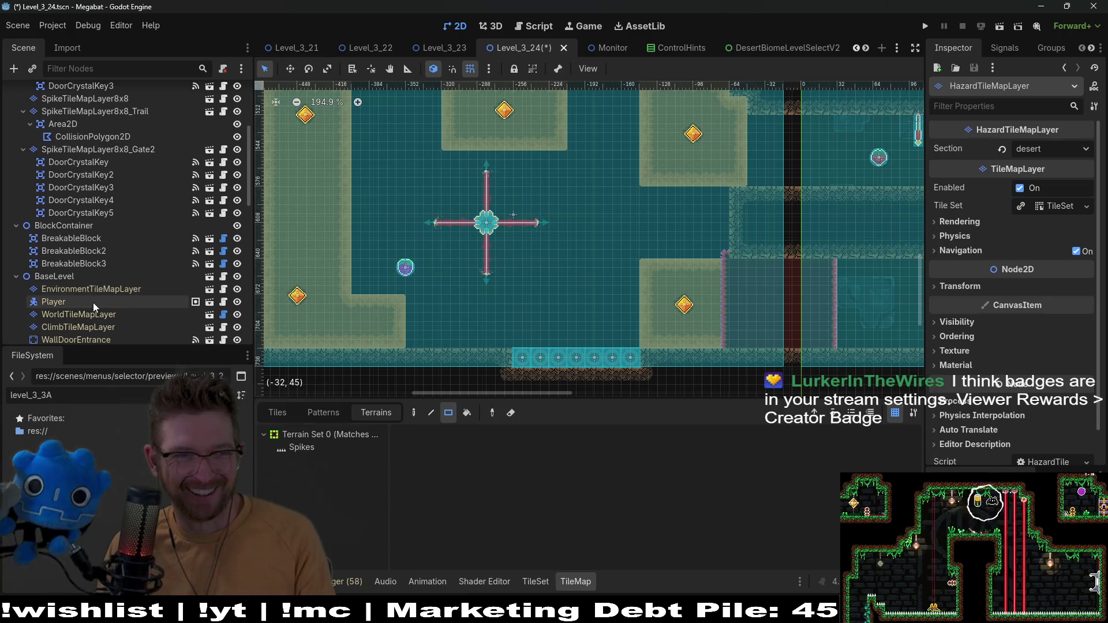
left_click(93, 315)
left_click(317, 464)
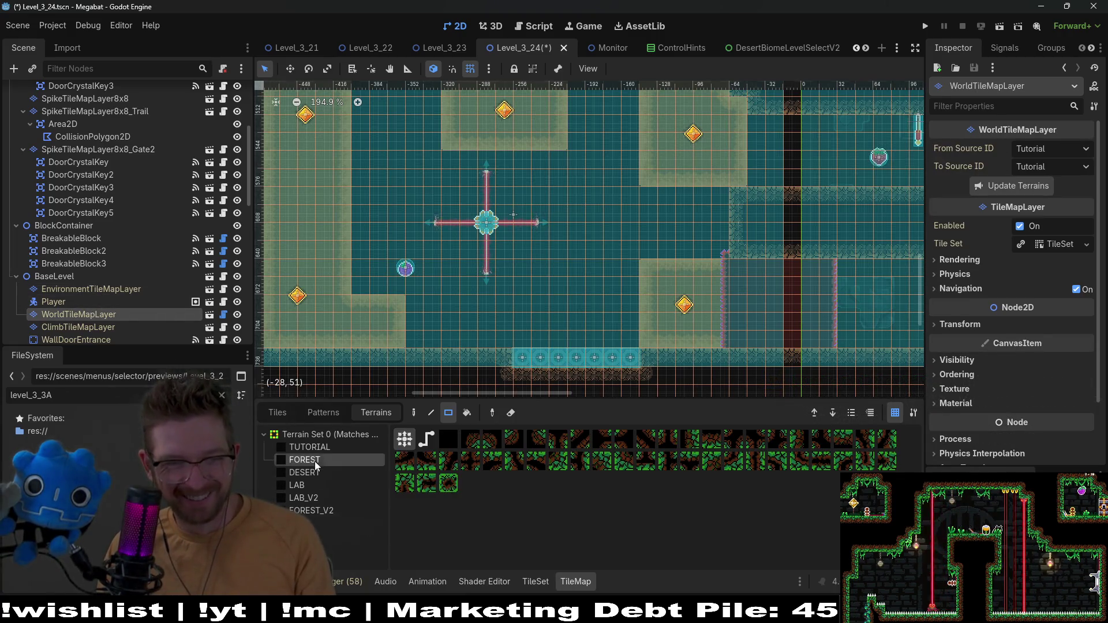
scroll(604, 274, "down", 2)
scroll(604, 274, "left", 3)
left_click(320, 474)
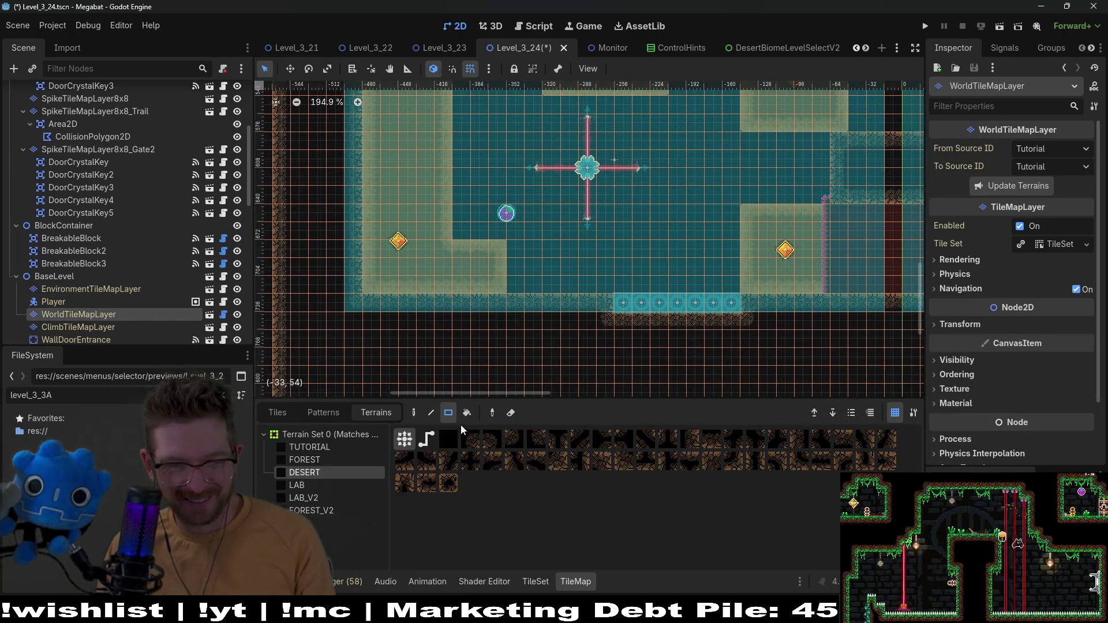
left_click_drag(594, 305, 506, 304)
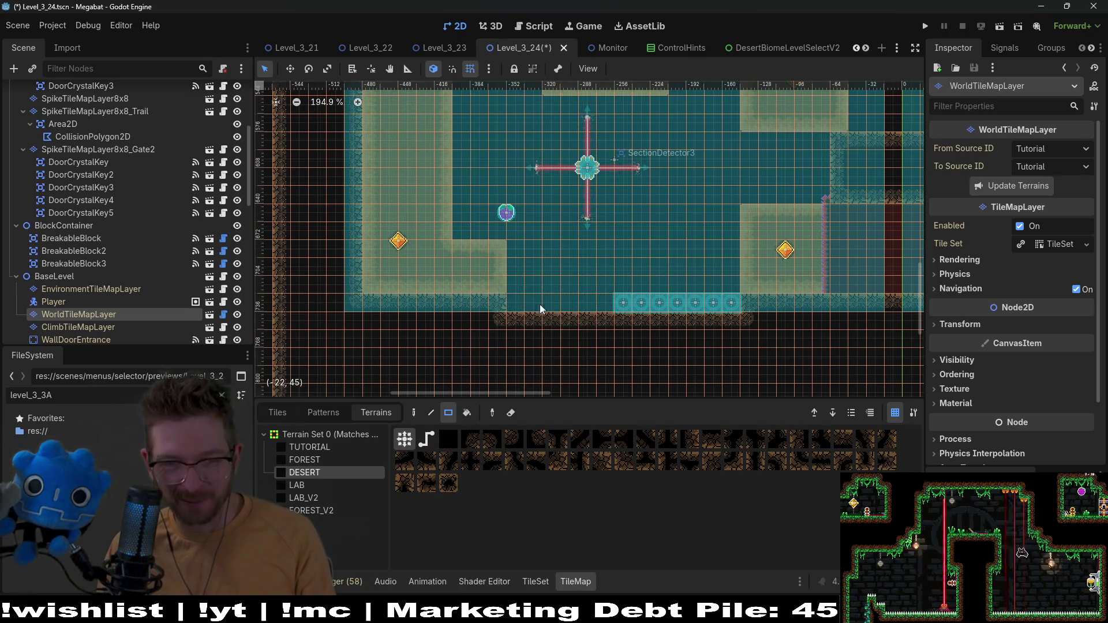
scroll(130, 282, "up", 2)
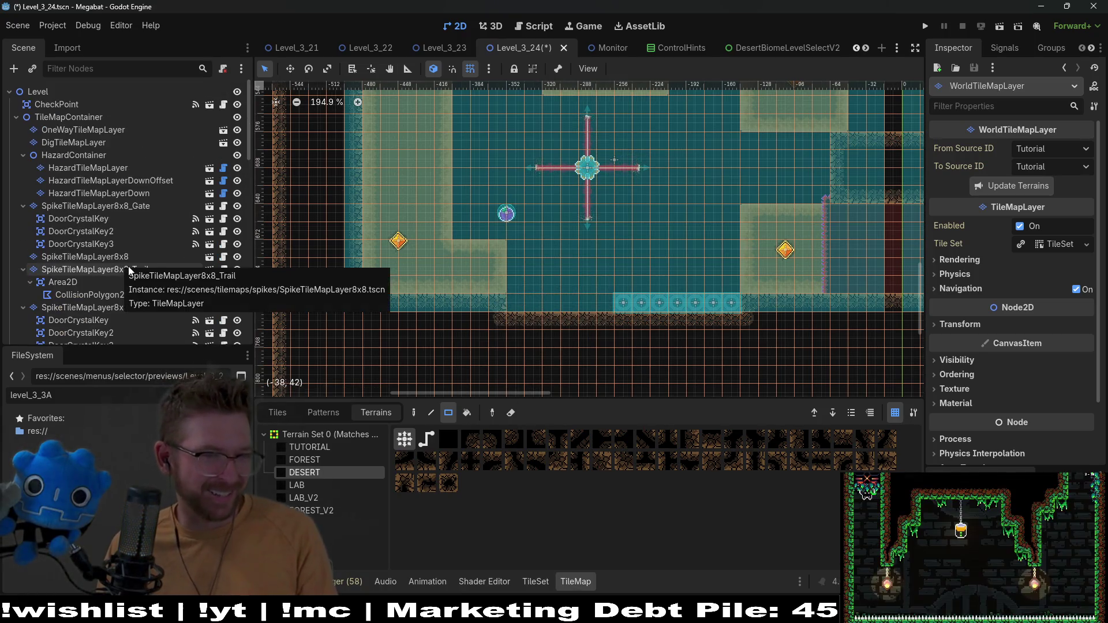
scroll(134, 271, "down", 5)
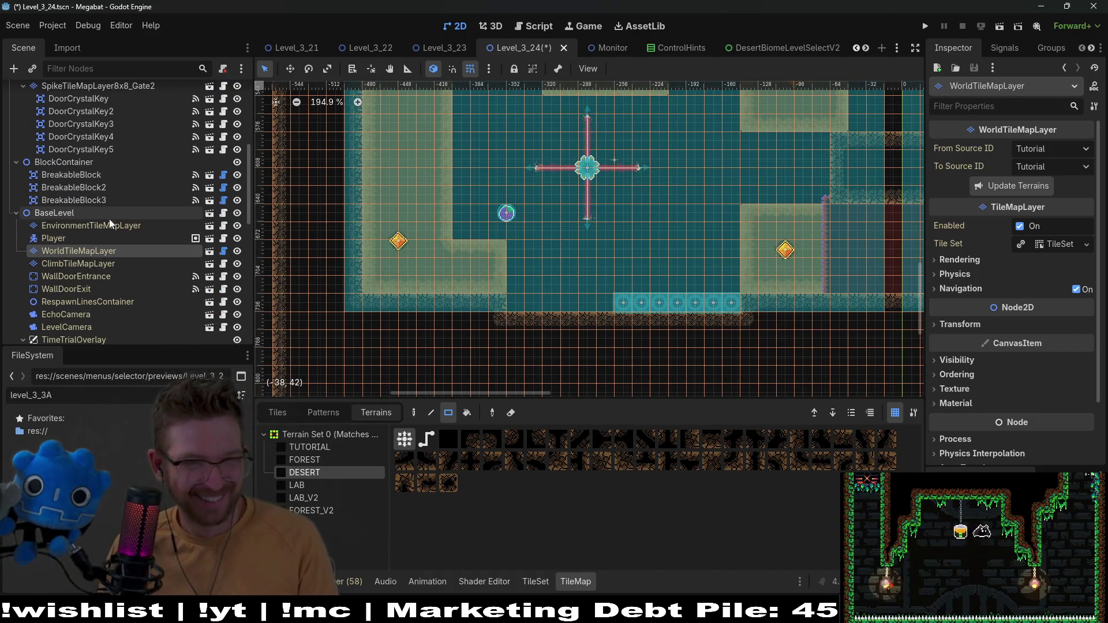
scroll(111, 223, "down", 8)
Select all seven bounce platforms and shift the row left and slightly down
left_click(74, 193)
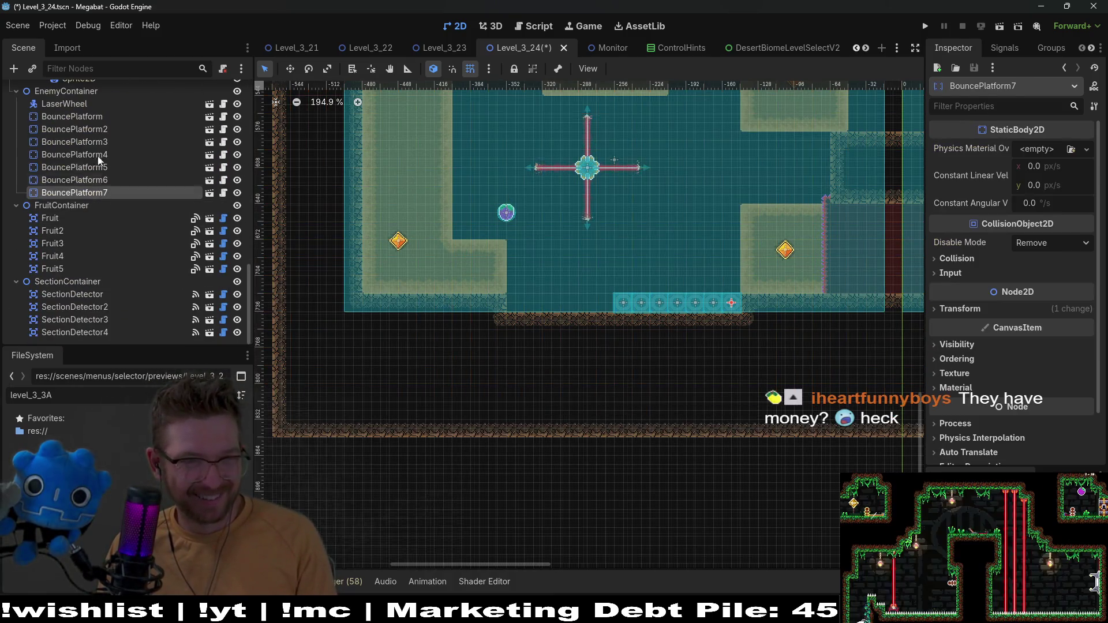
left_click(72, 116, "shift")
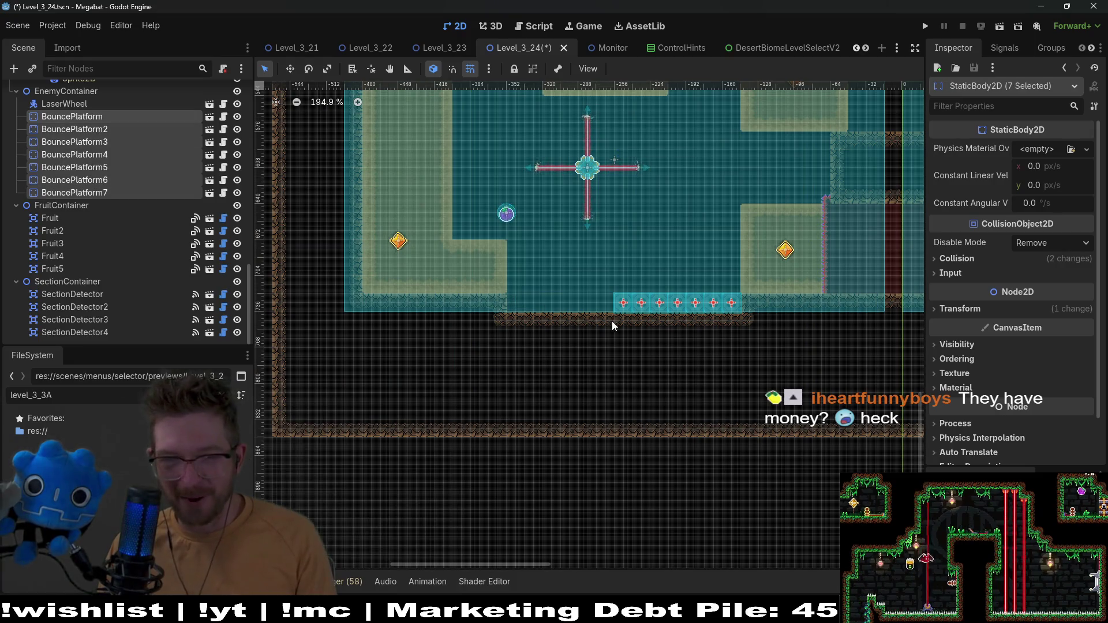
scroll(613, 326, "up", 4)
left_click_drag(770, 308, 624, 308)
scroll(545, 283, "up", 6)
left_click_drag(545, 282, 515, 293)
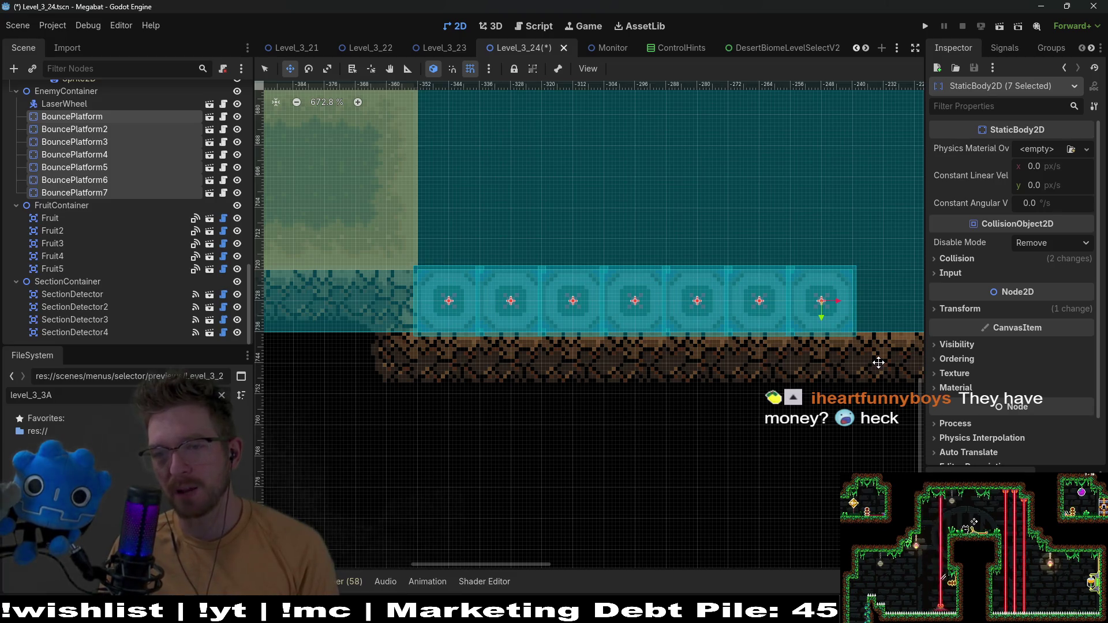
scroll(839, 341, "right", 3)
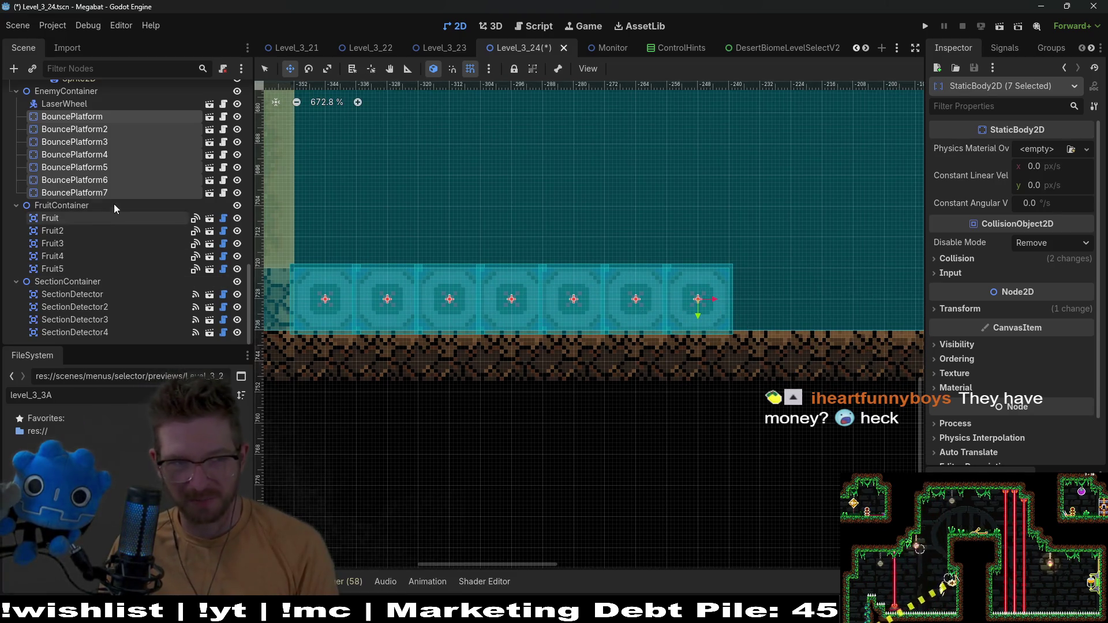
Duplicate BouncePlatform7 twice, nudging each copy right to line up beside the row
left_click(119, 196)
scroll(354, 257, "down", 3)
scroll(492, 286, "right", 3)
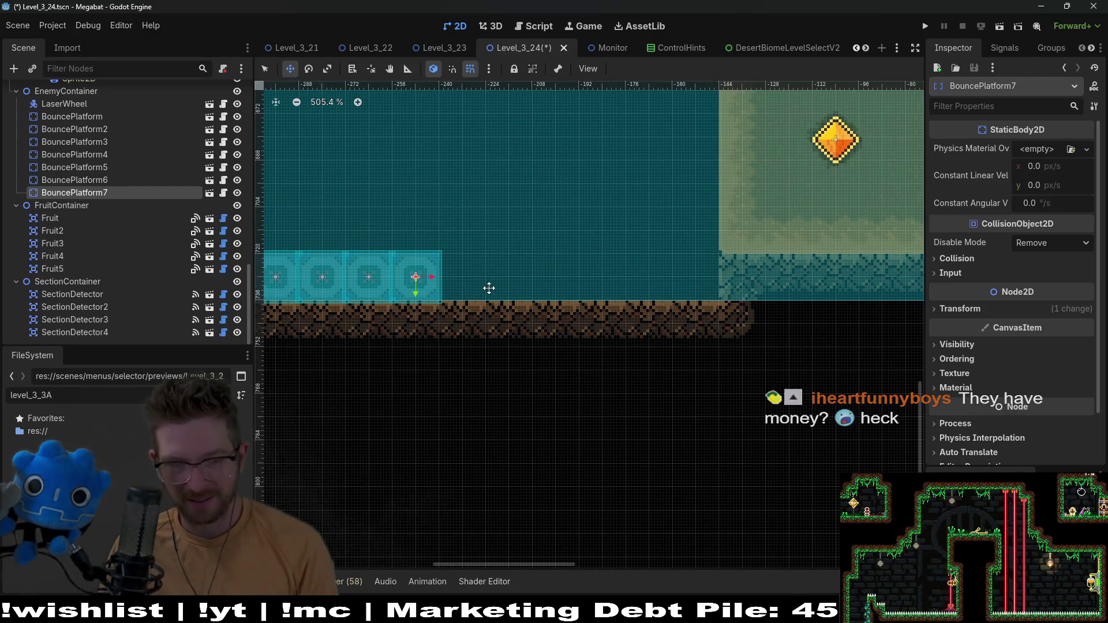
key("ctrl+d")
key("Right")
key("Right")
key("Right")
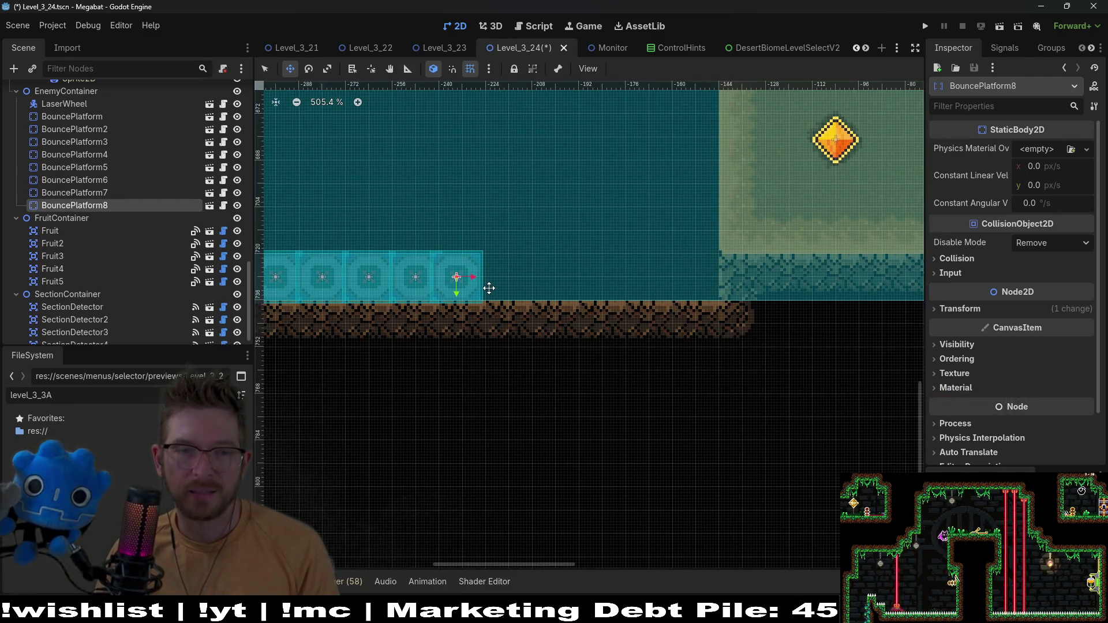
key("ctrl+d")
key("Right")
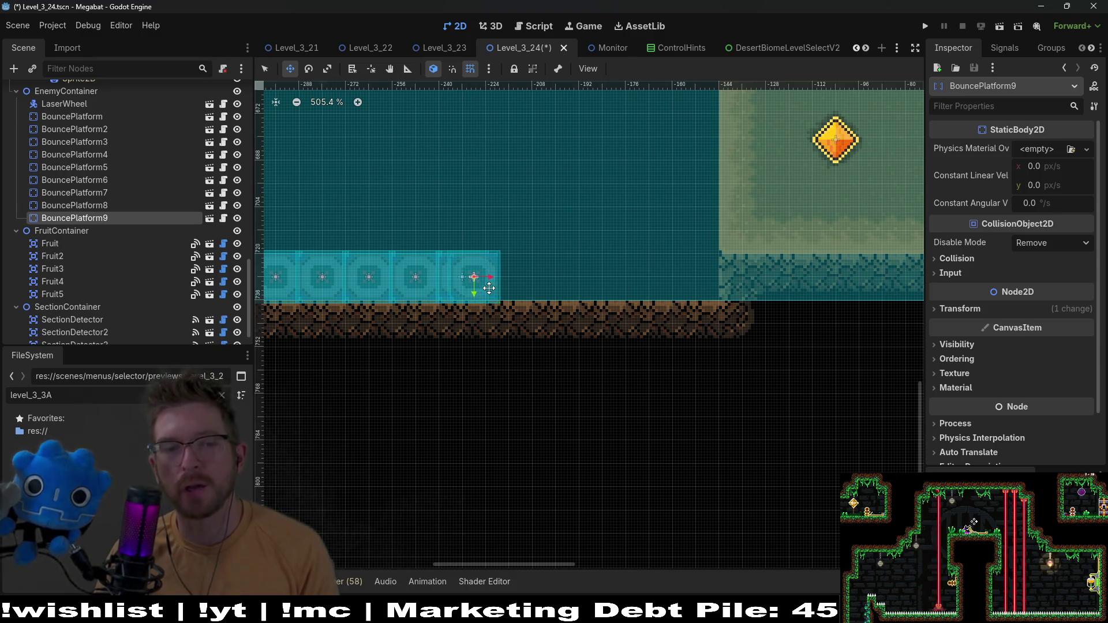
key("Right")
key("Right")
key("Right")
Add BouncePlatform10–12, each one platform width further right, then save the scene
key("ctrl+d")
key("shift+Right")
key("shift+Right")
key("ctrl+d")
key("shift+Right")
key("shift+Right")
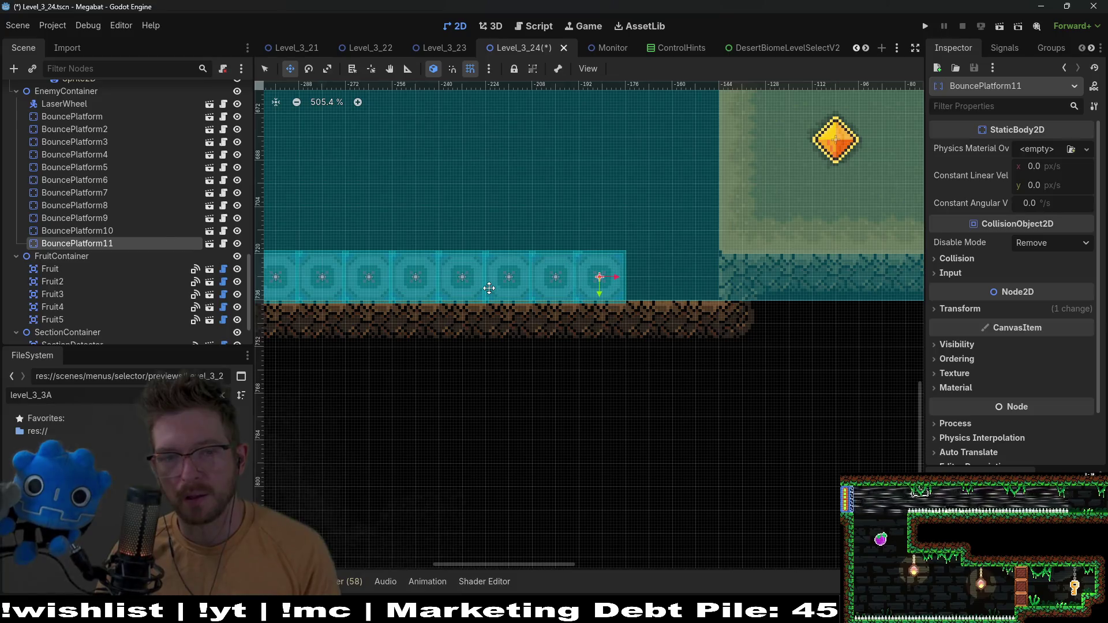
key("ctrl+d")
key("shift+Right")
key("shift+Right")
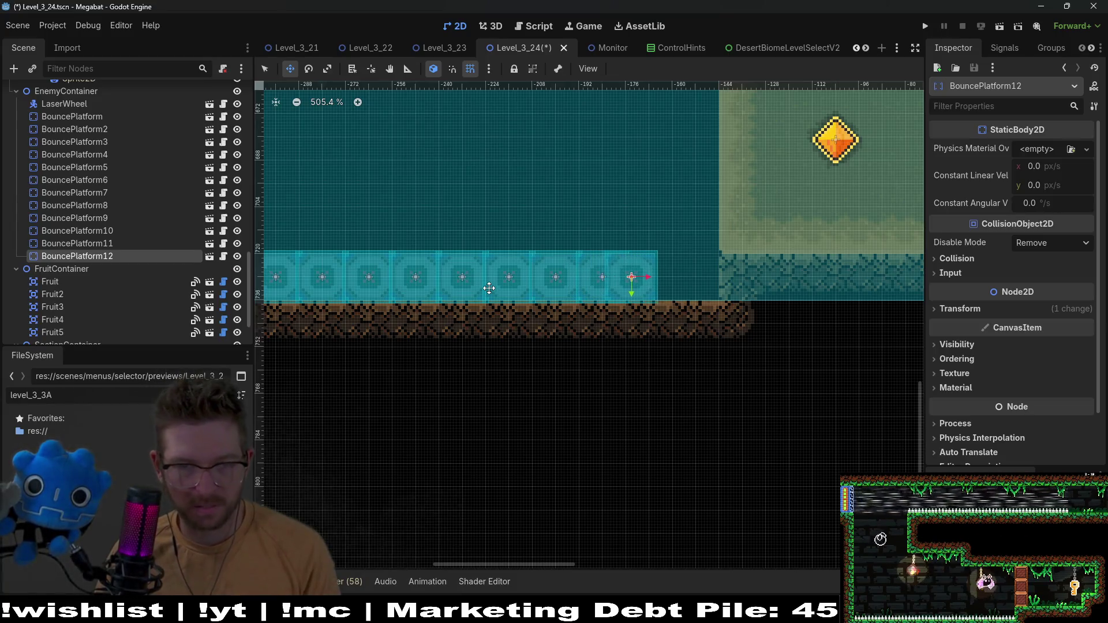
key("ctrl+d")
key("shift+Right")
key("shift+Right")
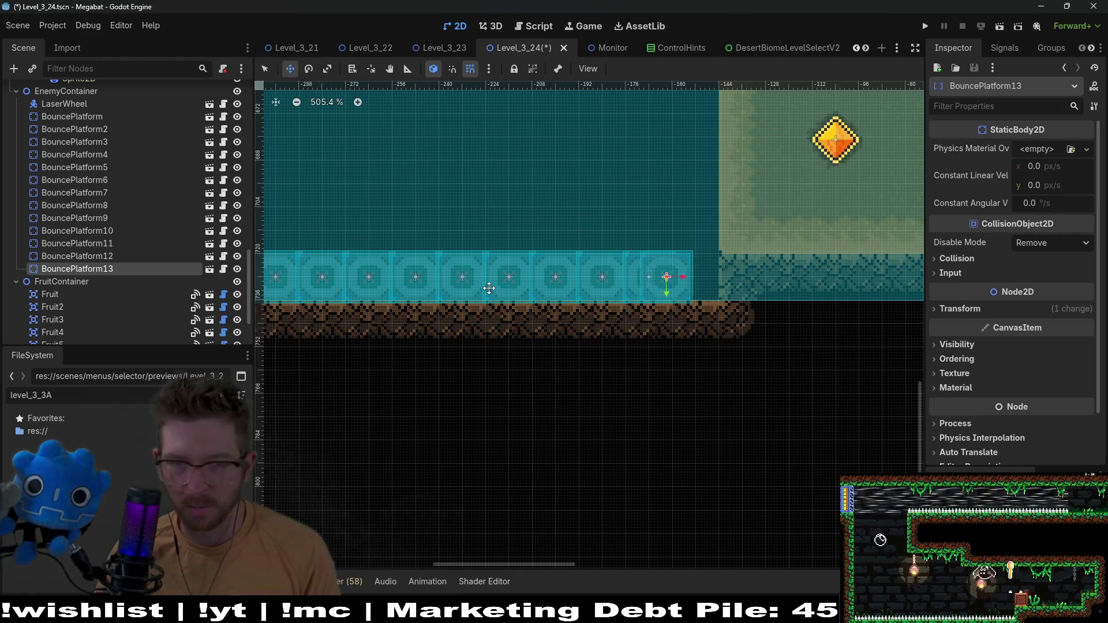
scroll(489, 288, "down", 5)
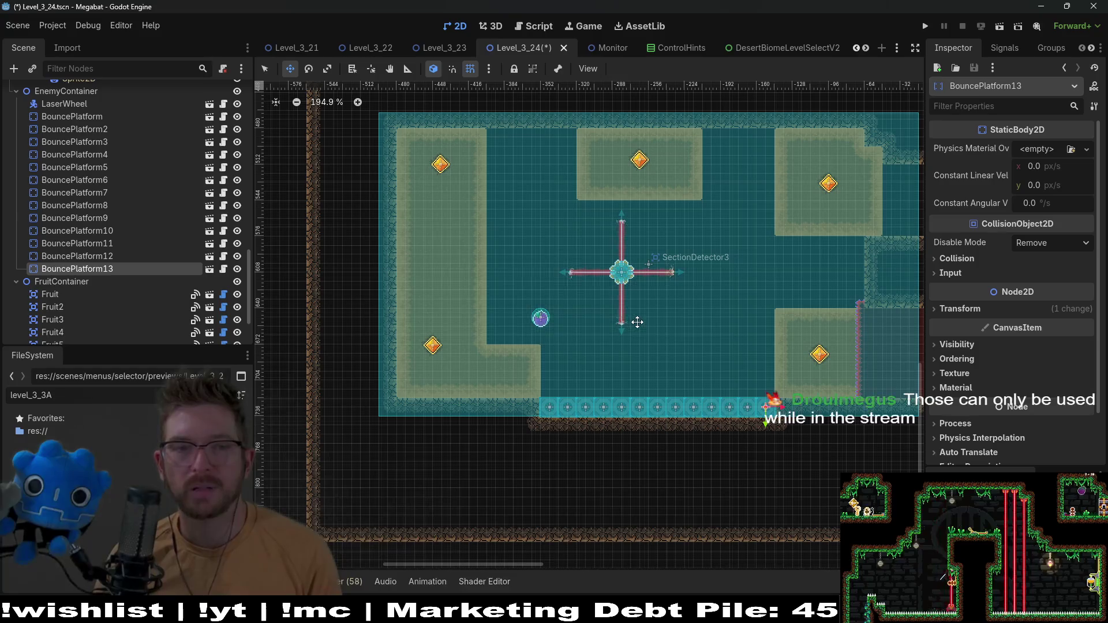
key("ctrl+s")
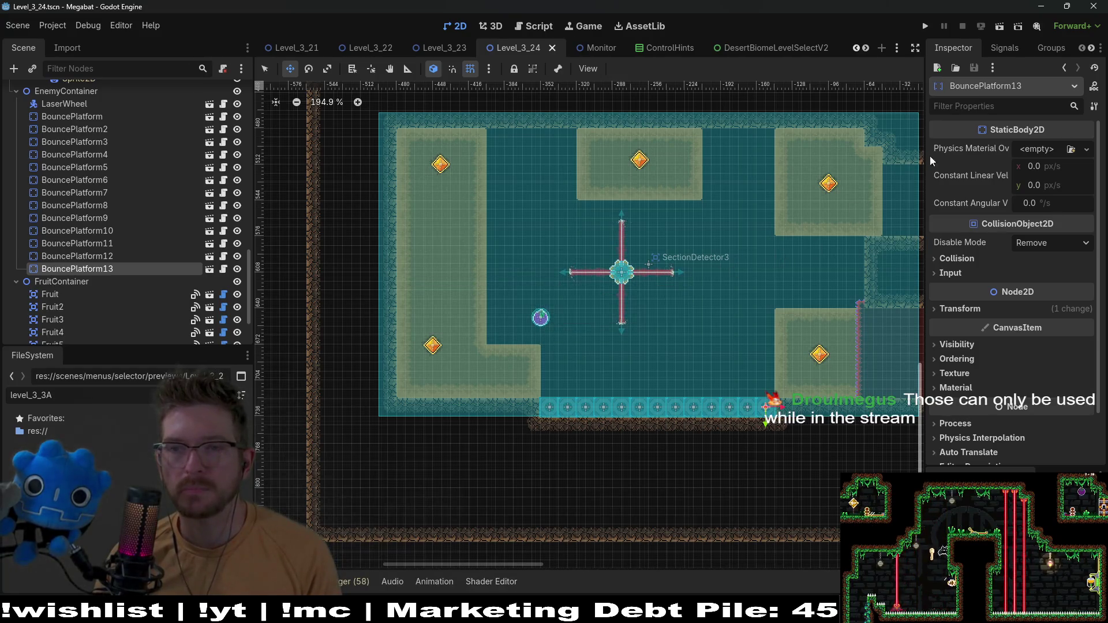
Launch the level and fly the bat through the laser room, grabbing the lower-left, top-left and upper-right gems
left_click(999, 26)
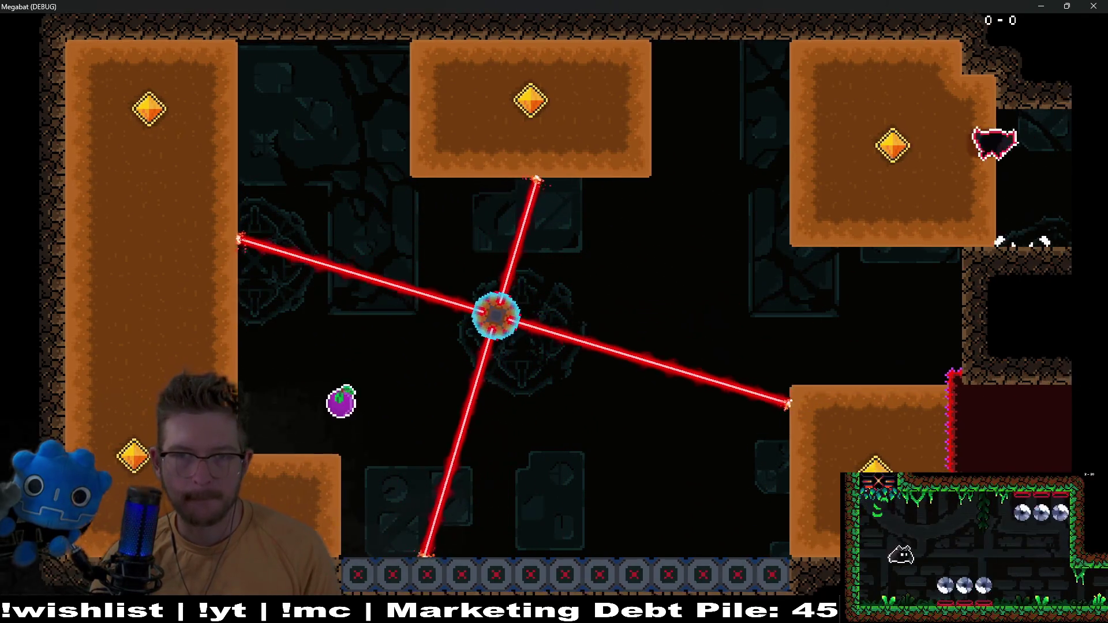
key("Left")
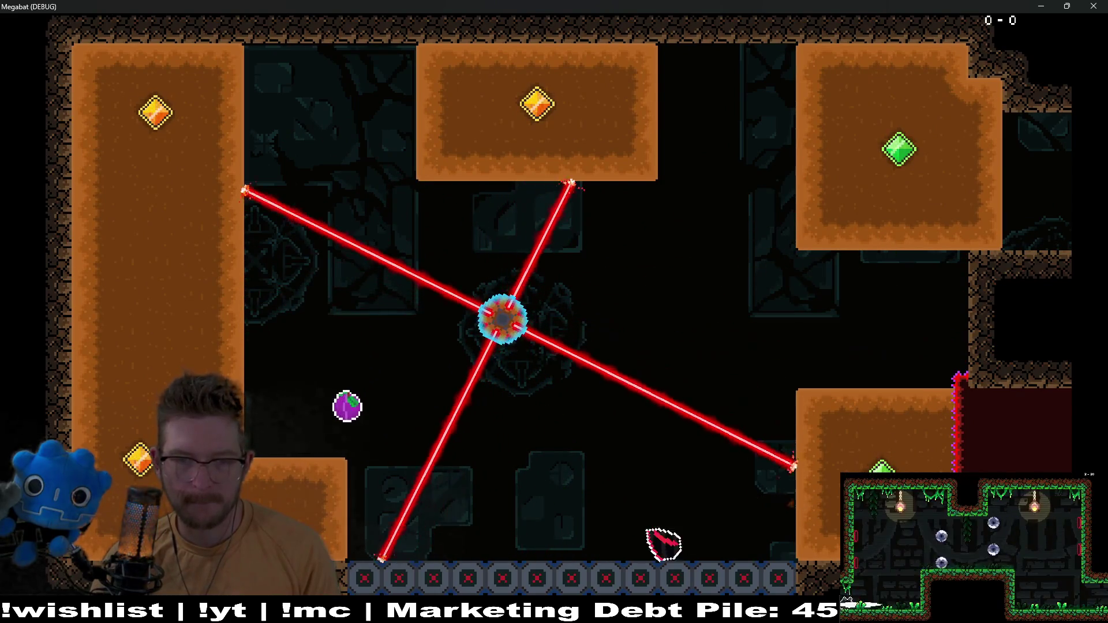
key("Left")
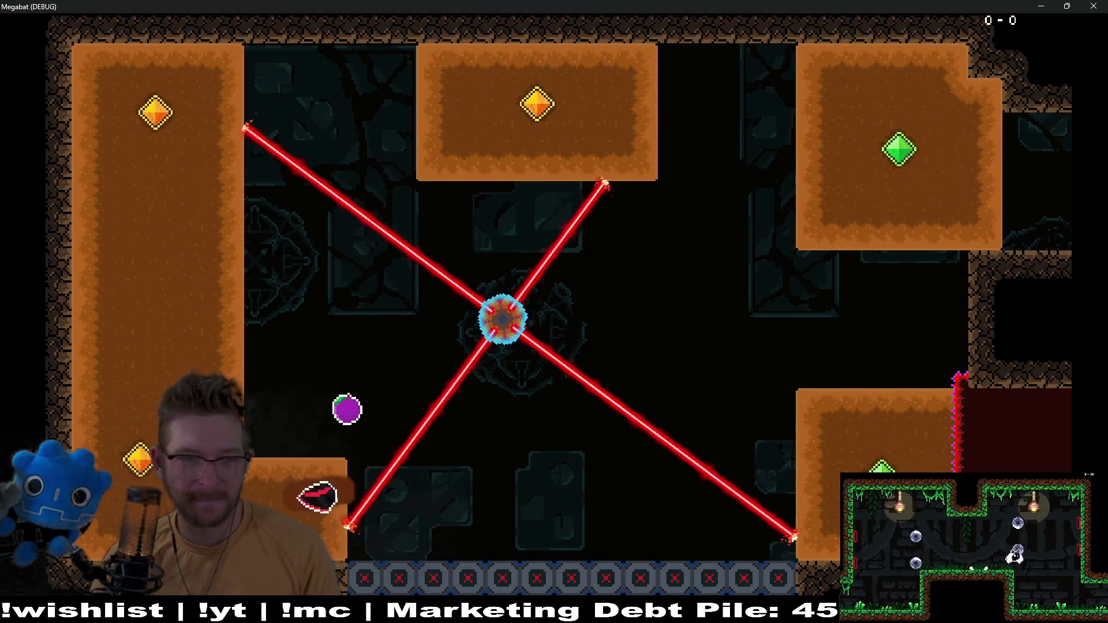
key("Up")
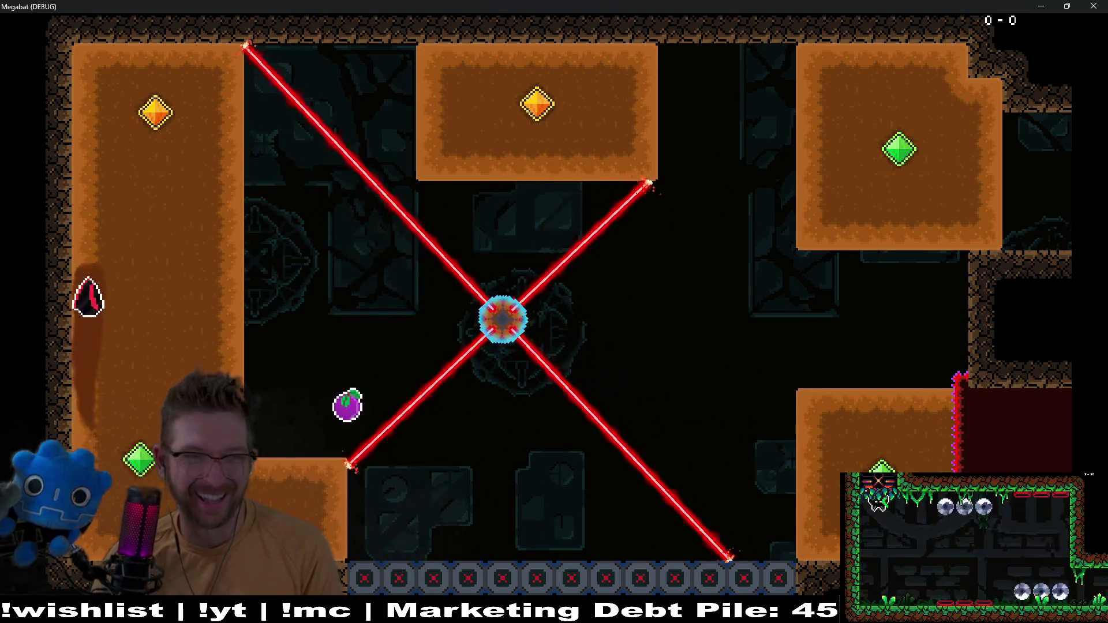
key("Right")
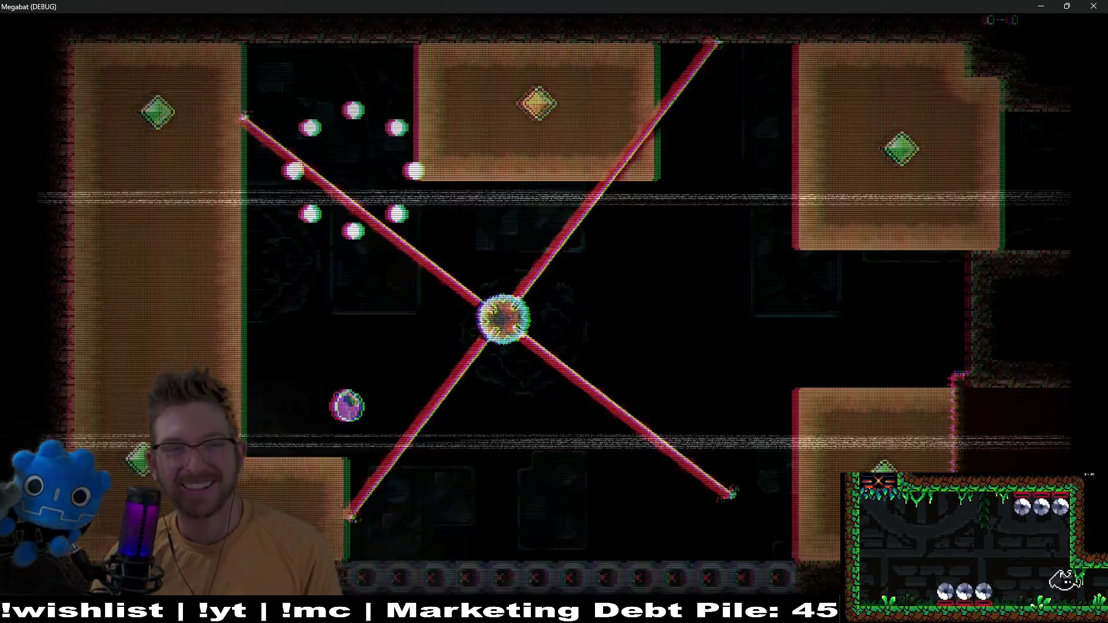
key("Left")
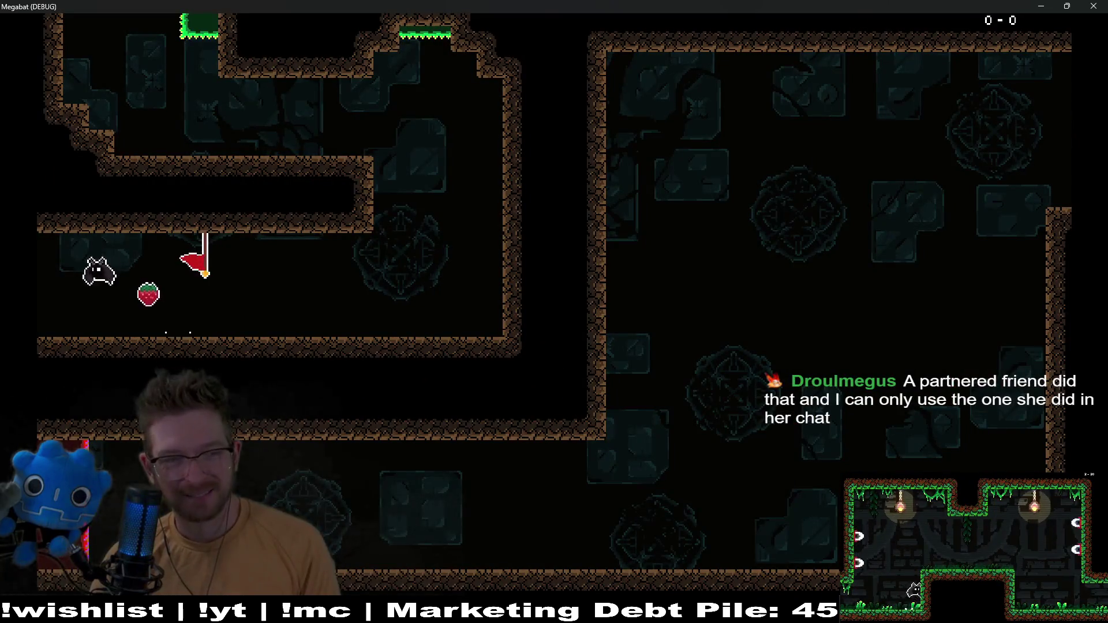
key("Up")
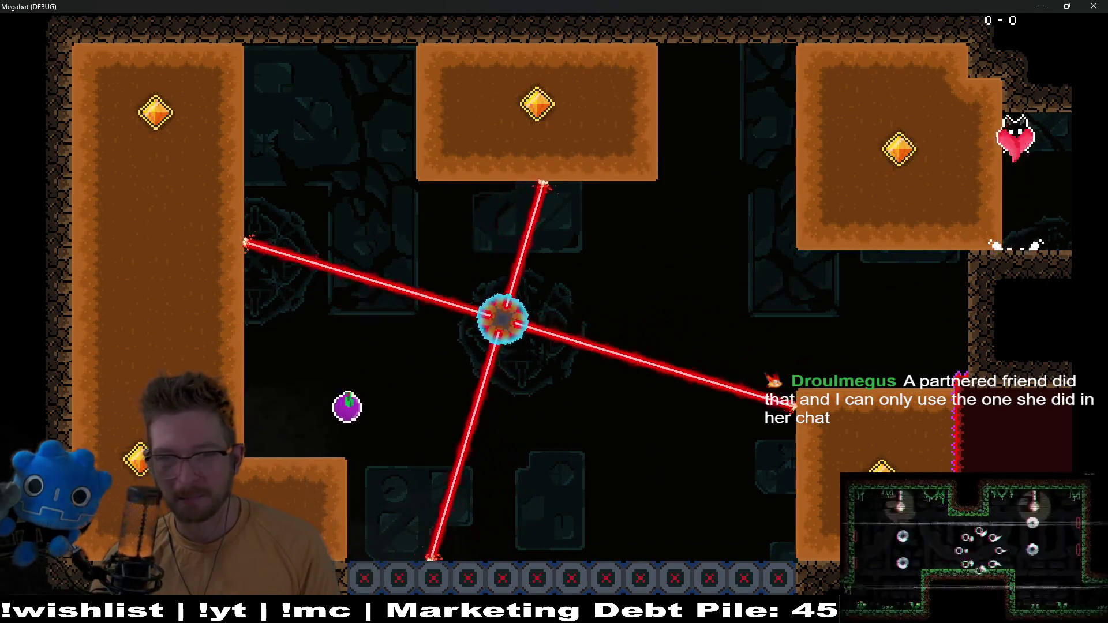
key("Left")
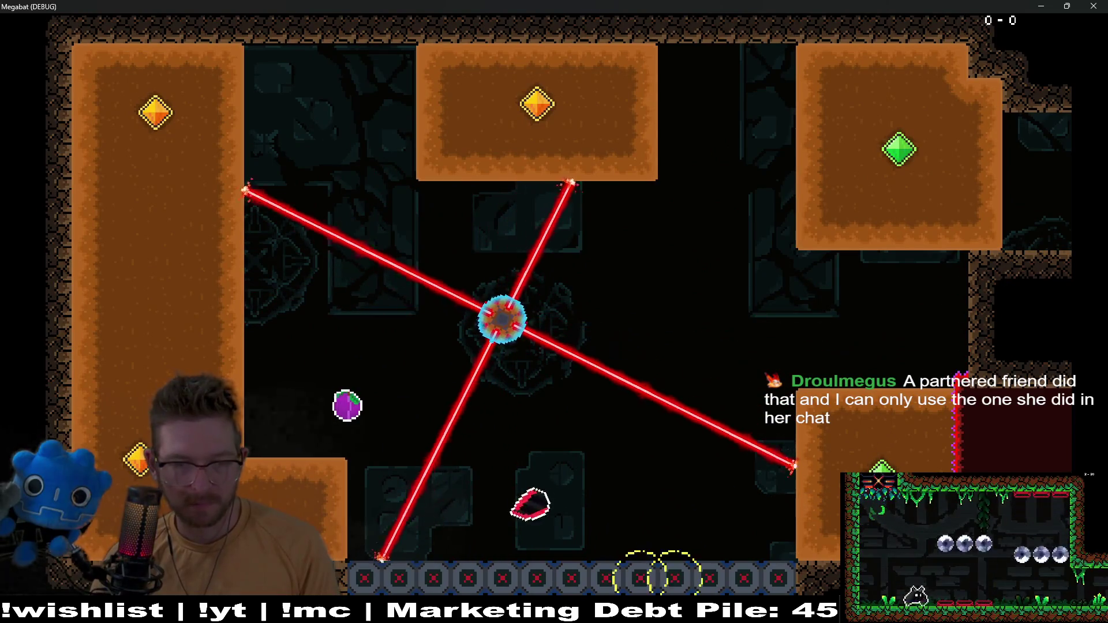
key("Up")
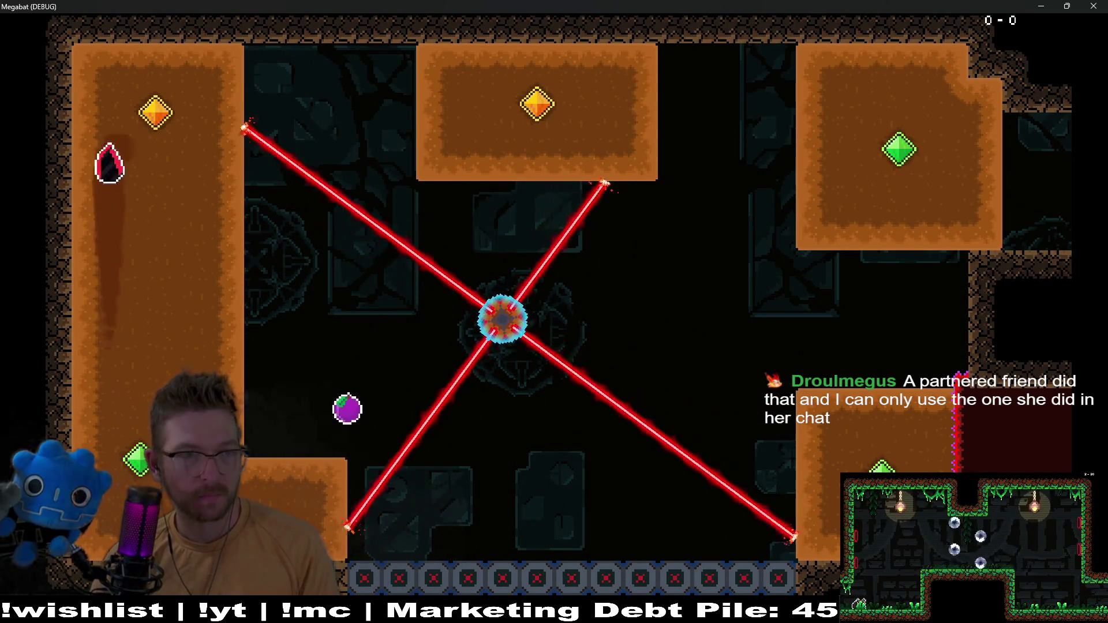
key("Right")
key("Down")
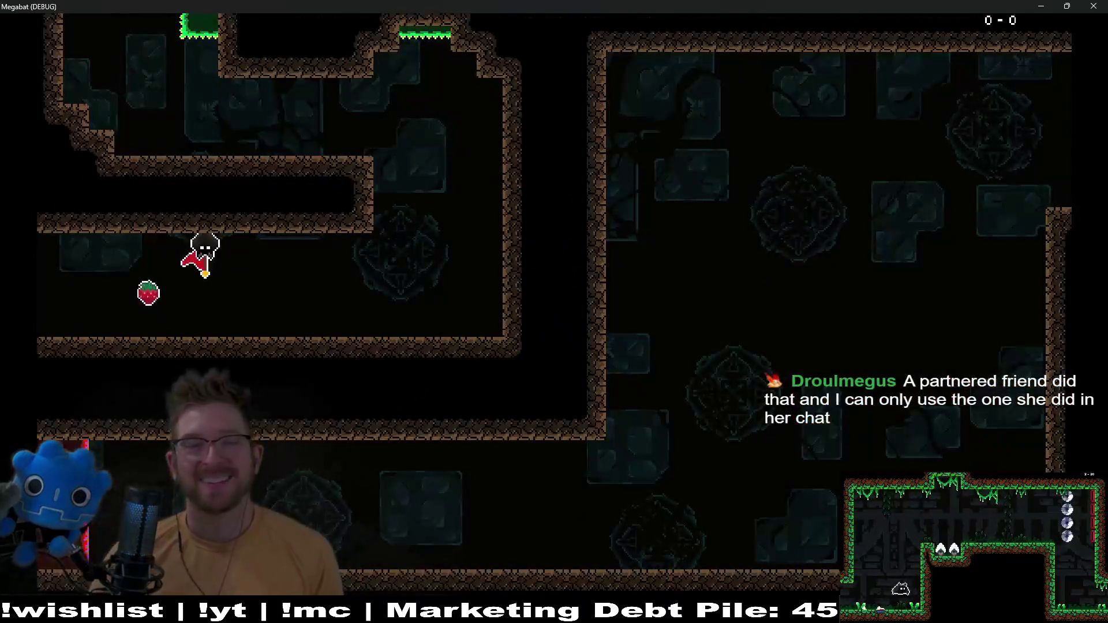
After respawning, collect every gem while dodging the lasers and exit into the next room
key("Left")
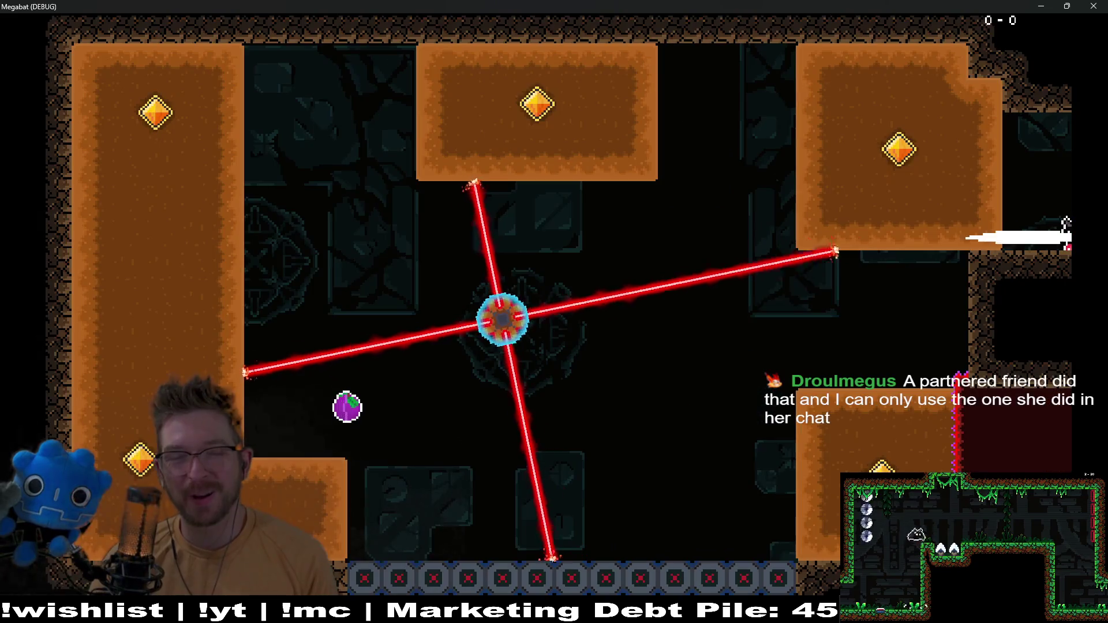
key("Up")
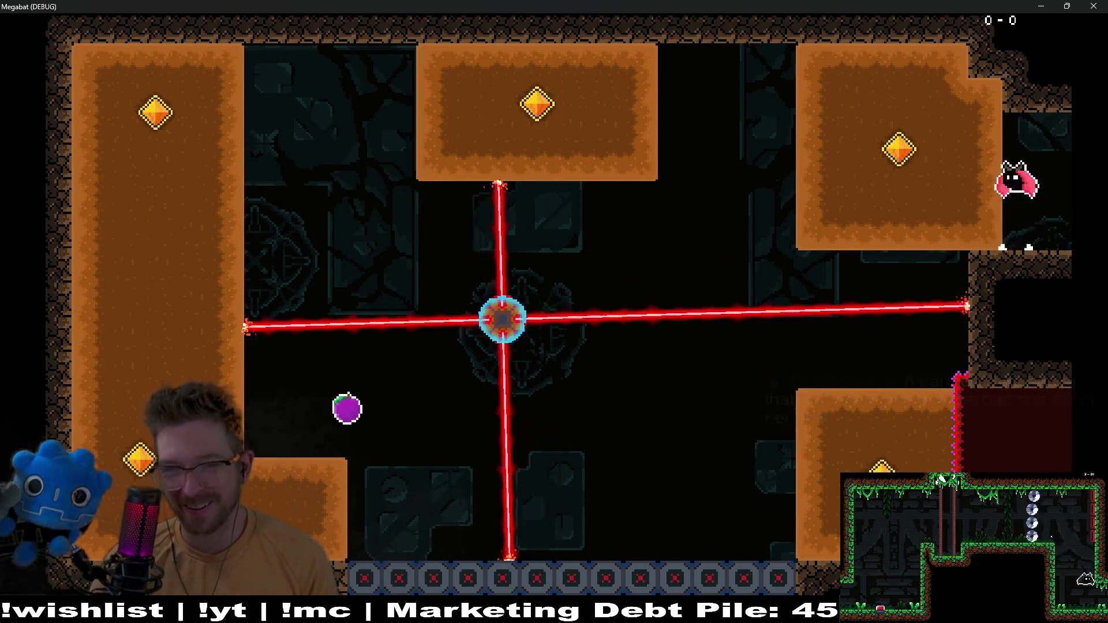
key("Left")
key("Down")
key("Left")
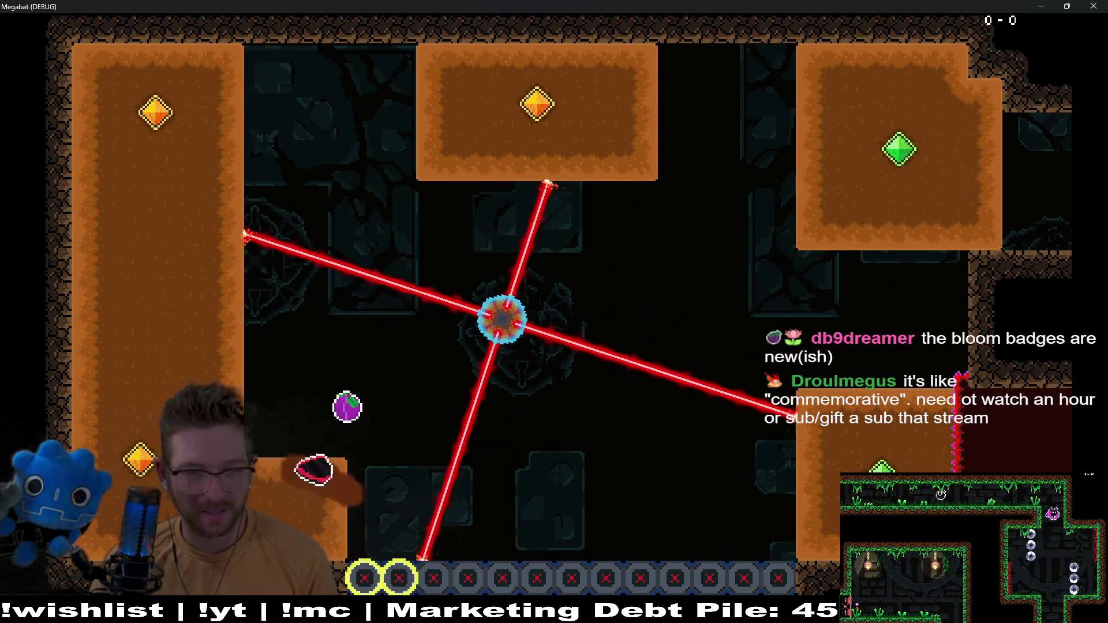
key("Up")
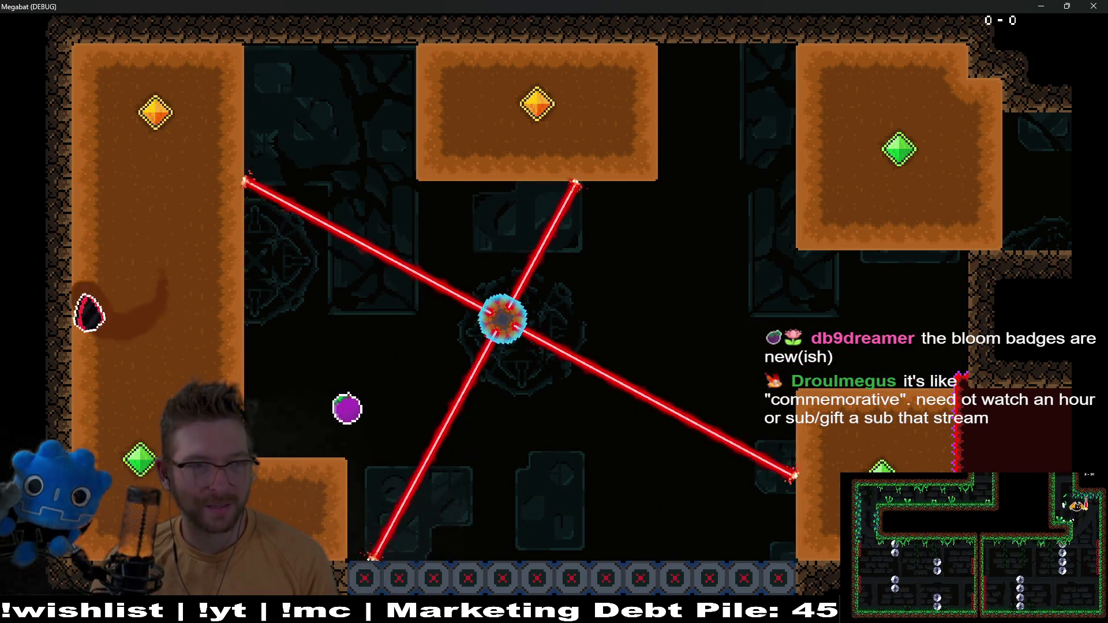
key("Right")
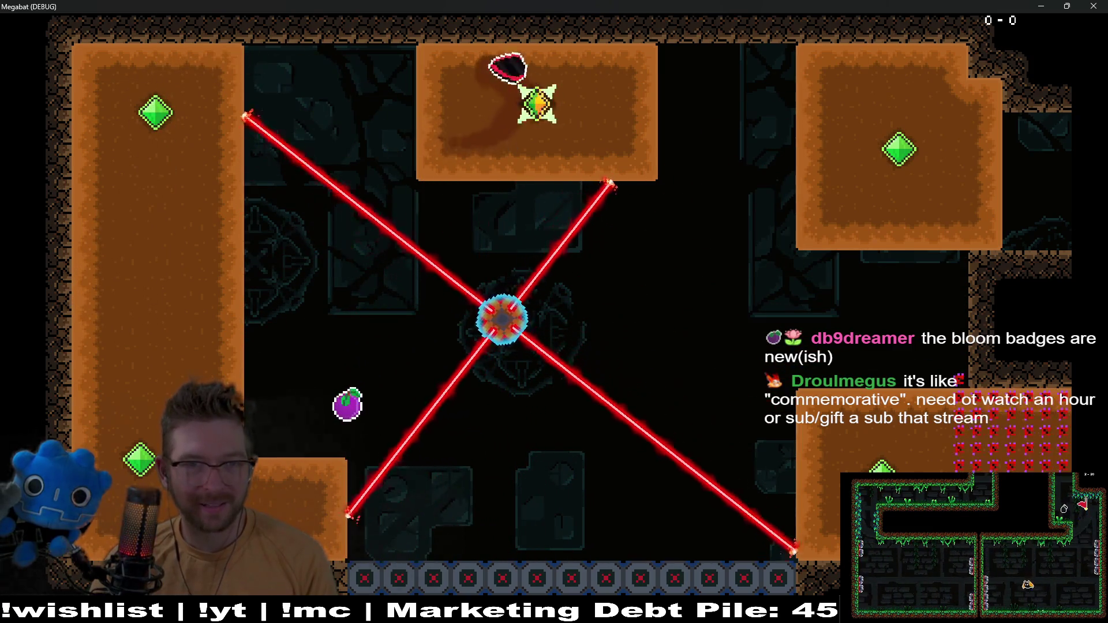
key("Down")
key("Down")
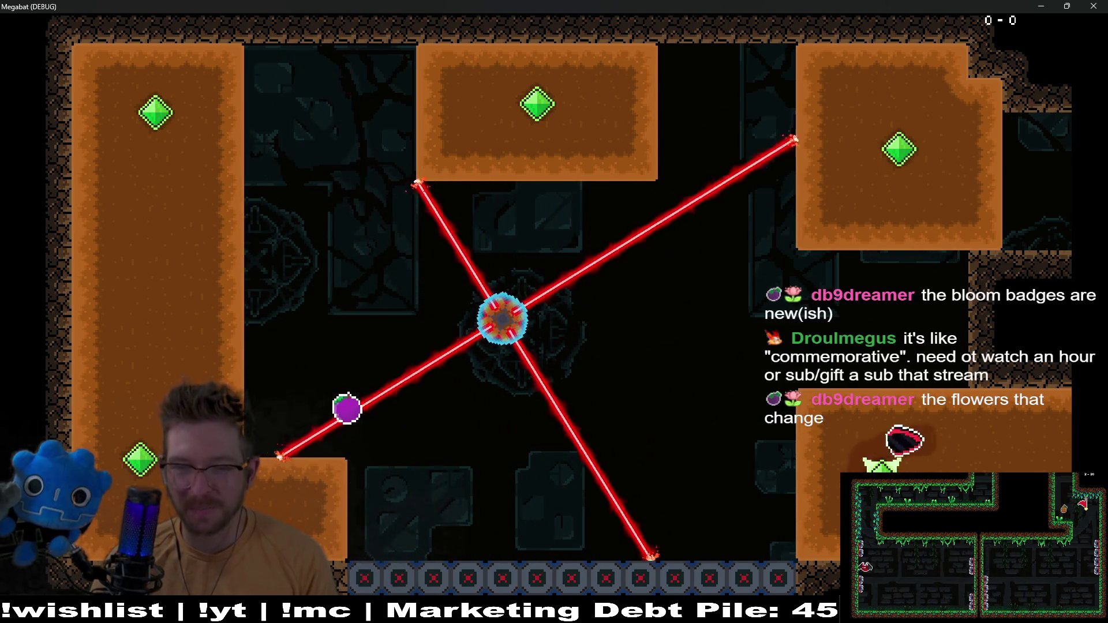
key("Left")
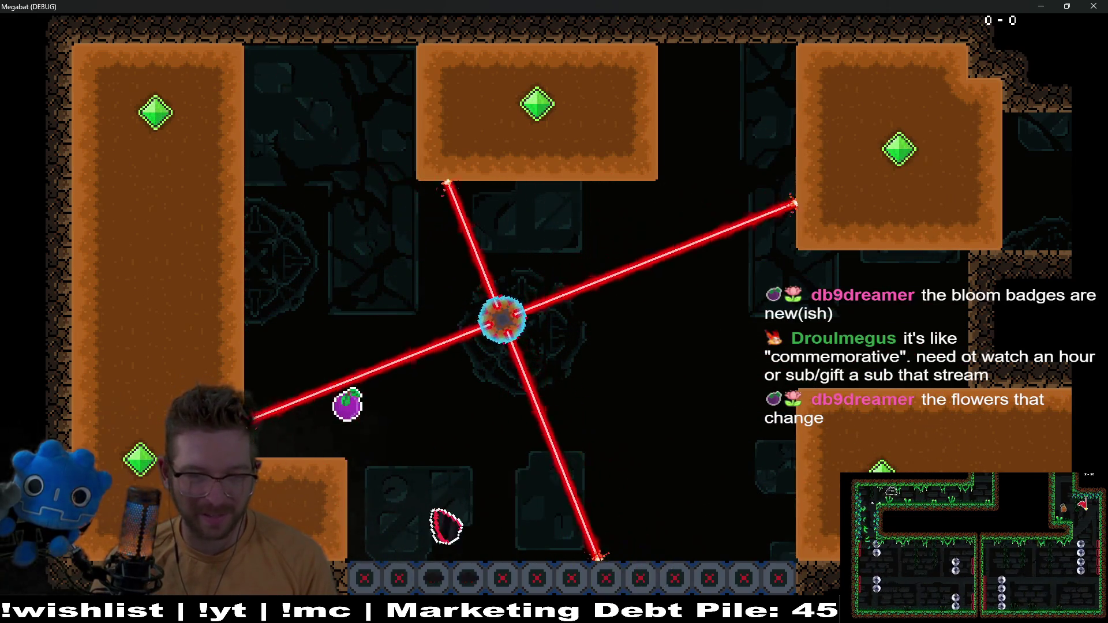
key("Up")
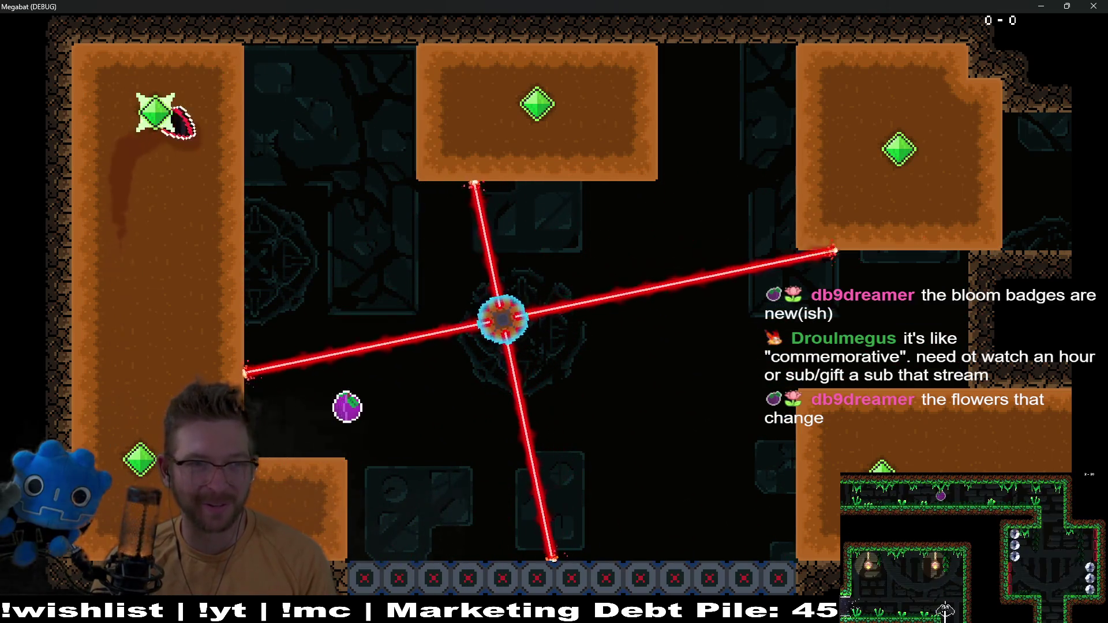
key("Down")
key("Up")
key("Right")
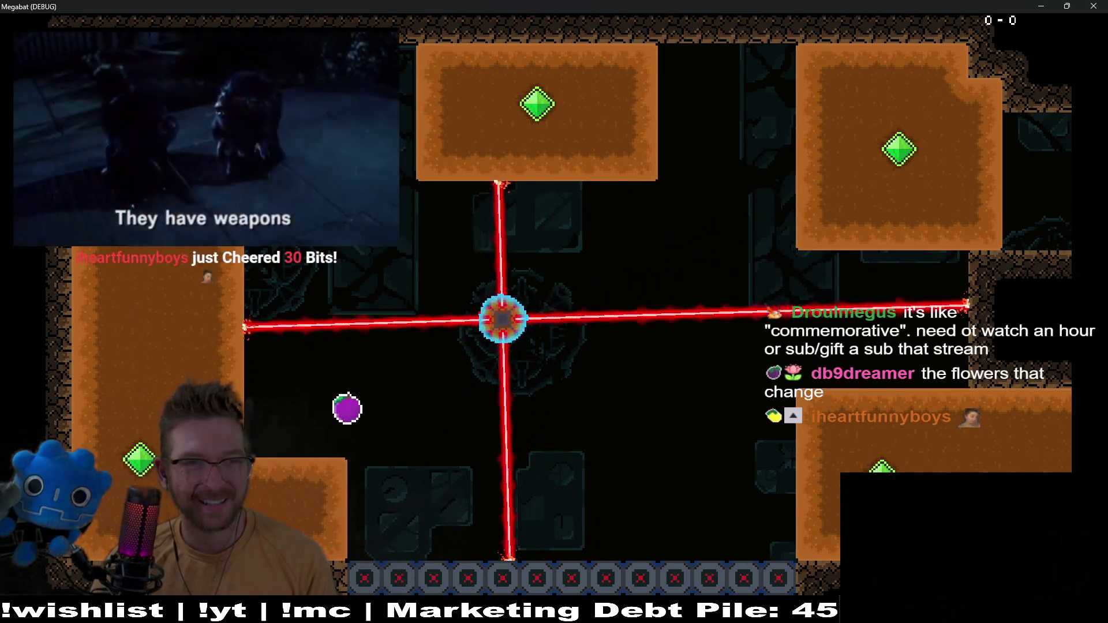
key("Down")
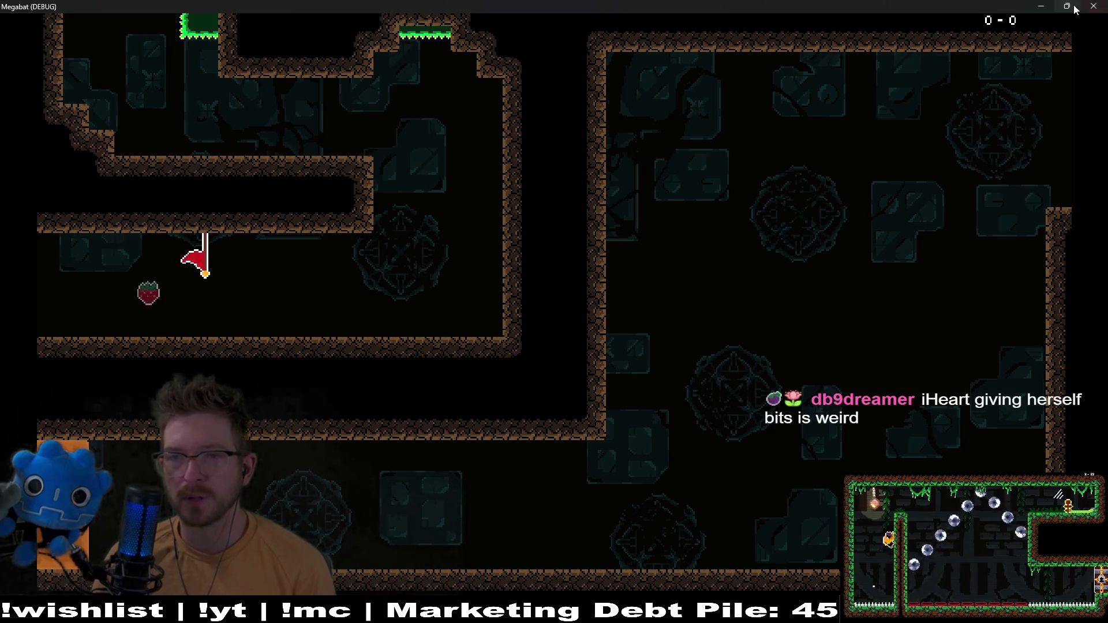
Close the Megabat (DEBUG) game window to return to Level_3_24 in the editor
left_click(1093, 6)
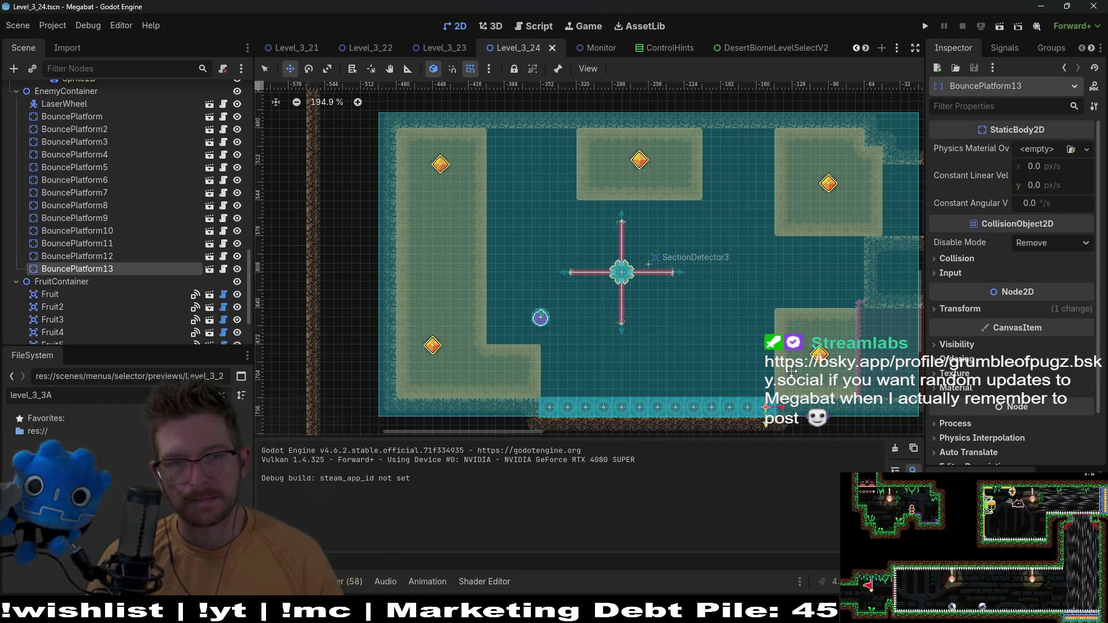
scroll(124, 199, "up", 10)
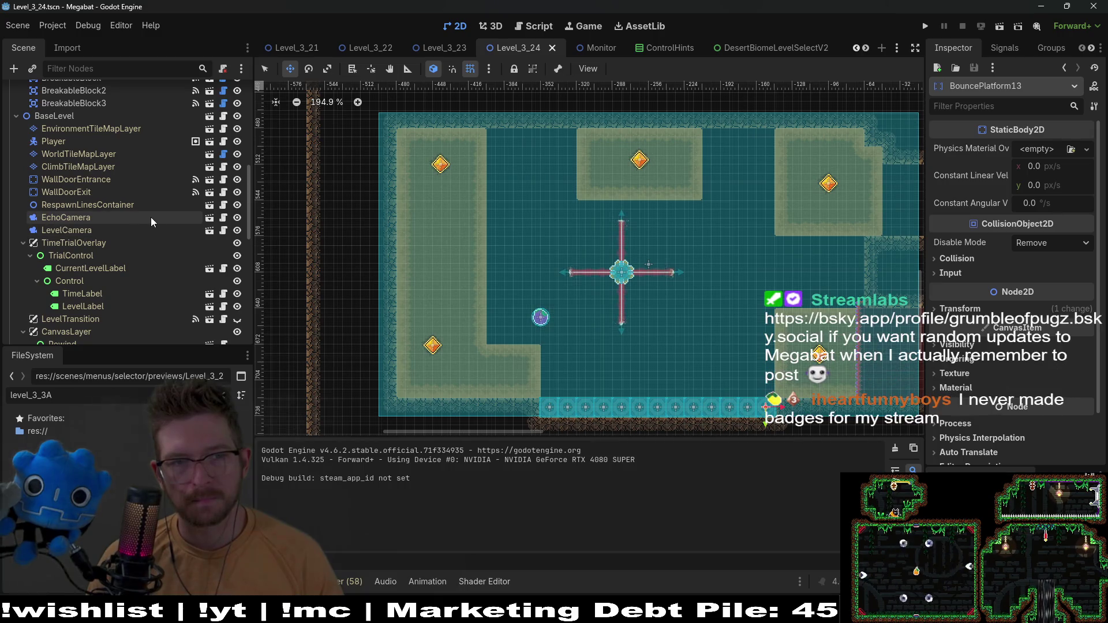
scroll(137, 228, "up", 3)
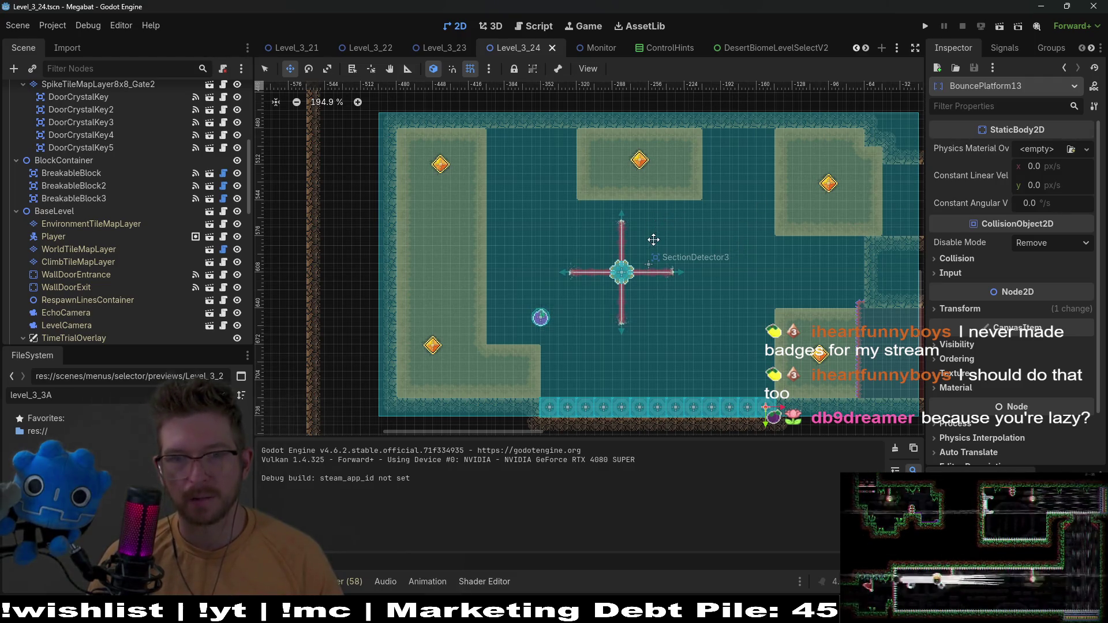
scroll(148, 152, "up", 5)
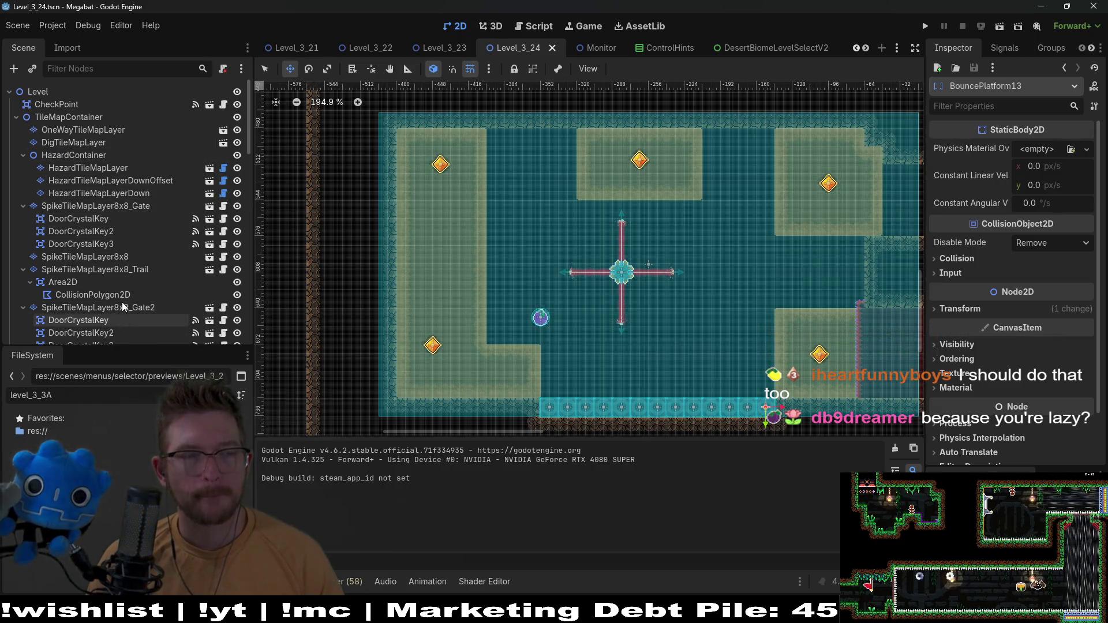
left_click(112, 176)
left_click(109, 217)
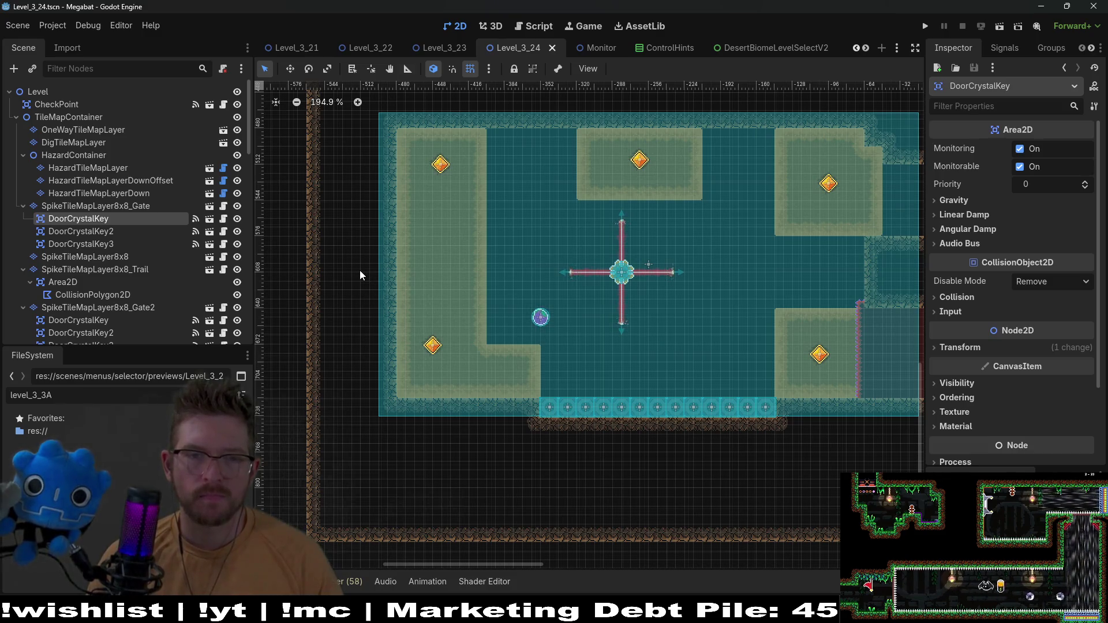
scroll(162, 213, "down", 5)
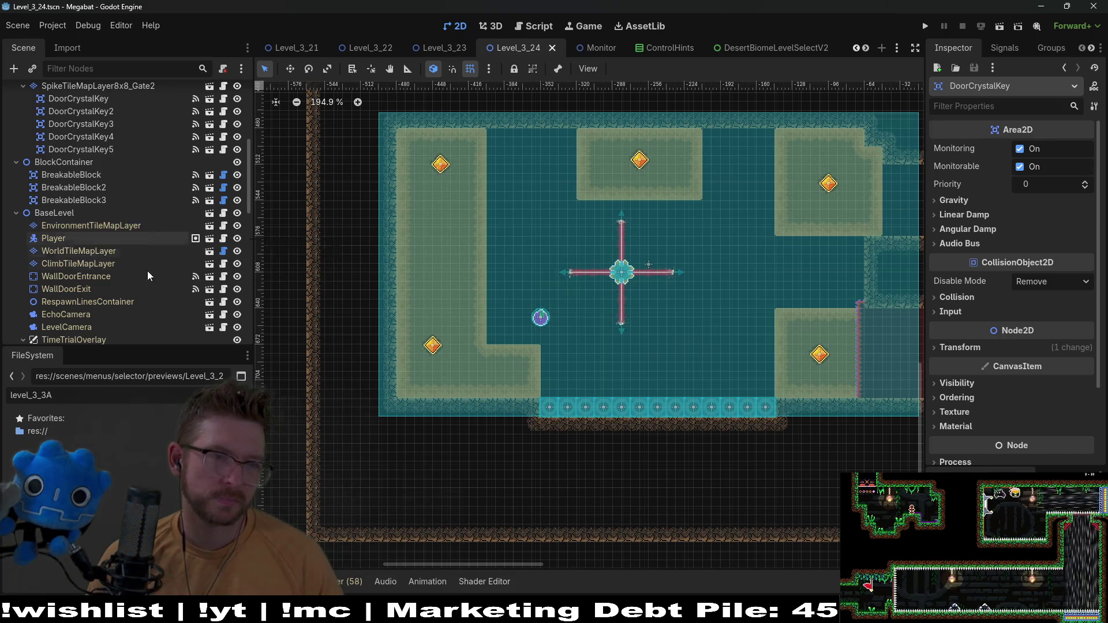
scroll(71, 298, "down", 8)
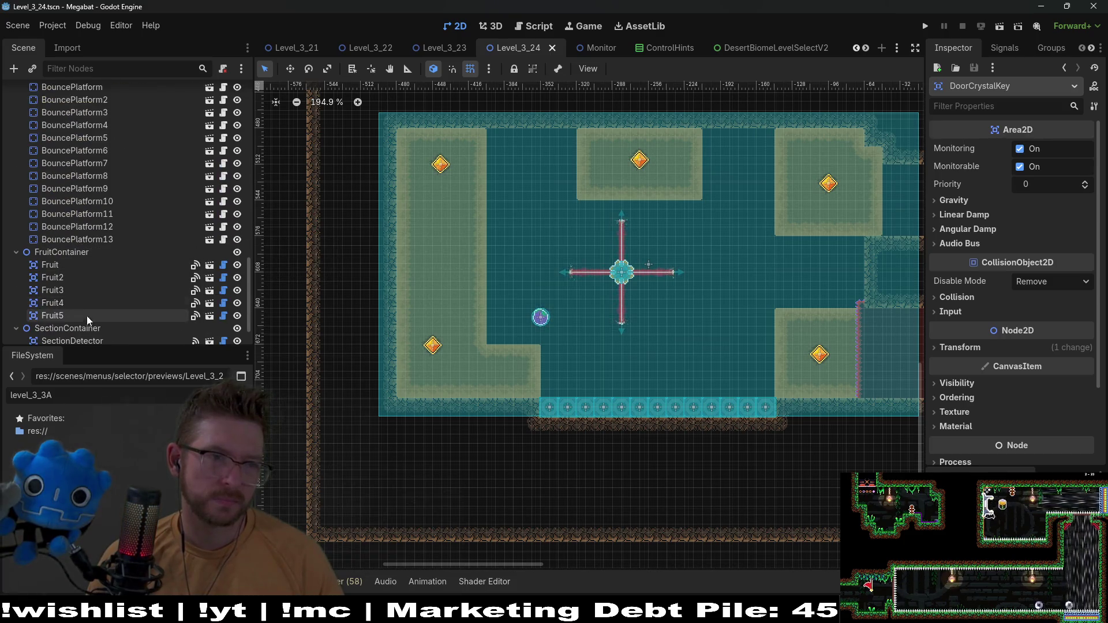
scroll(94, 313, "up", 15)
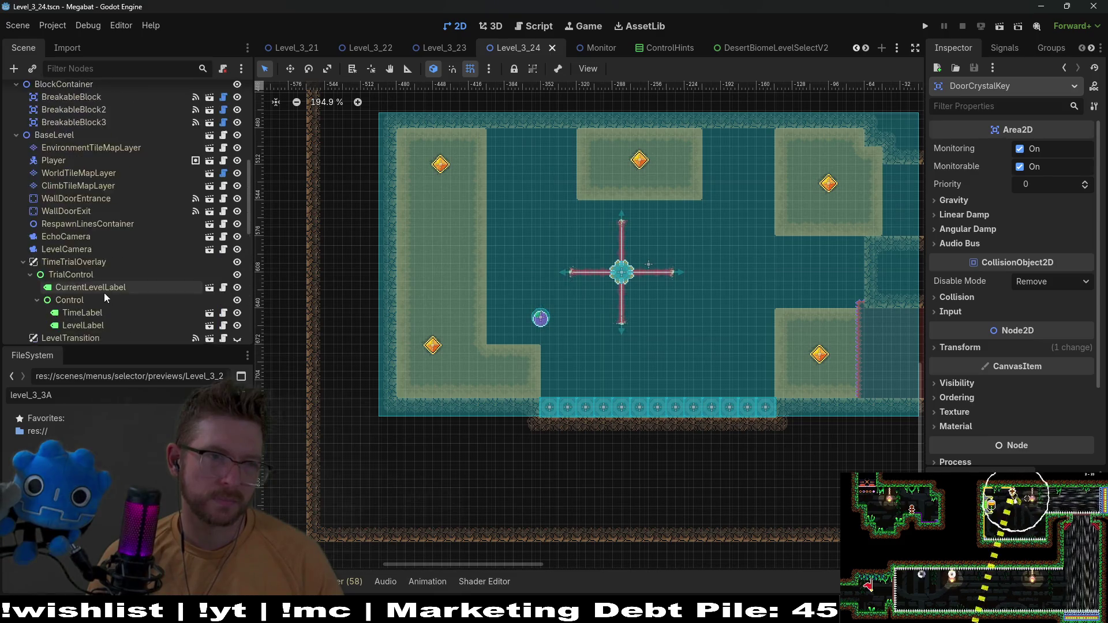
scroll(110, 282, "down", 5)
left_click(121, 244)
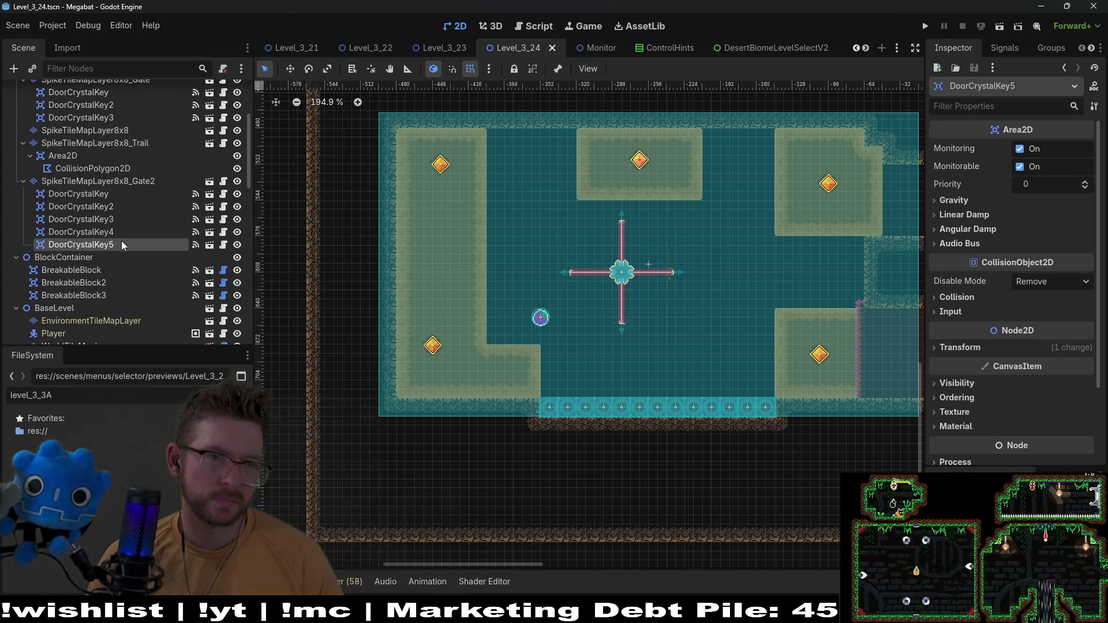
left_click(121, 231)
left_click(117, 219)
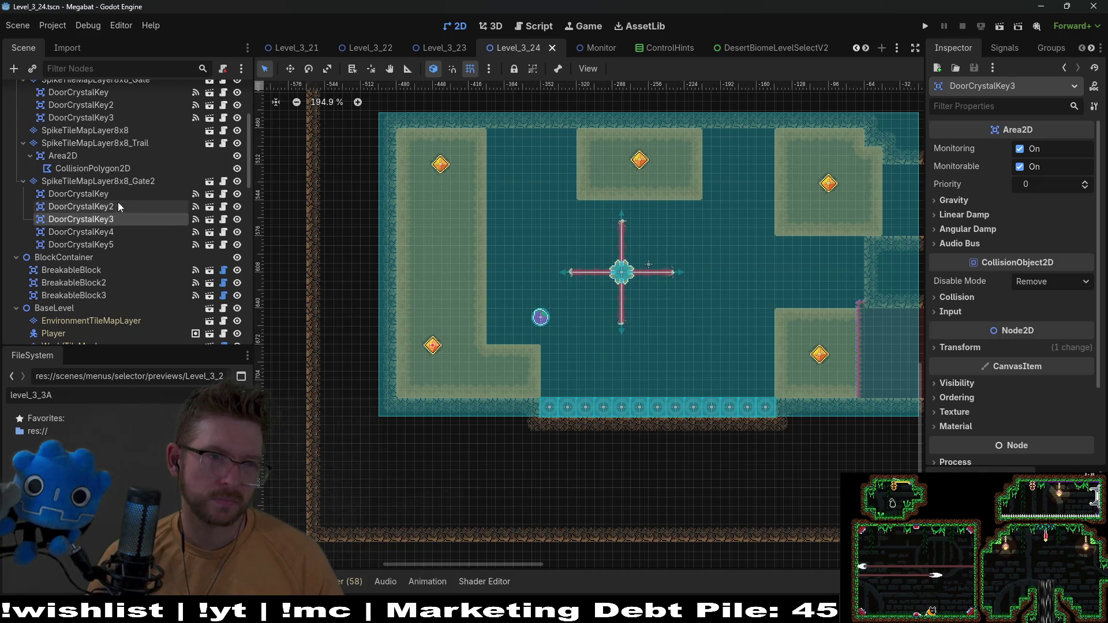
left_click(114, 194)
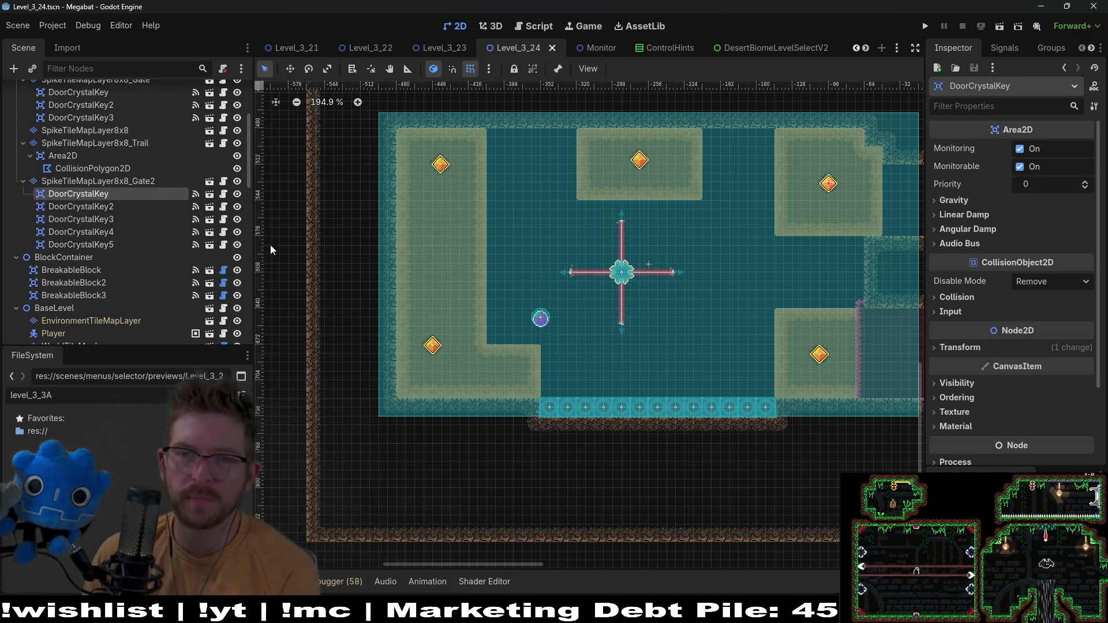
scroll(805, 237, "up", 3)
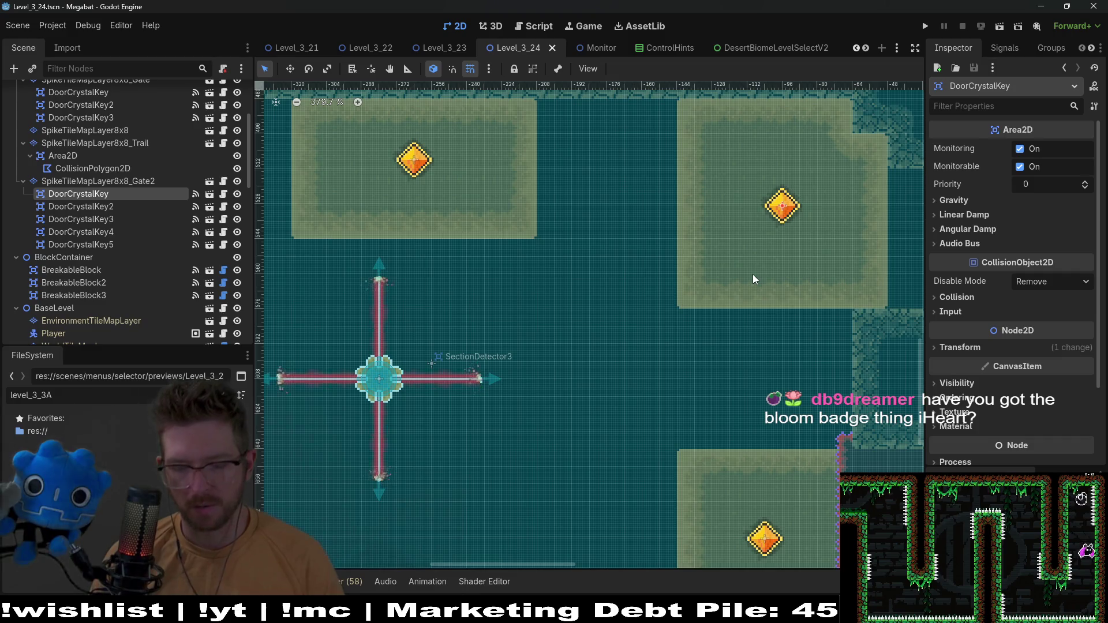
Delete Gate2's DoorCrystalKey in the upper-right block, confirm, and zoom out over the room
left_click_drag(771, 281, 785, 234)
key("Delete")
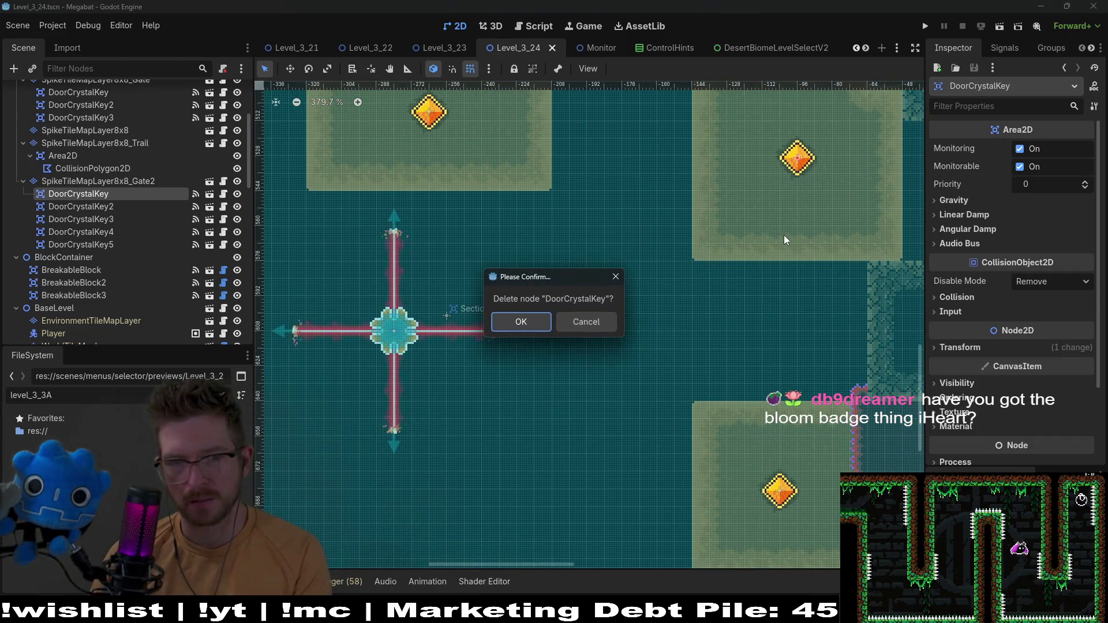
key("Return")
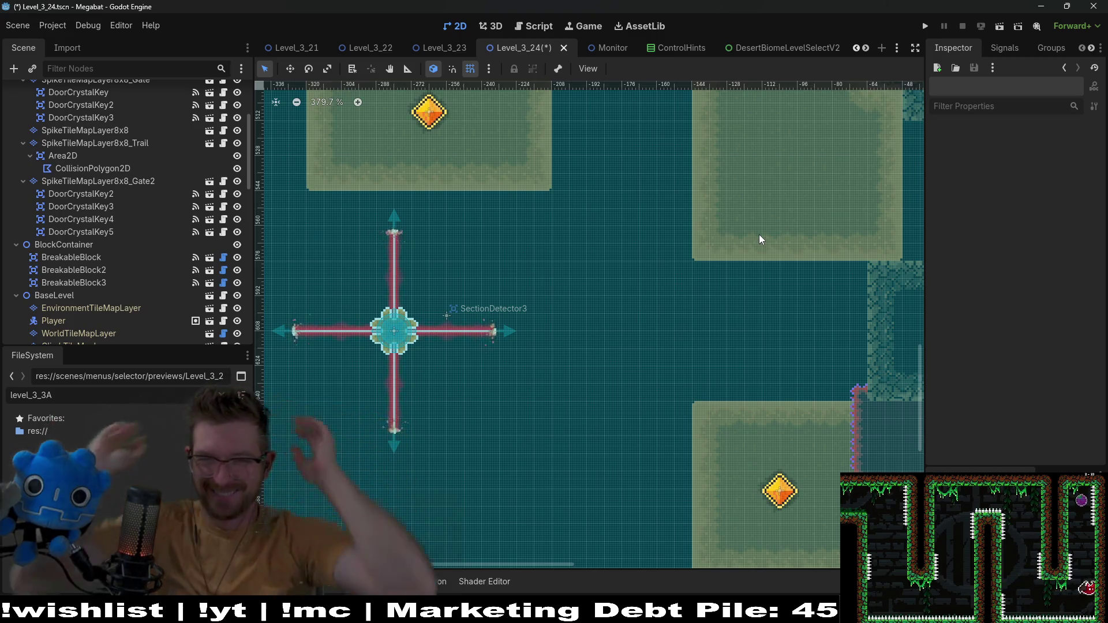
scroll(790, 254, "down", 6)
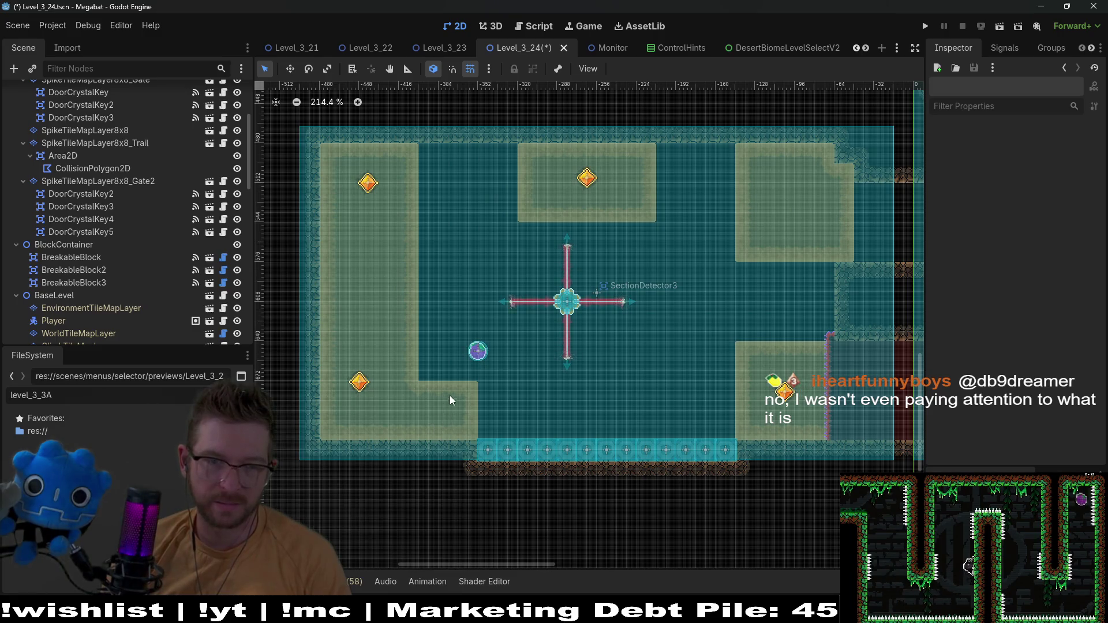
scroll(144, 266, "up", 5)
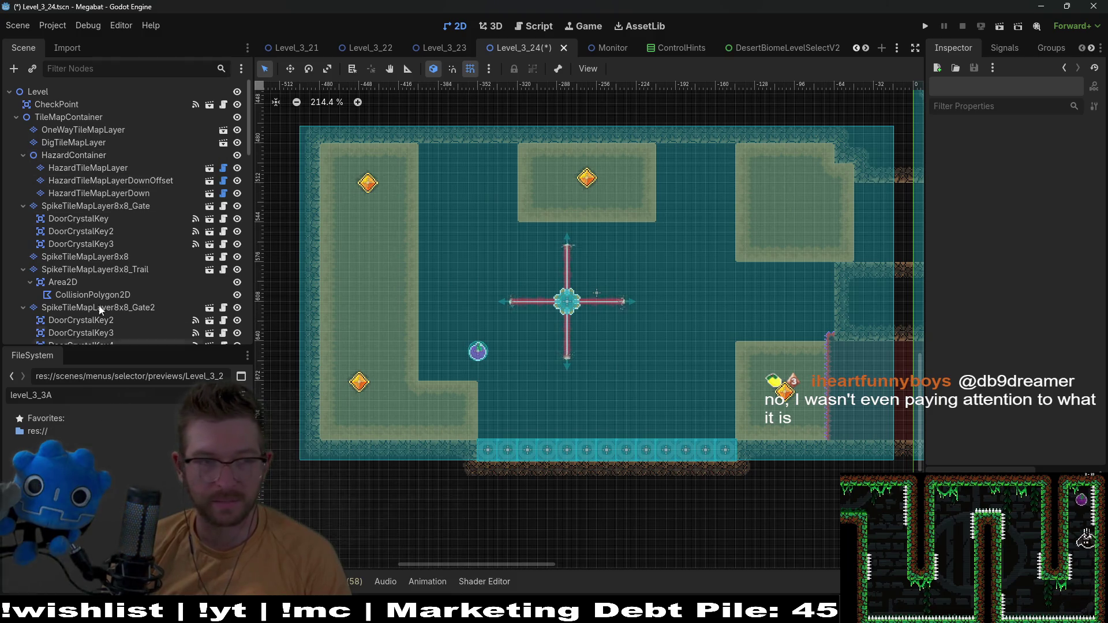
Review the settings of Fruit through Fruit4, noting the Dash and Dig types
scroll(102, 279, "down", 8)
scroll(104, 275, "down", 3)
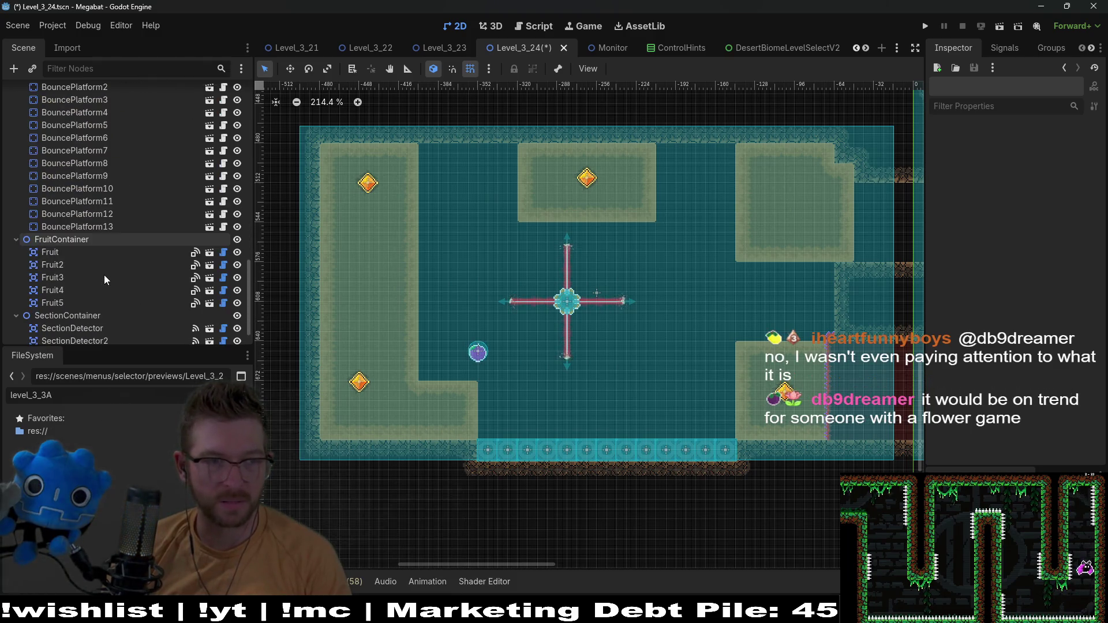
left_click(76, 263)
left_click(85, 251)
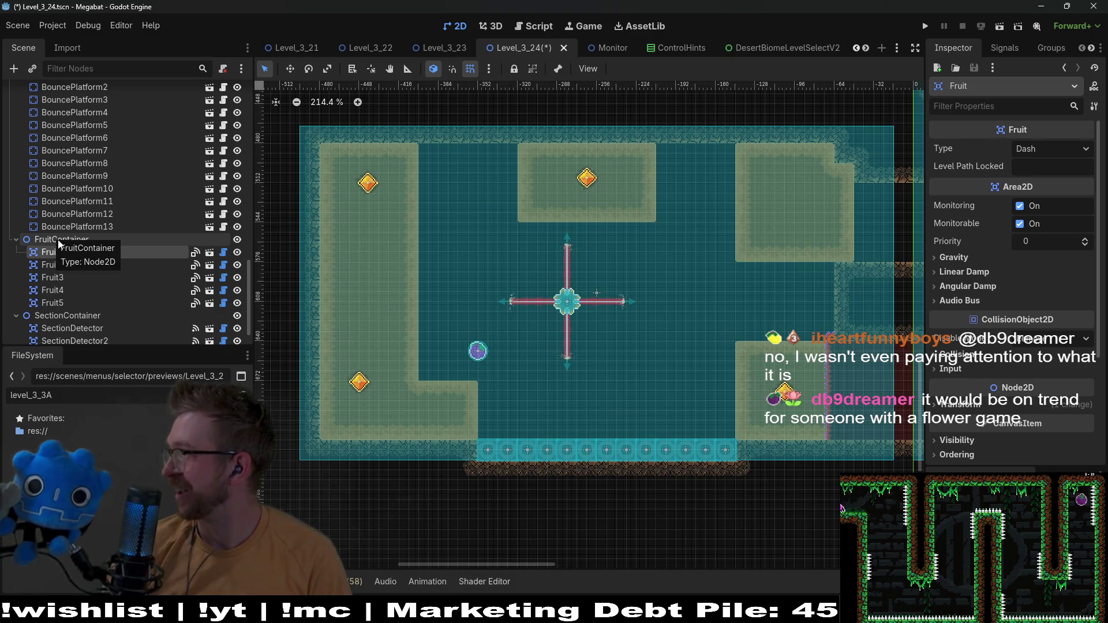
left_click(63, 315)
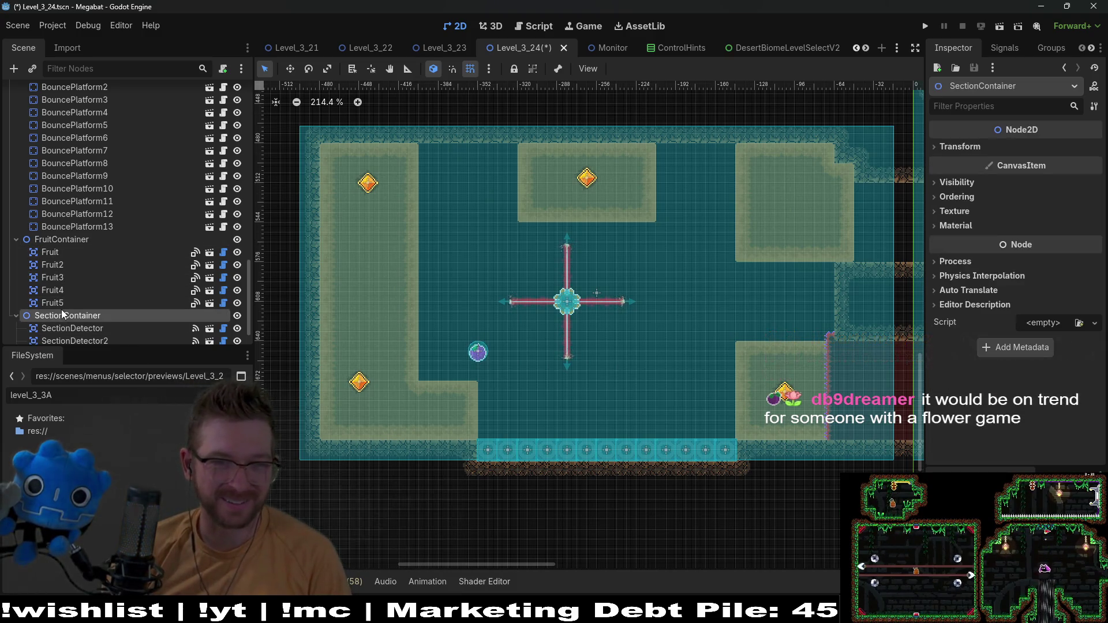
left_click(61, 291)
left_click(67, 256)
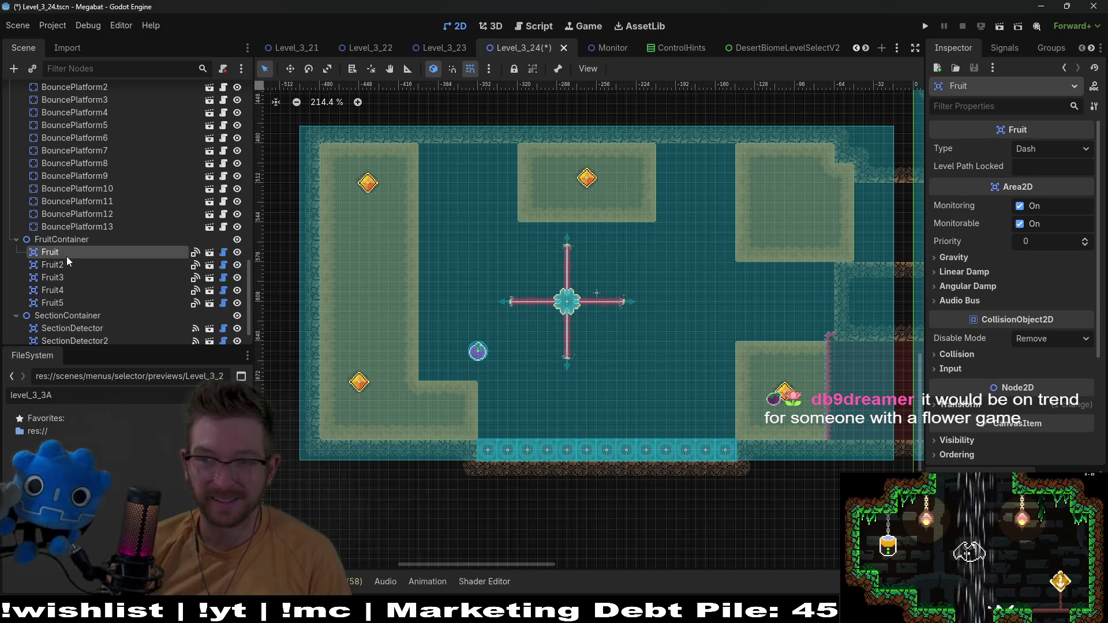
left_click(65, 277)
left_click(68, 265)
left_click(69, 291)
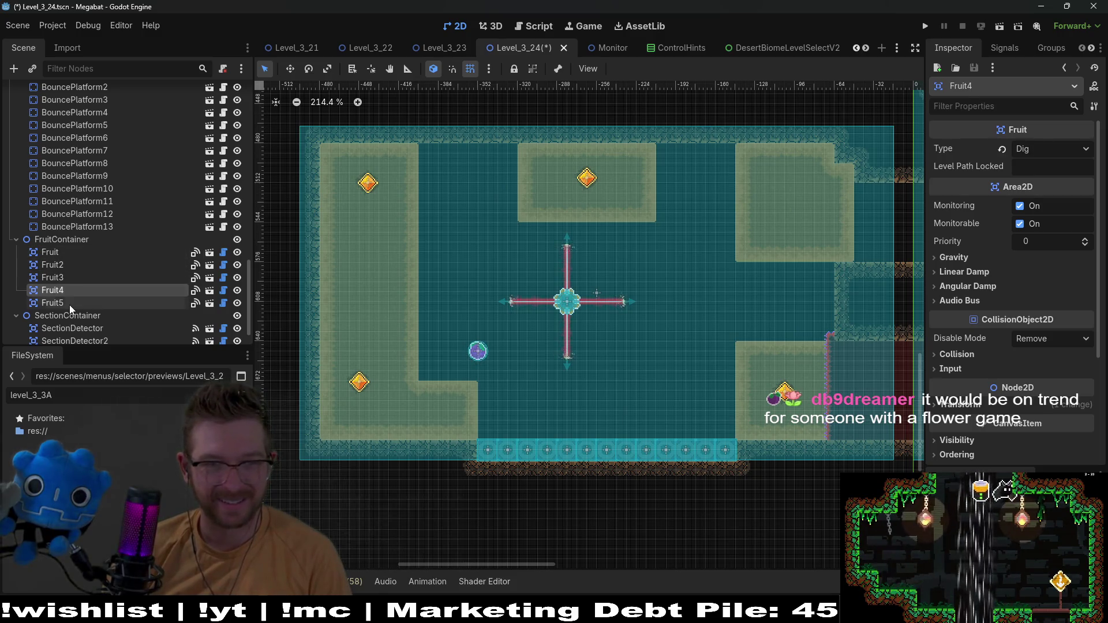
Delete the Fruit5 node and confirm the removal
left_click(69, 303)
key("Delete")
key("Return")
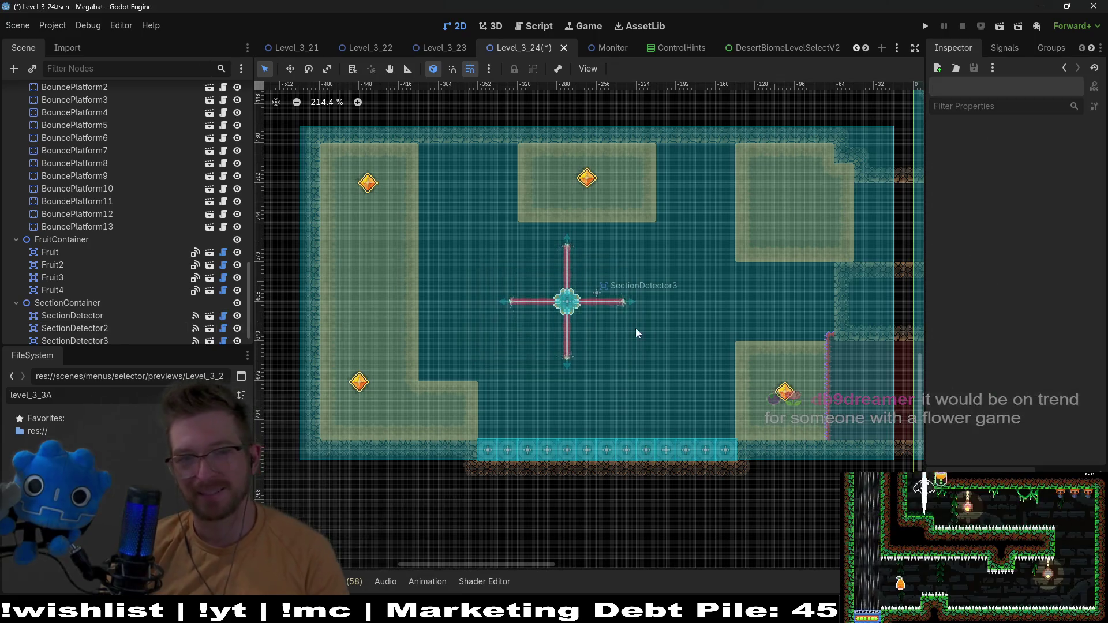
scroll(751, 289, "down", 2)
scroll(646, 271, "up", 2)
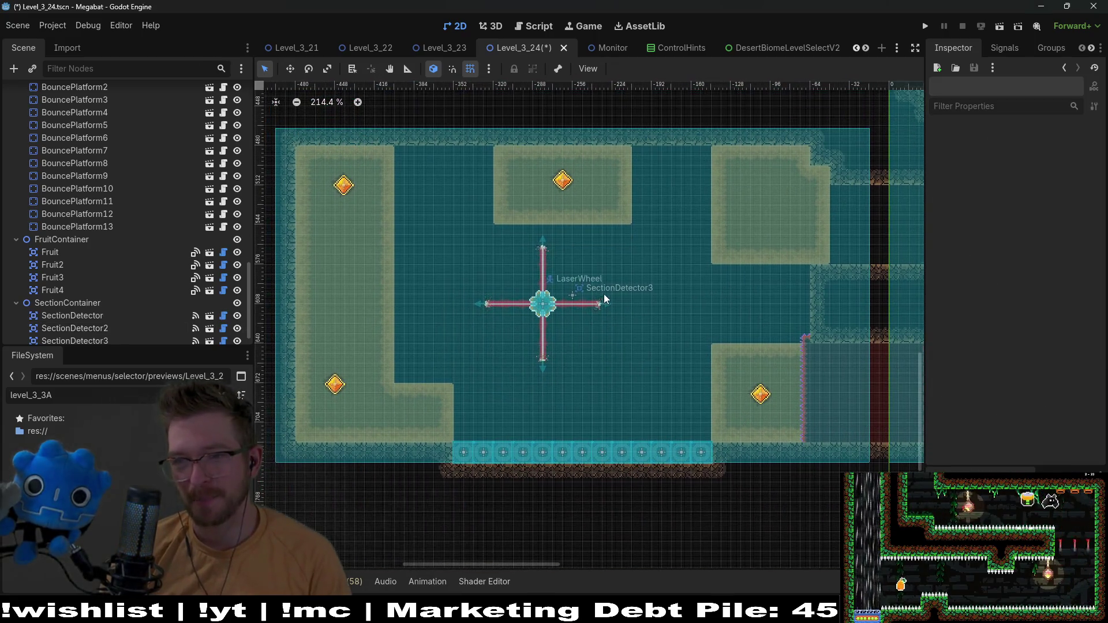
scroll(630, 297, "down", 1)
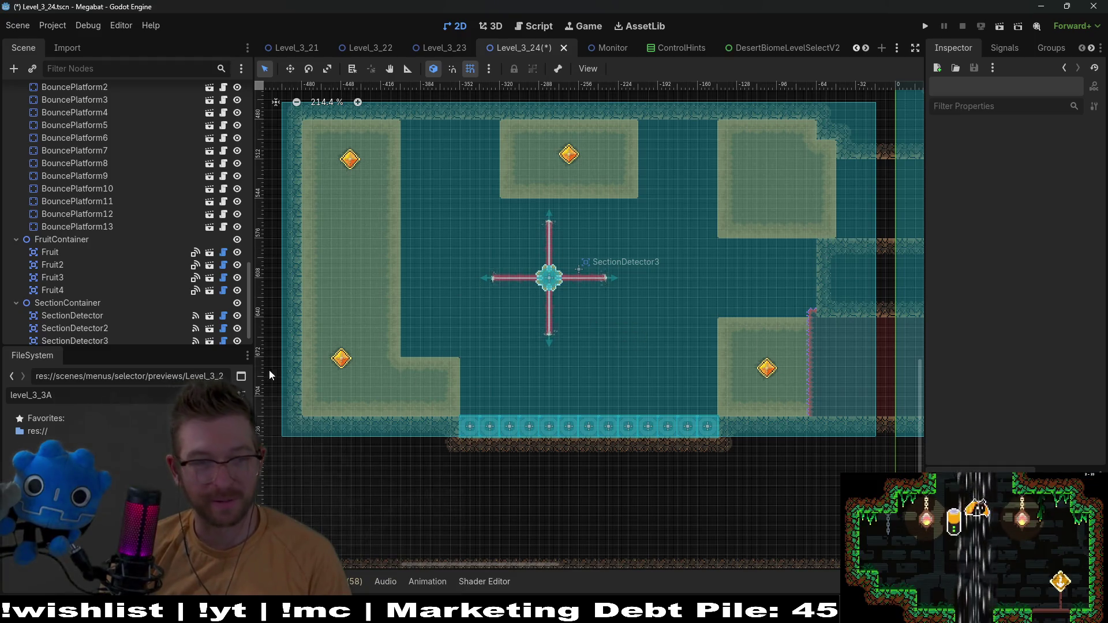
scroll(92, 282, "up", 5)
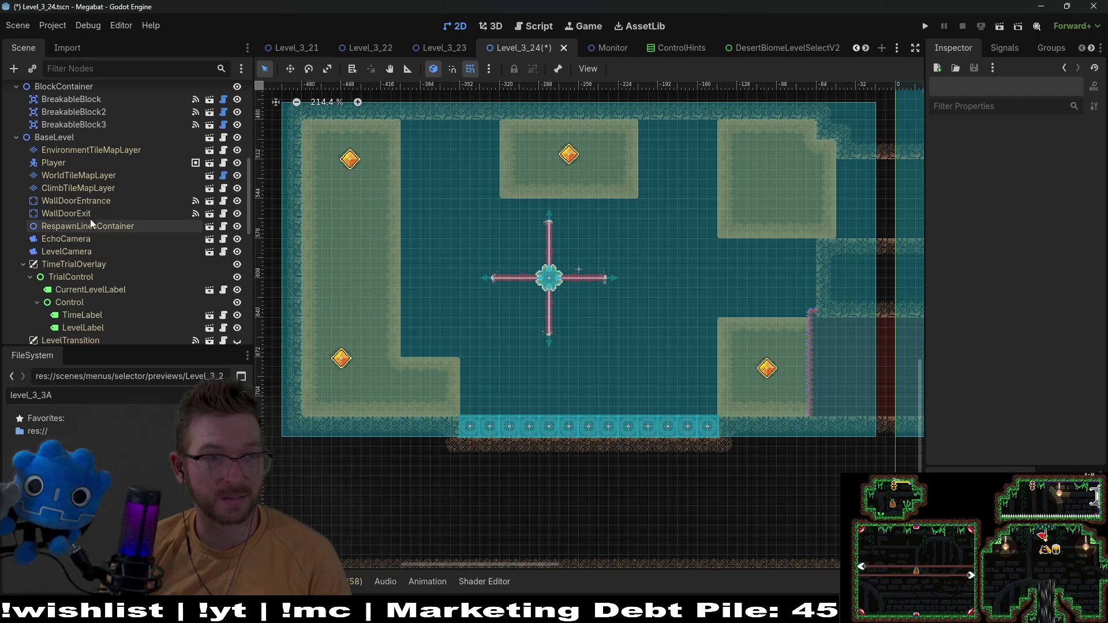
Inspect the WorldTileMapLayer and HazardTileMapLayer, then select the DigTileMapLayer
left_click(115, 176)
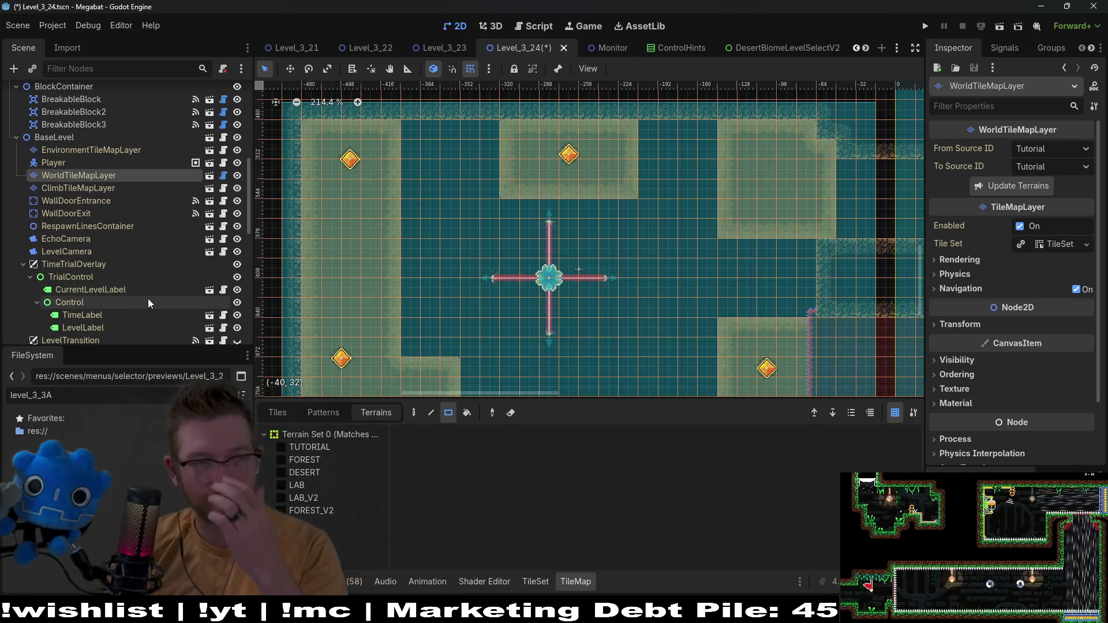
scroll(135, 206, "up", 10)
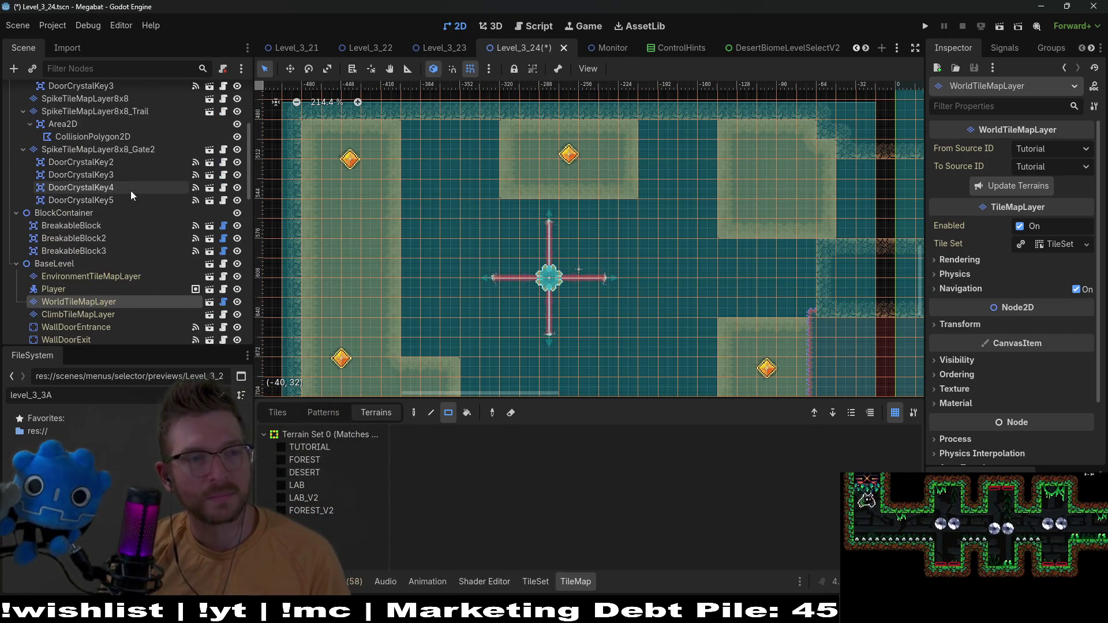
left_click(138, 171)
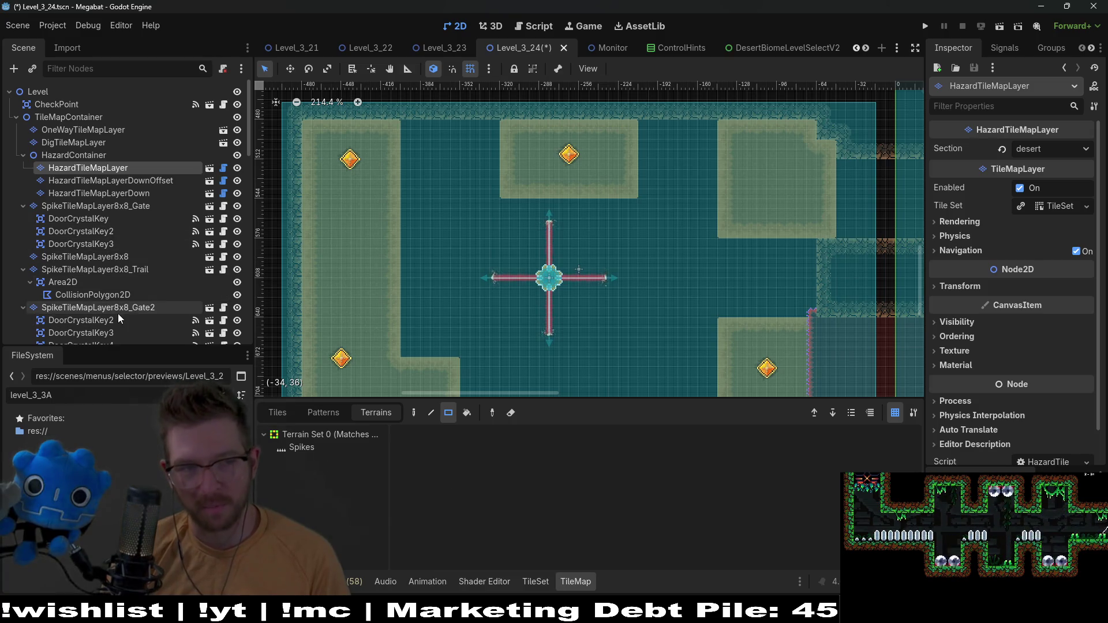
scroll(165, 268, "down", 3)
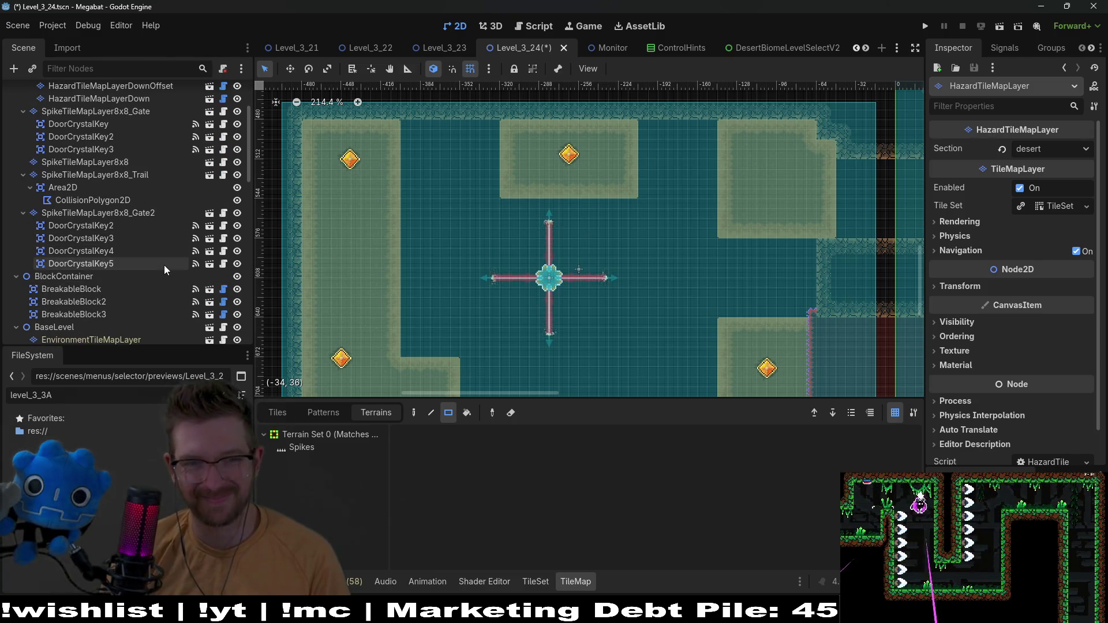
scroll(116, 242, "up", 3)
left_click(74, 142)
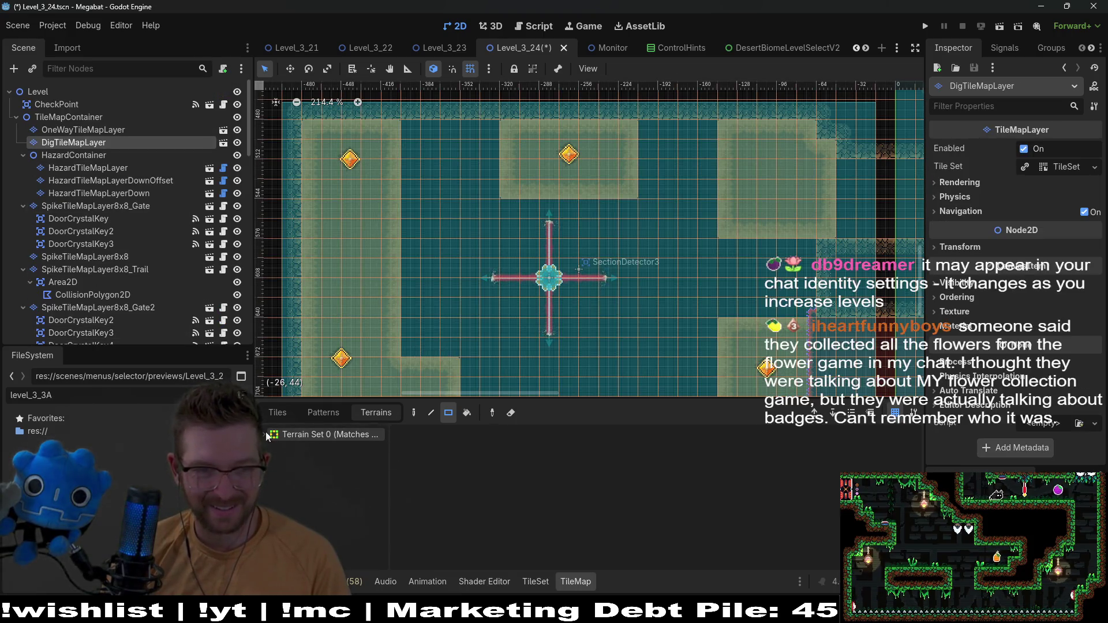
left_click(265, 434)
left_click(289, 447)
left_click_drag(410, 354, 445, 345)
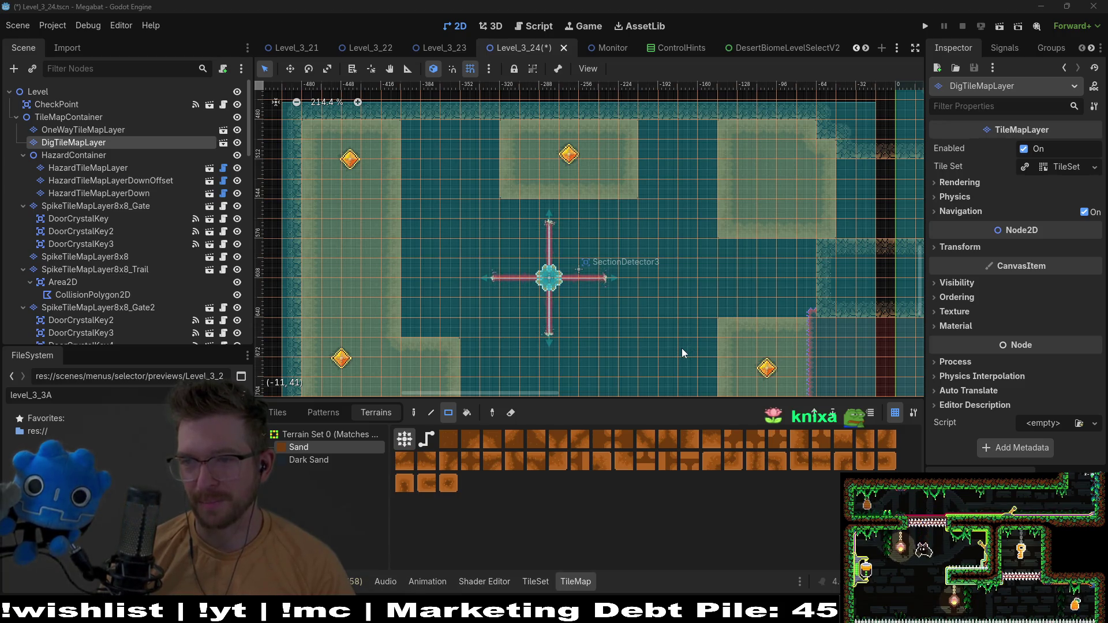
scroll(615, 324, "down", 3)
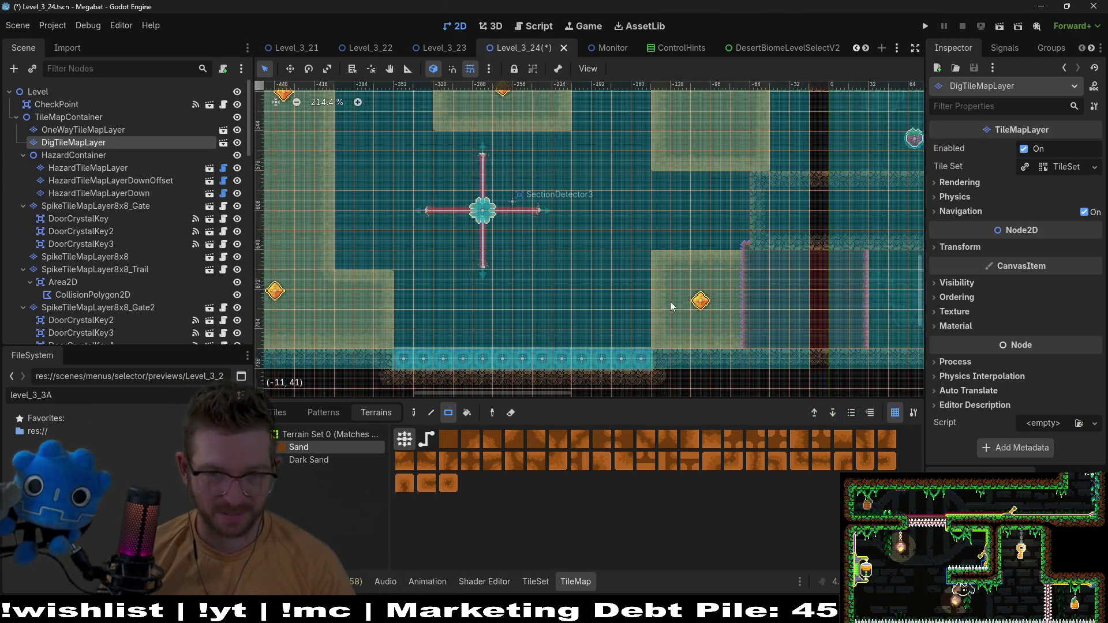
scroll(607, 331, "up", 4)
scroll(607, 331, "left", 5)
scroll(598, 323, "down", 2)
scroll(605, 221, "right", 2)
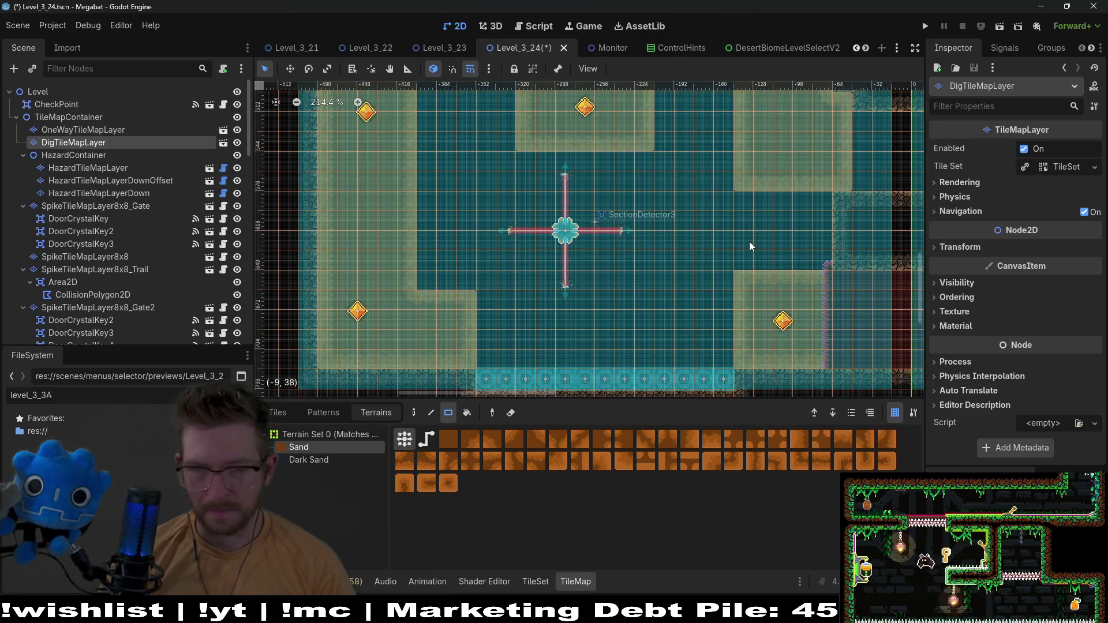
scroll(749, 241, "up", 2)
scroll(749, 241, "right", 4)
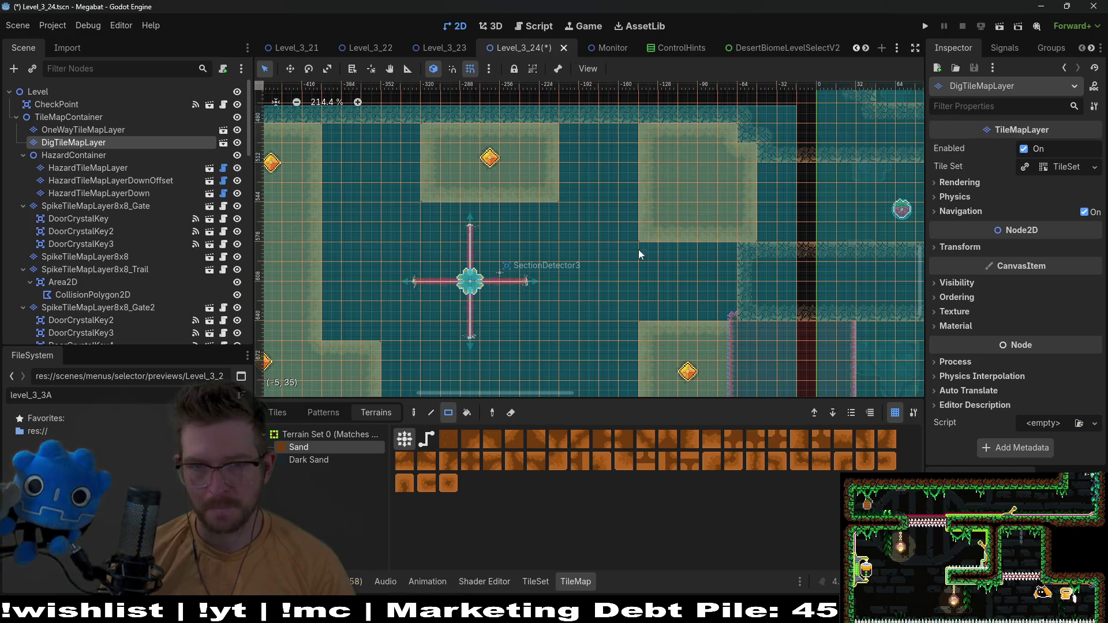
left_click(75, 155)
left_click(87, 130)
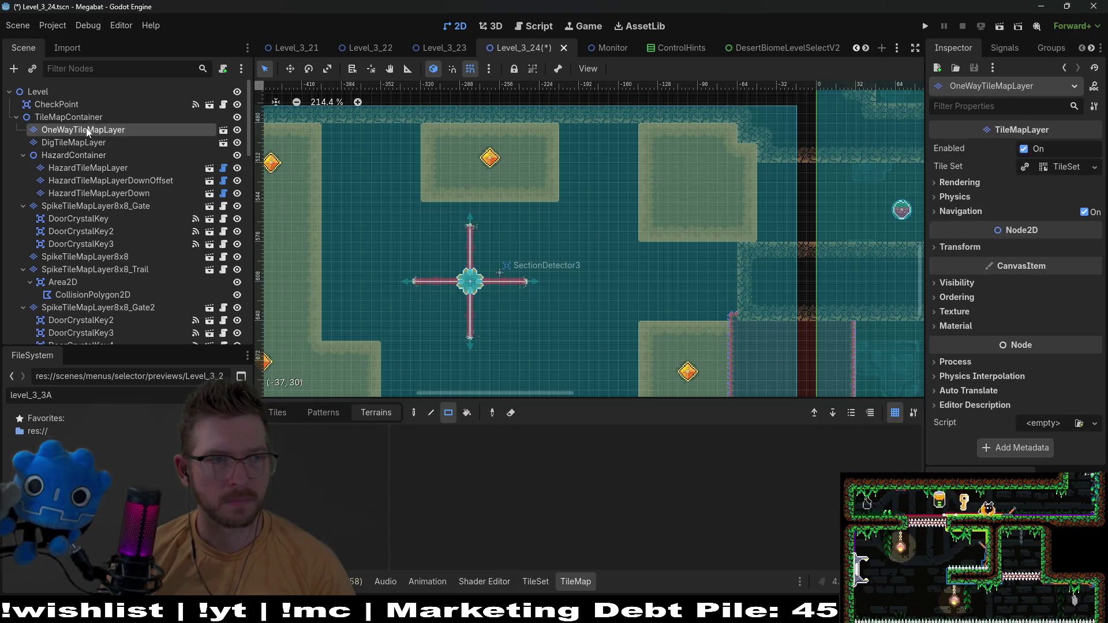
left_click(81, 118)
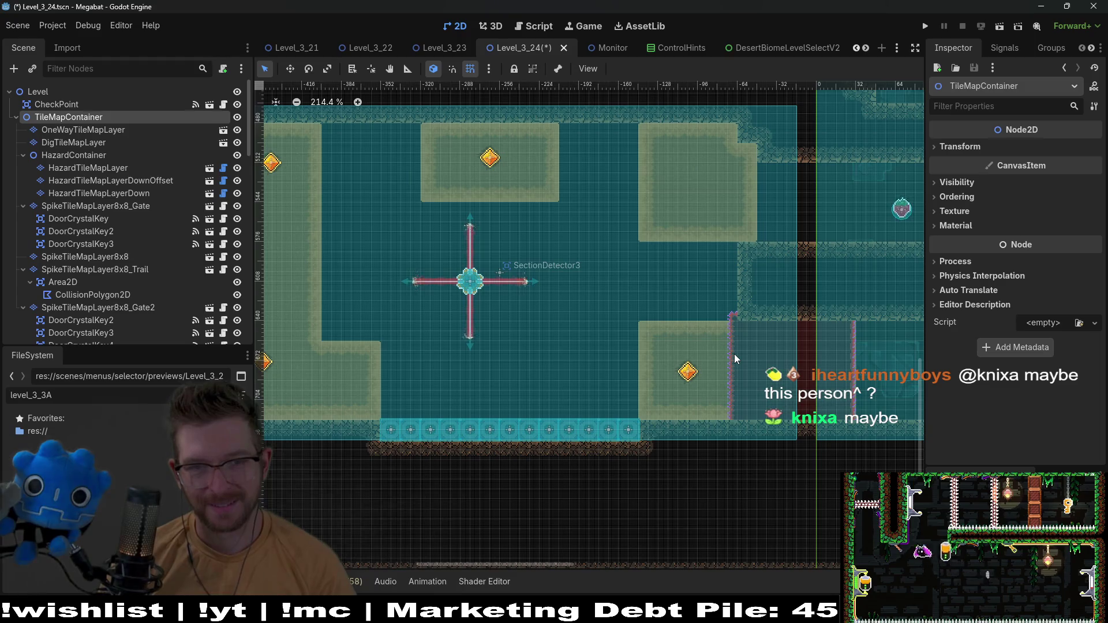
scroll(705, 340, "left", 5)
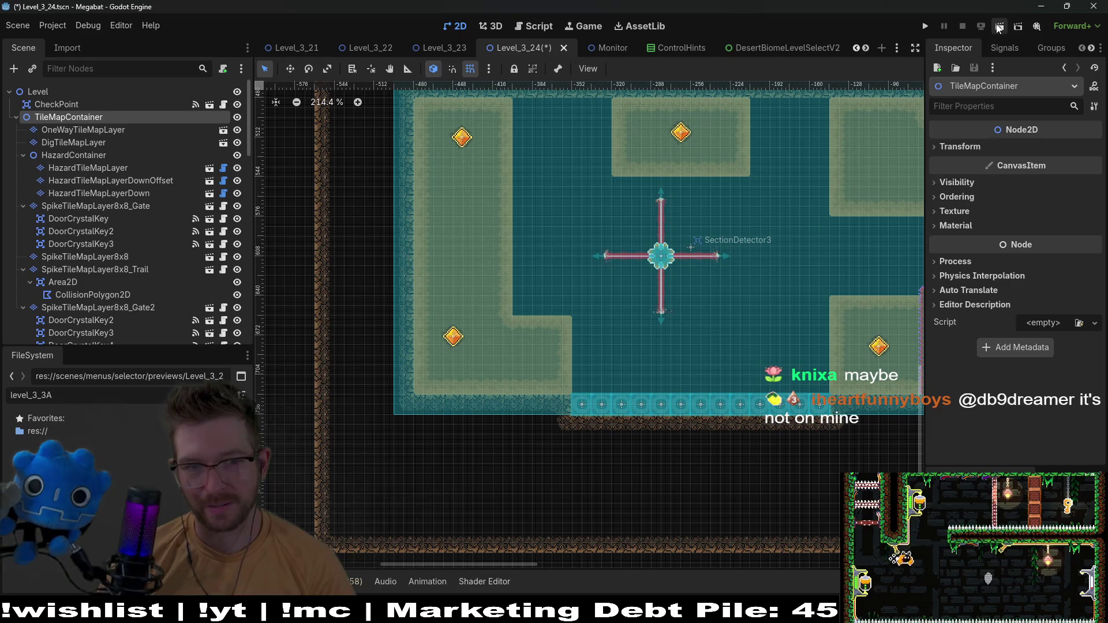
scroll(133, 257, "down", 5)
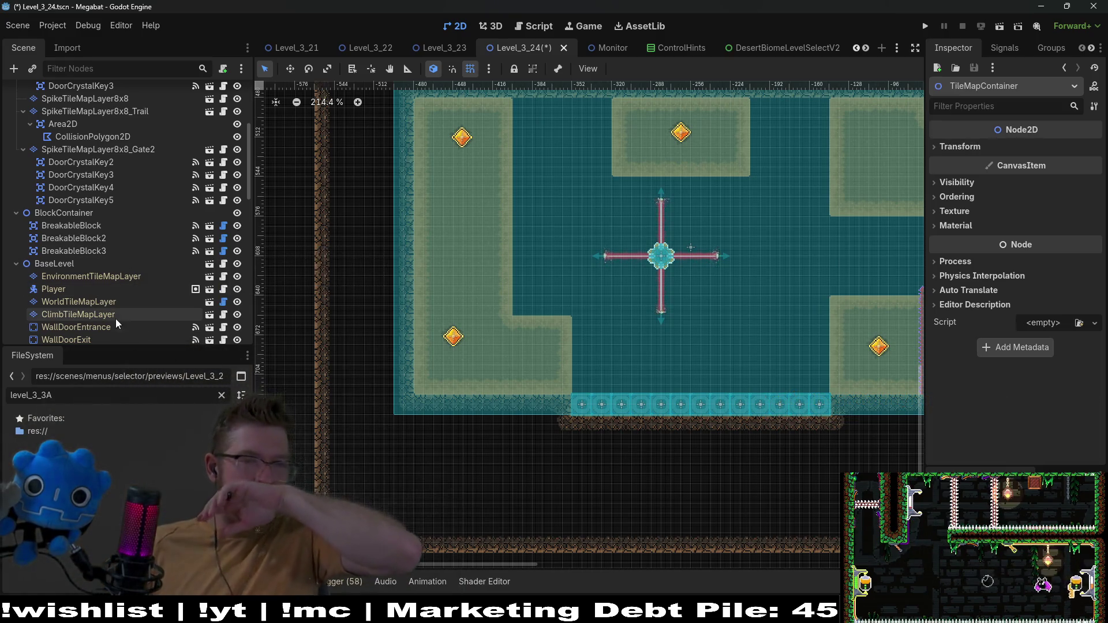
Select DoorCrystalKey3 and zoom to 345% to survey the crystals, then back to about 195%
left_click(110, 175)
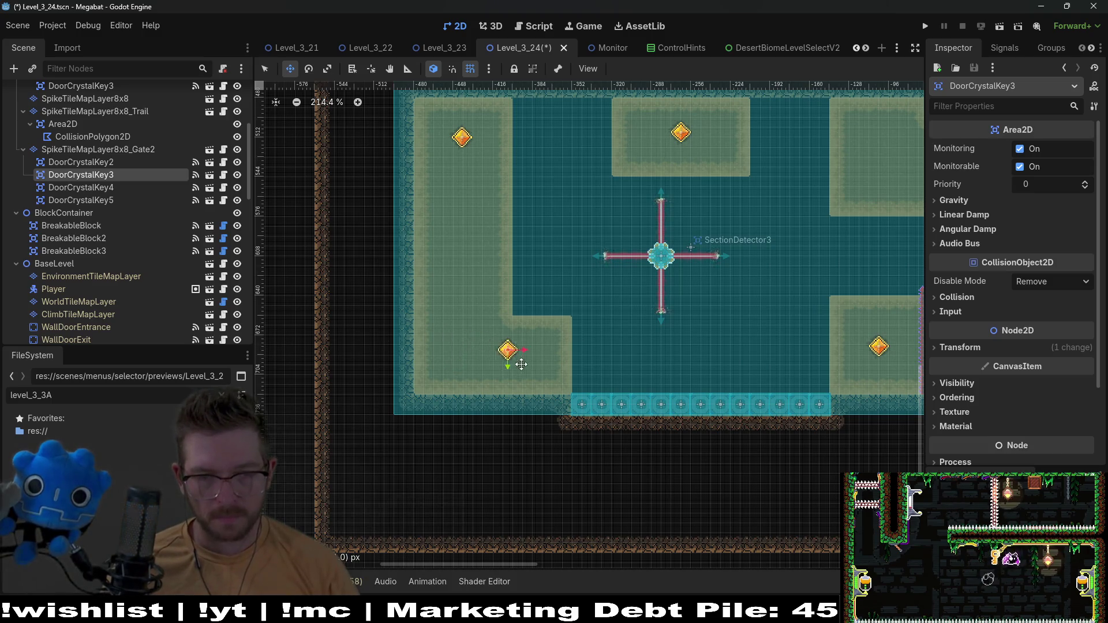
scroll(566, 372, "up", 5)
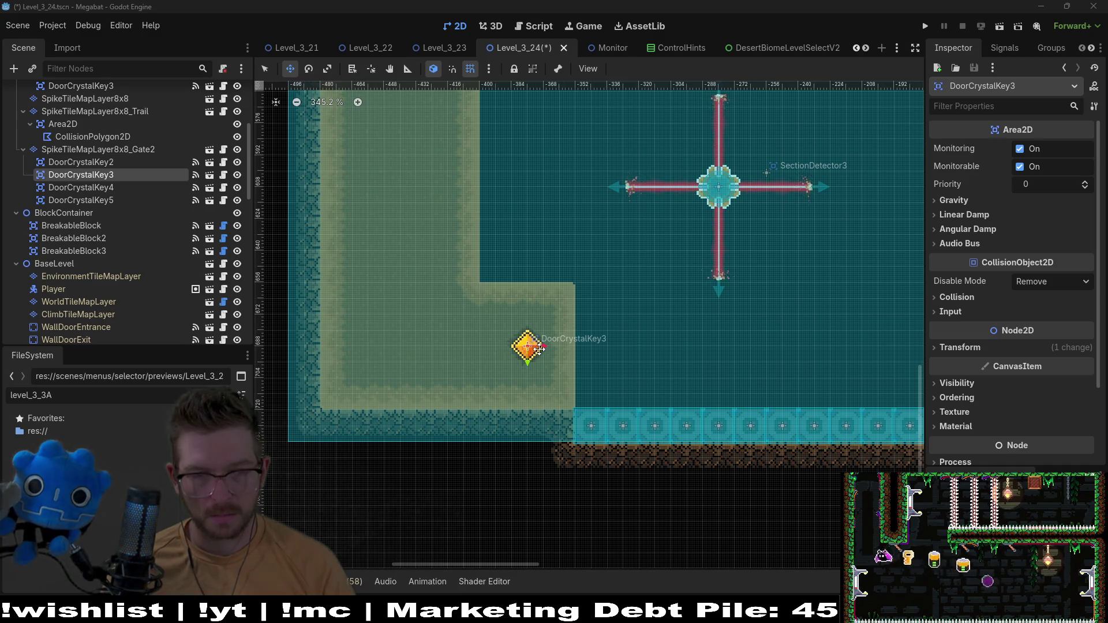
scroll(554, 248, "up", 3)
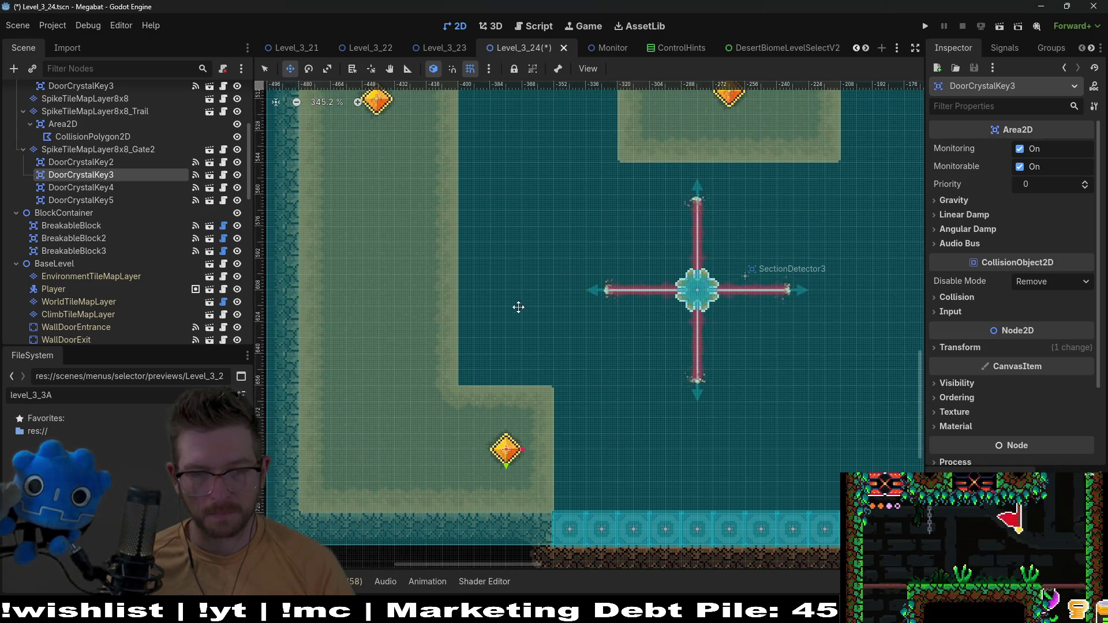
scroll(518, 307, "up", 3)
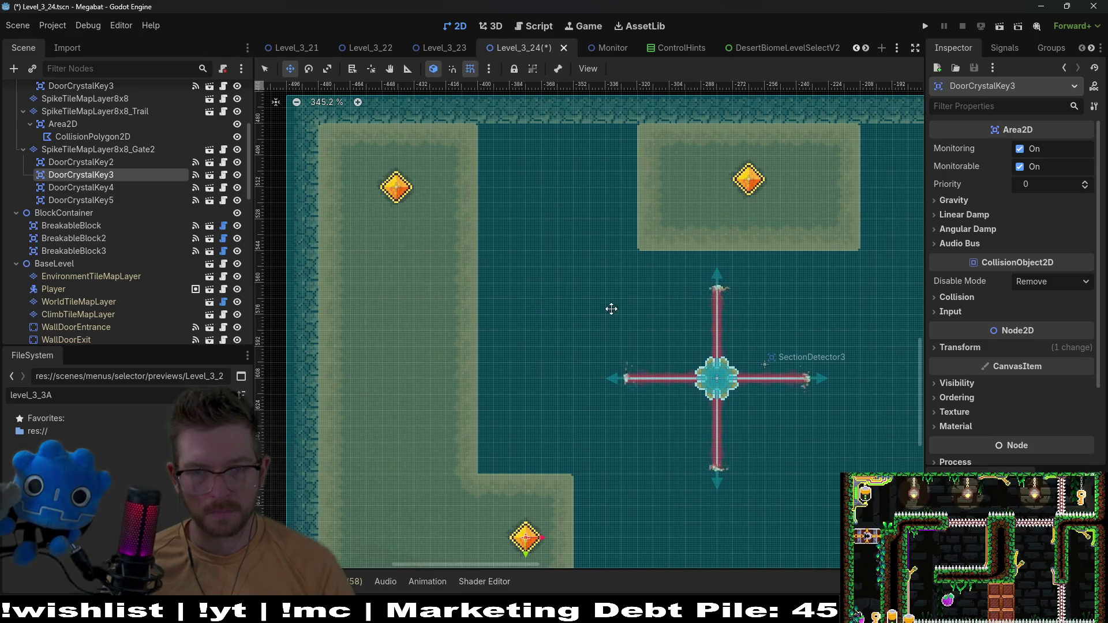
scroll(612, 309, "right", 6)
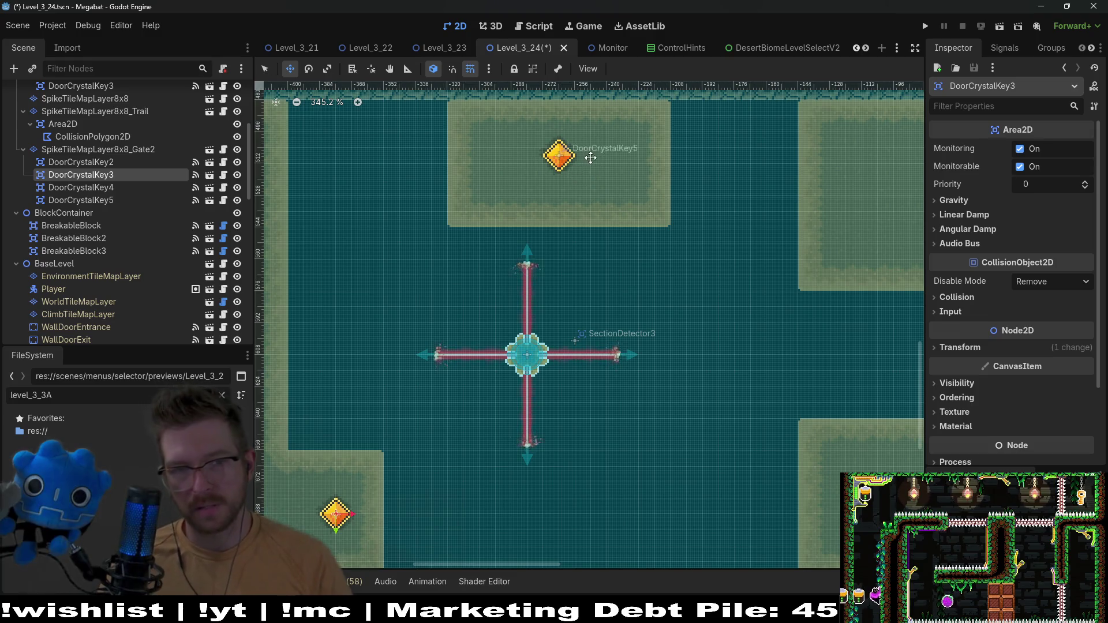
scroll(594, 198, "down", 3)
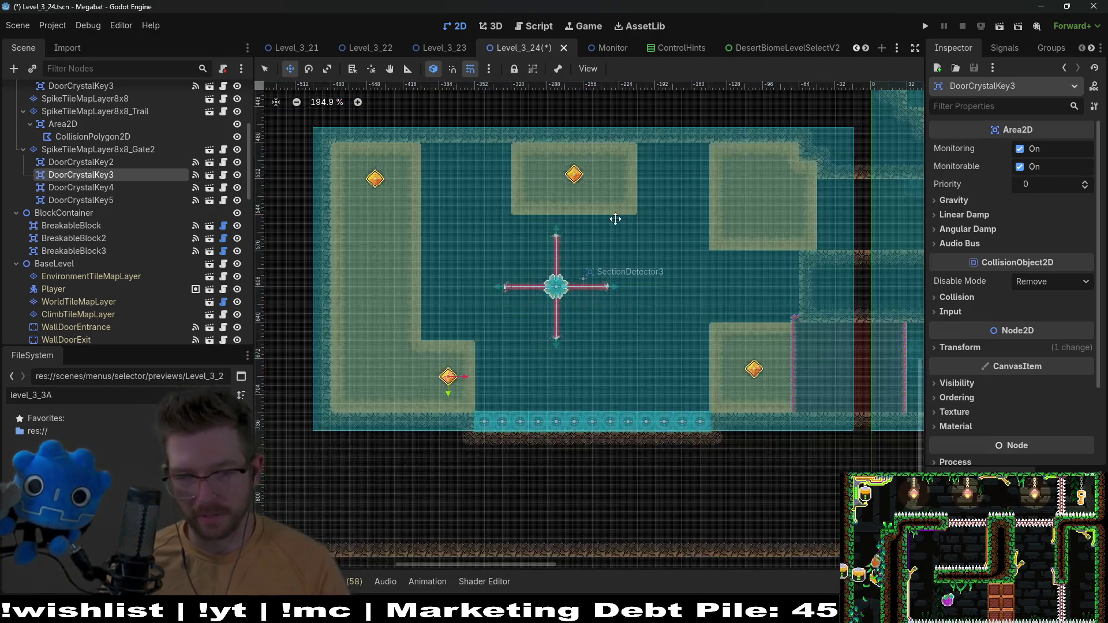
scroll(549, 223, "right", 3)
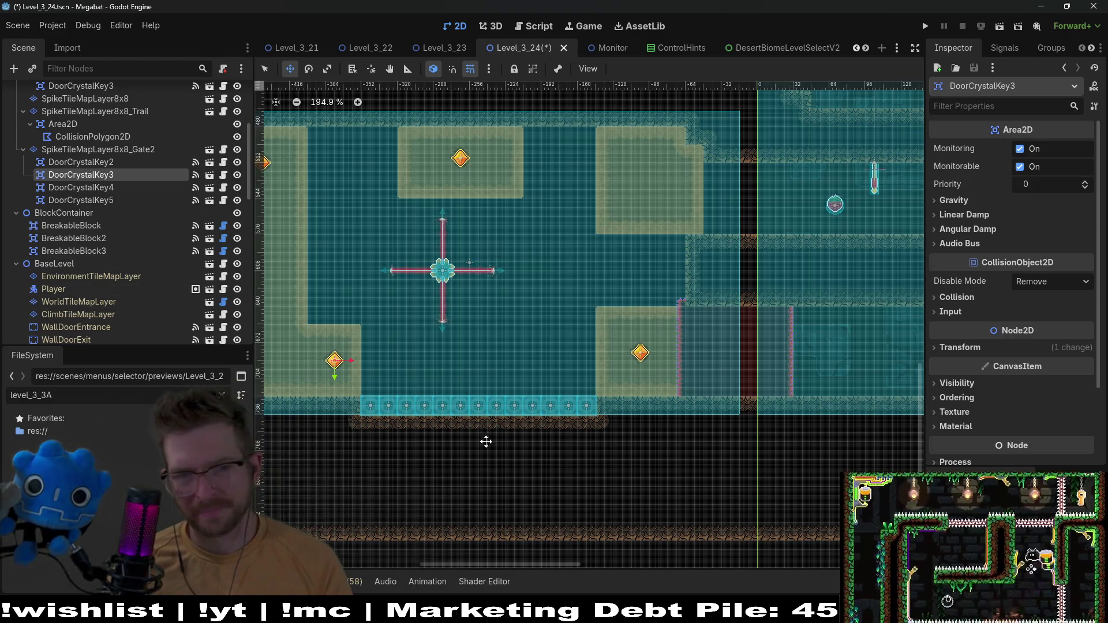
scroll(592, 310, "left", 5)
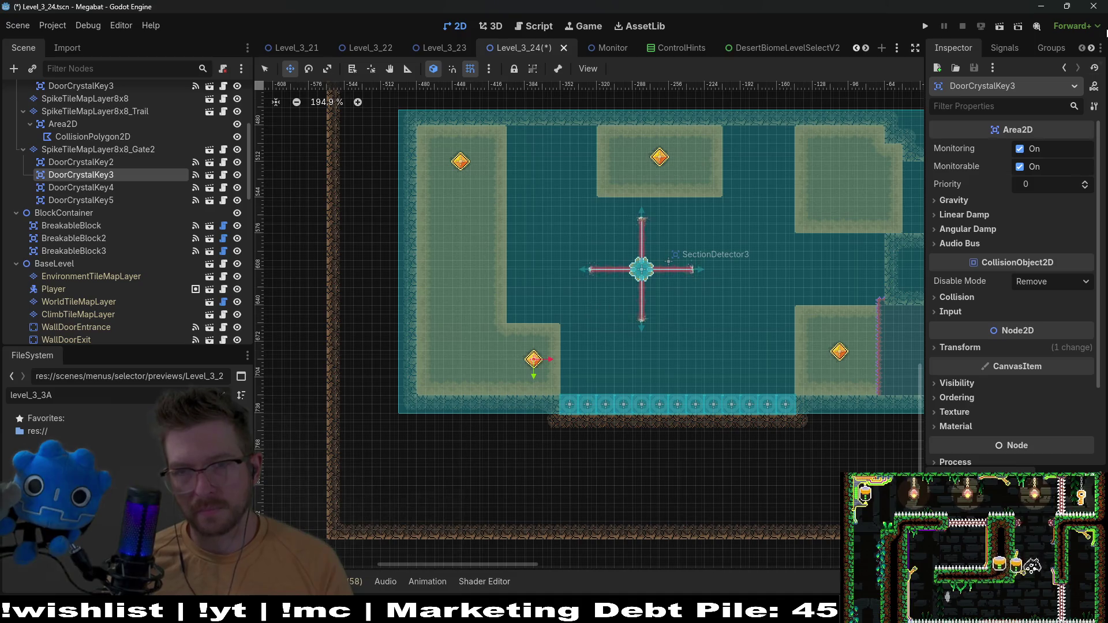
Run the level with F6 and fly the bat past the gems and along the new trail
key("F6")
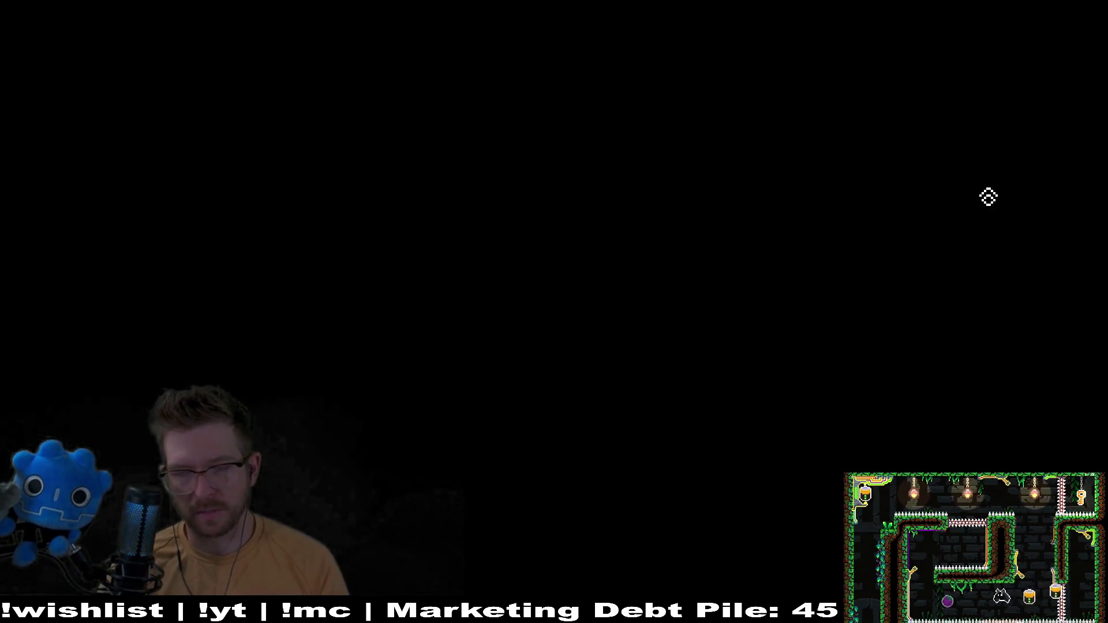
key("Left")
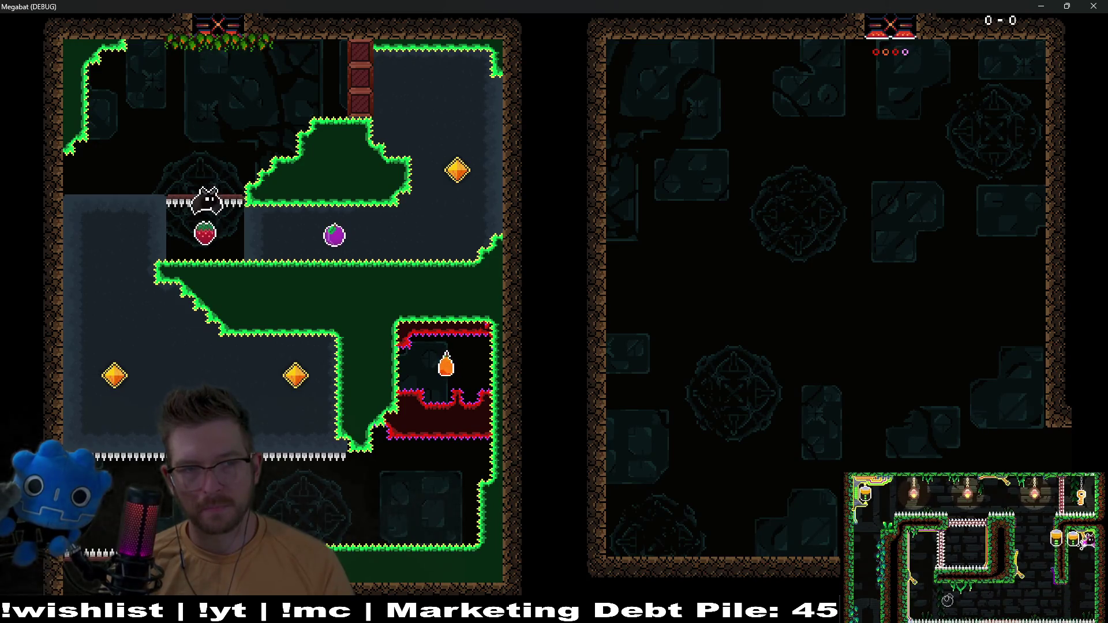
key("Right")
key("Up")
key("Left")
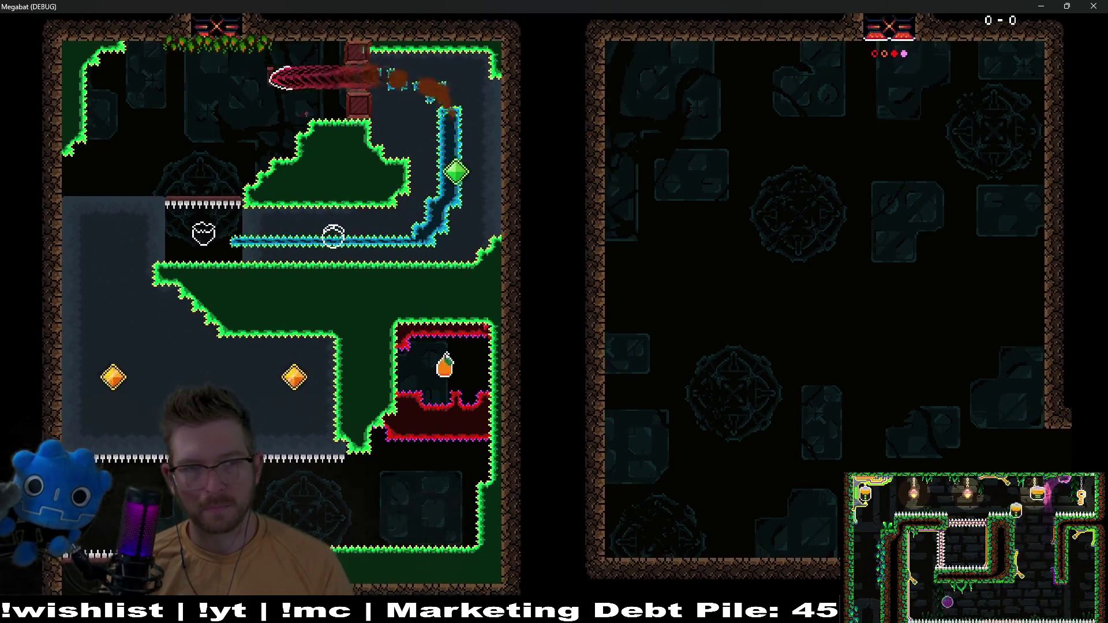
key("Down")
key("Right")
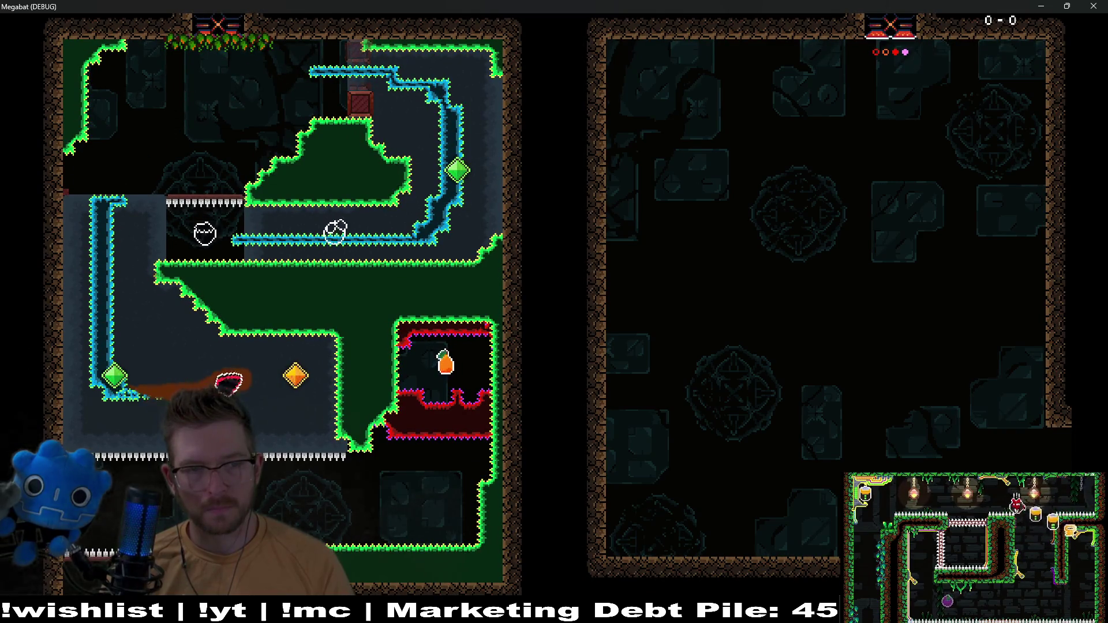
key("Down")
key("Right")
key("Up")
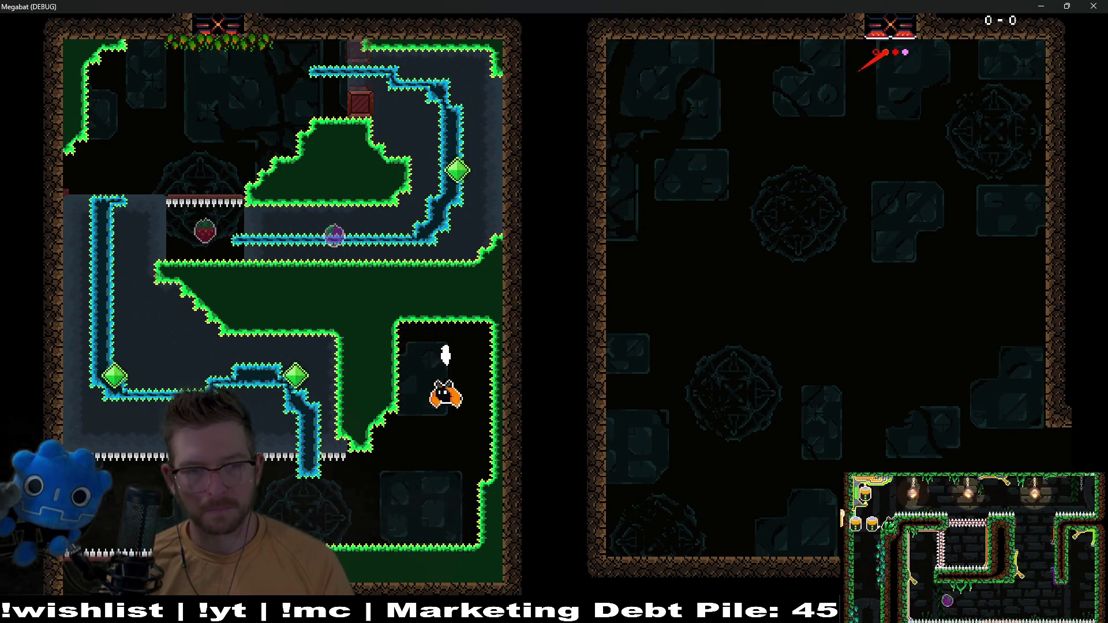
key("Down")
key("Left")
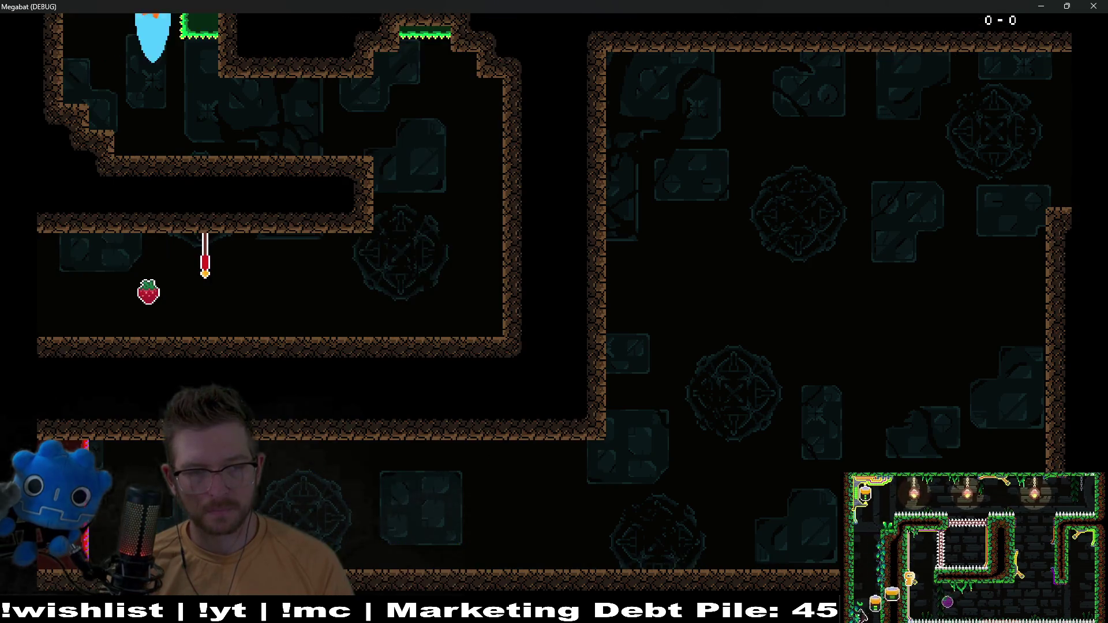
In the next level, dash past the rotating lasers and turn the gems green to finish
key("Right")
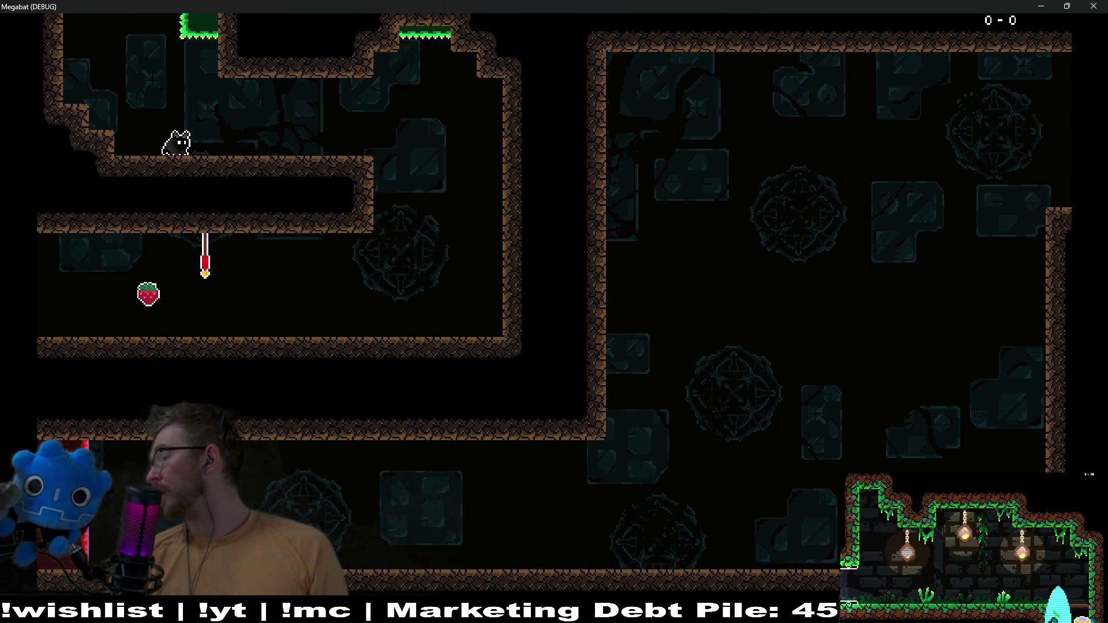
key("Right")
key("Right")
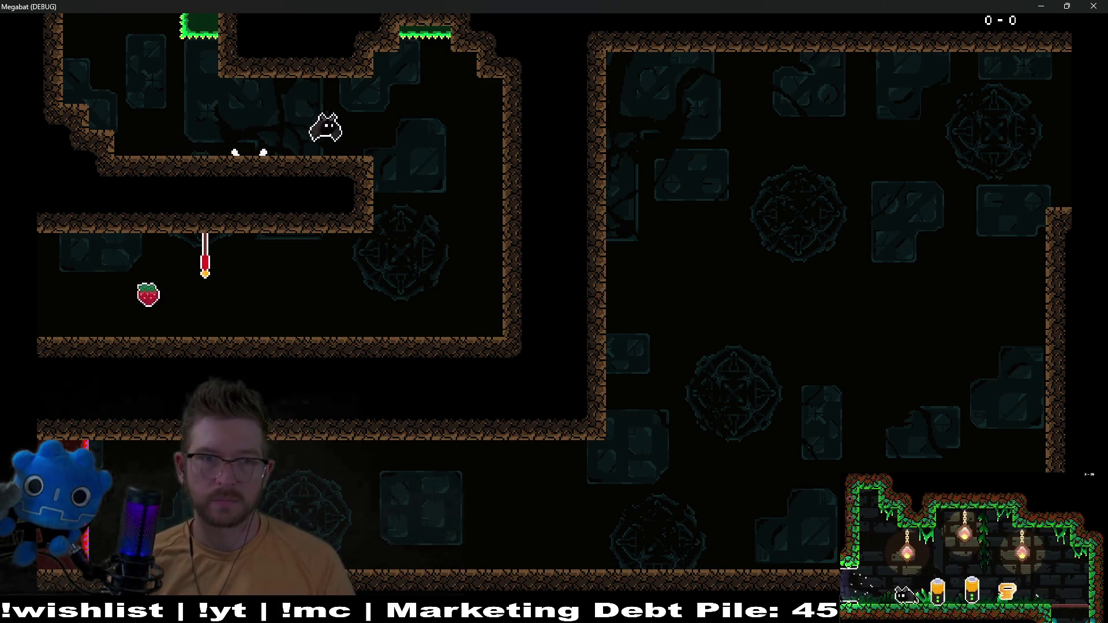
key("Left")
key("Left")
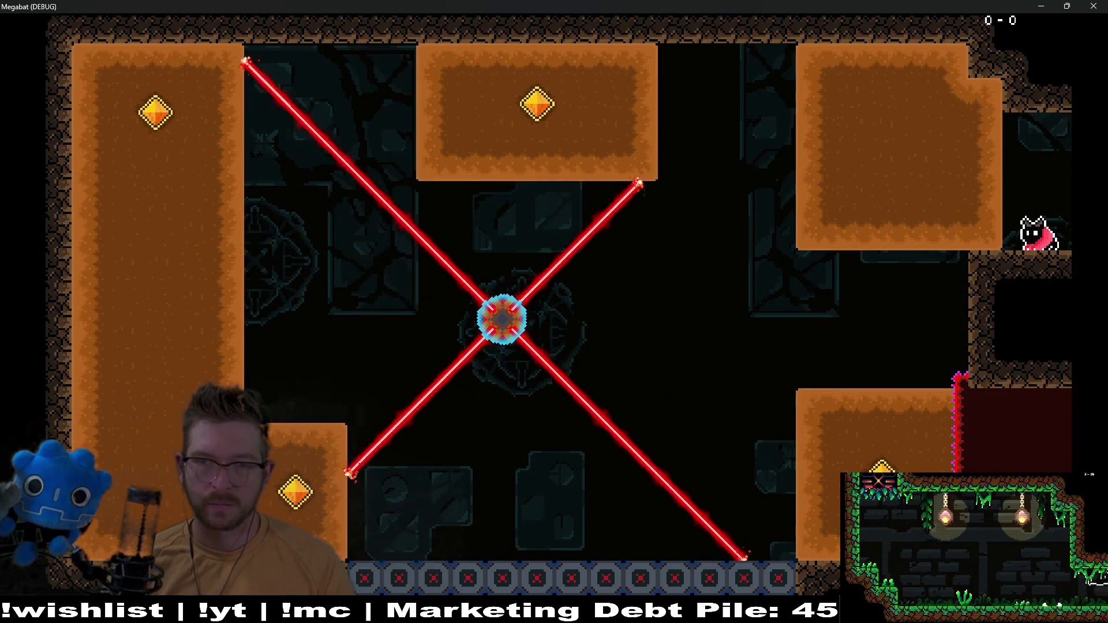
key("space")
key("Left")
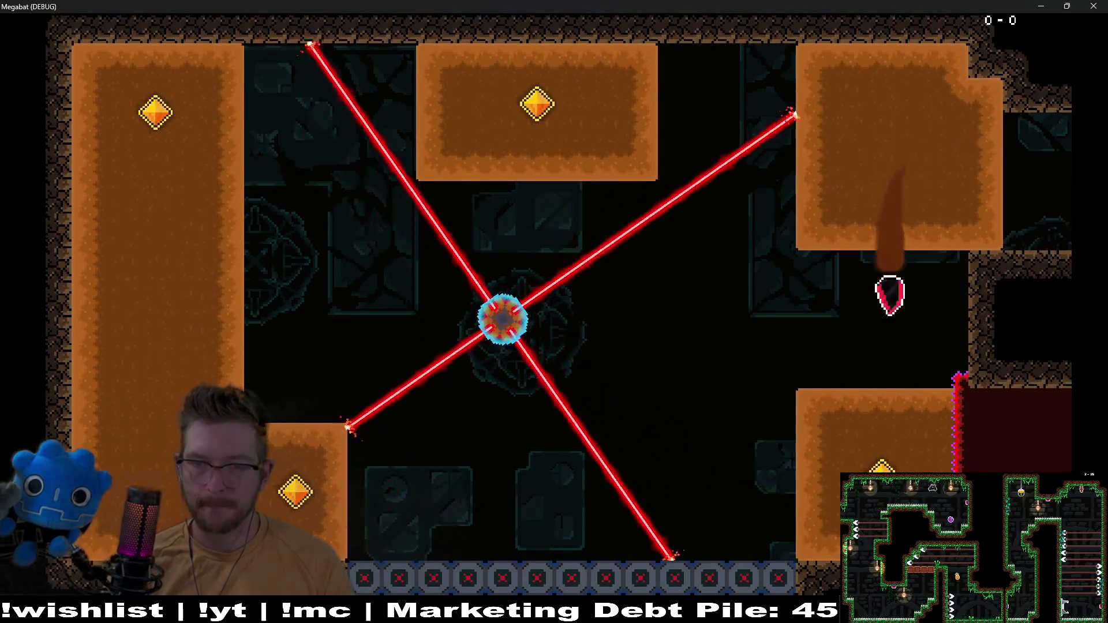
key("Left")
key("Left")
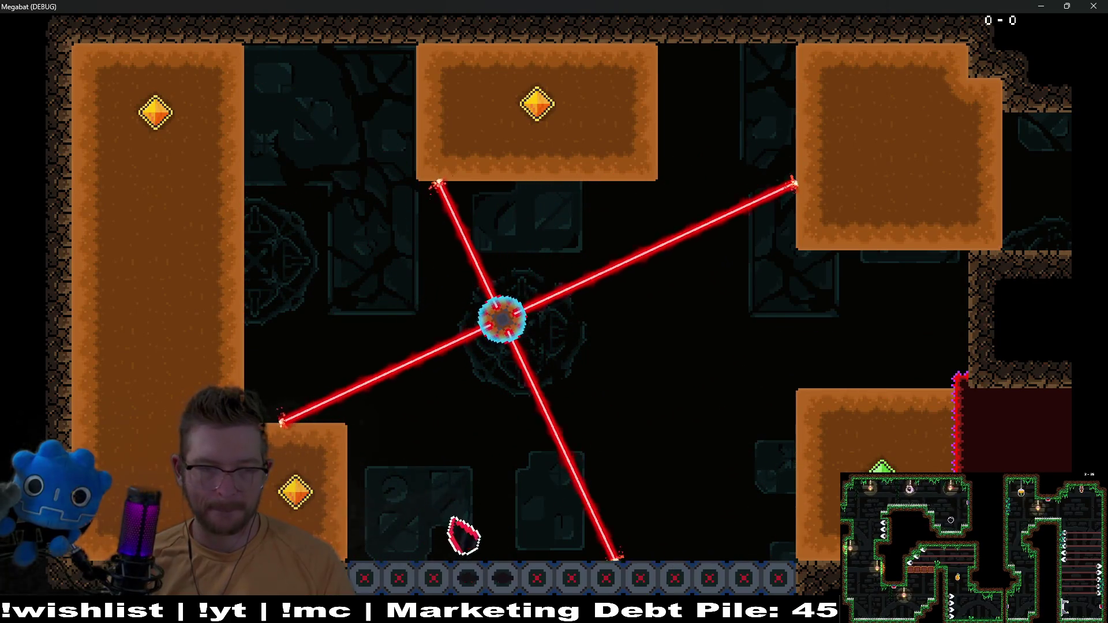
key("Right")
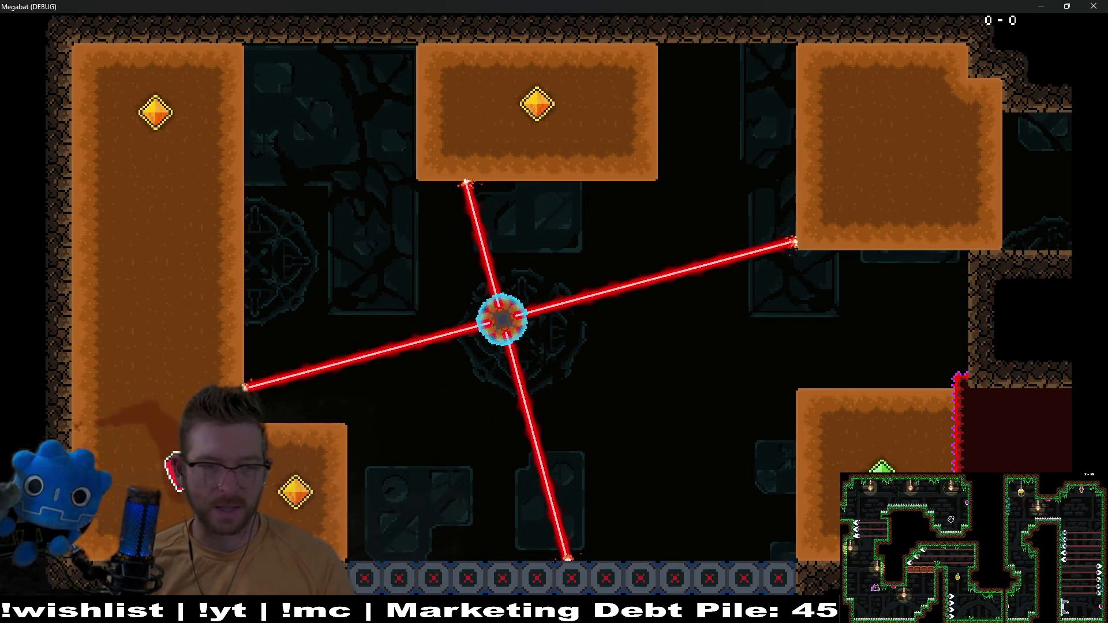
key("Left")
key("Up")
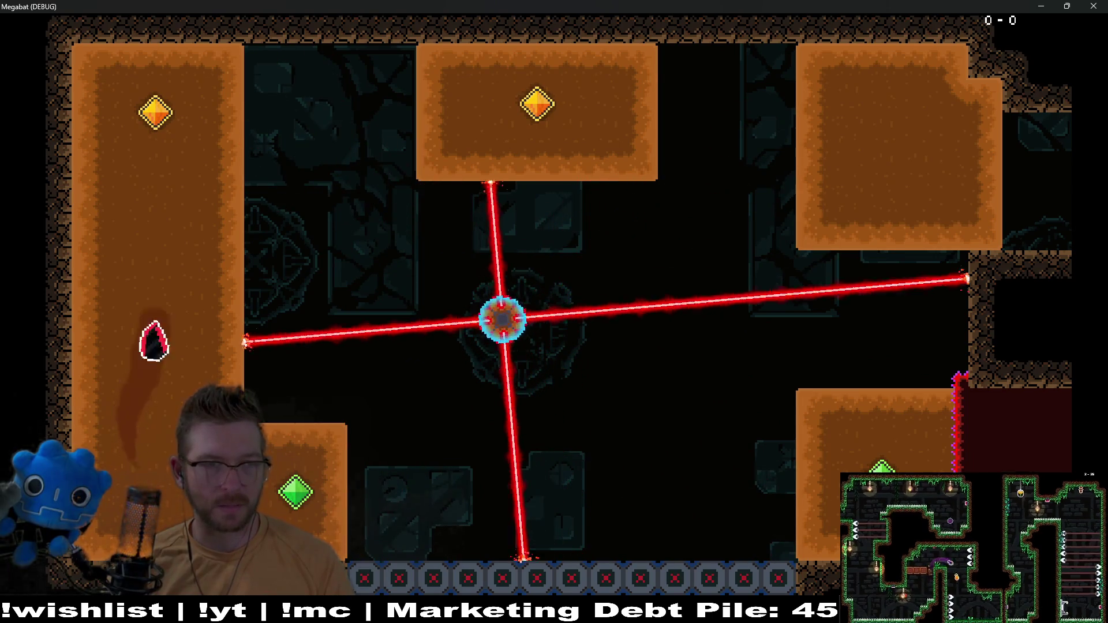
key("Up")
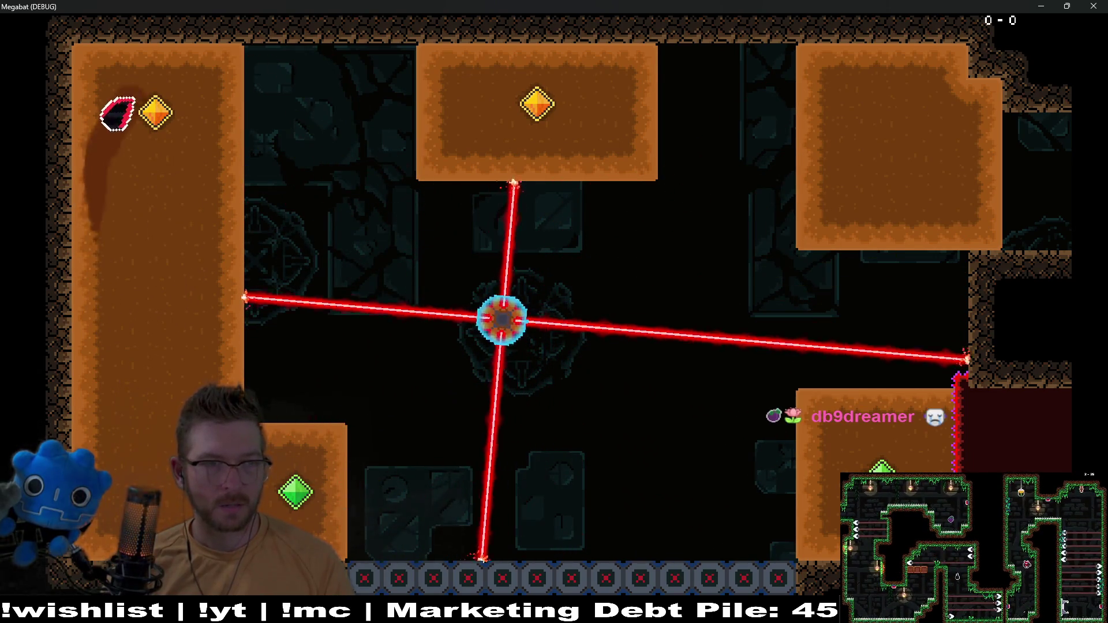
key("Right")
key("Left")
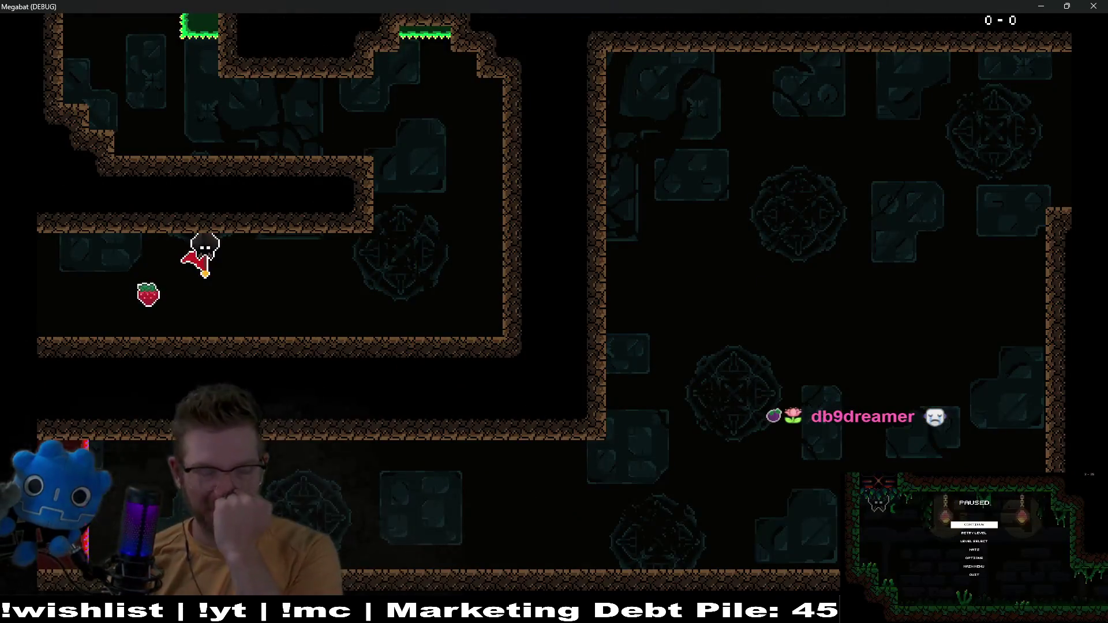
Fly the bat to the lower-right and upper-left gems, then stop the game with F8
key("Left")
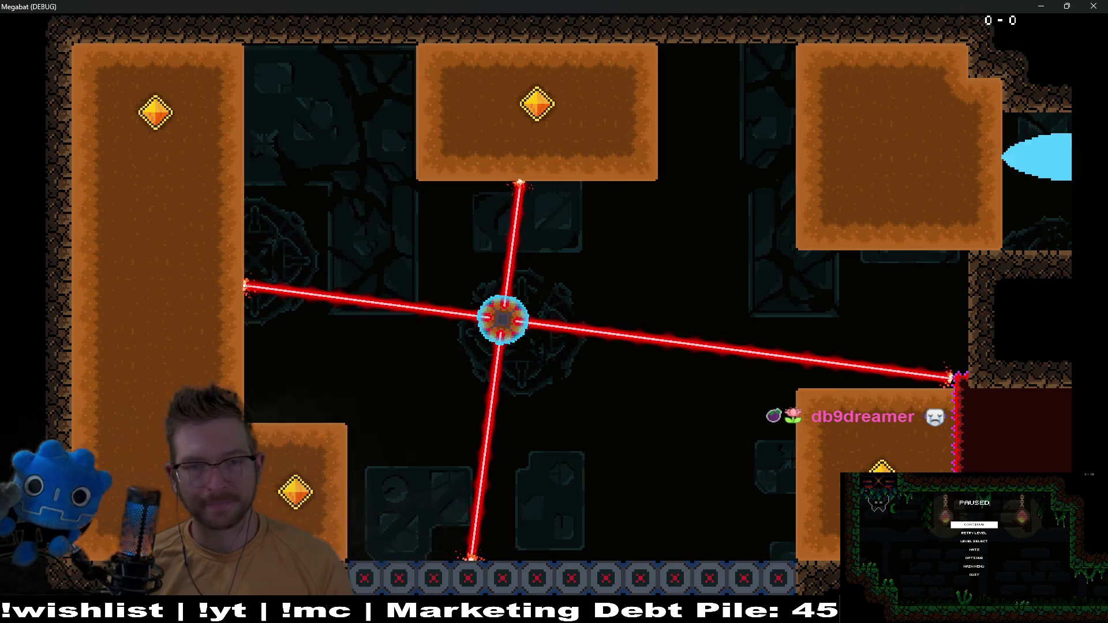
key("Left")
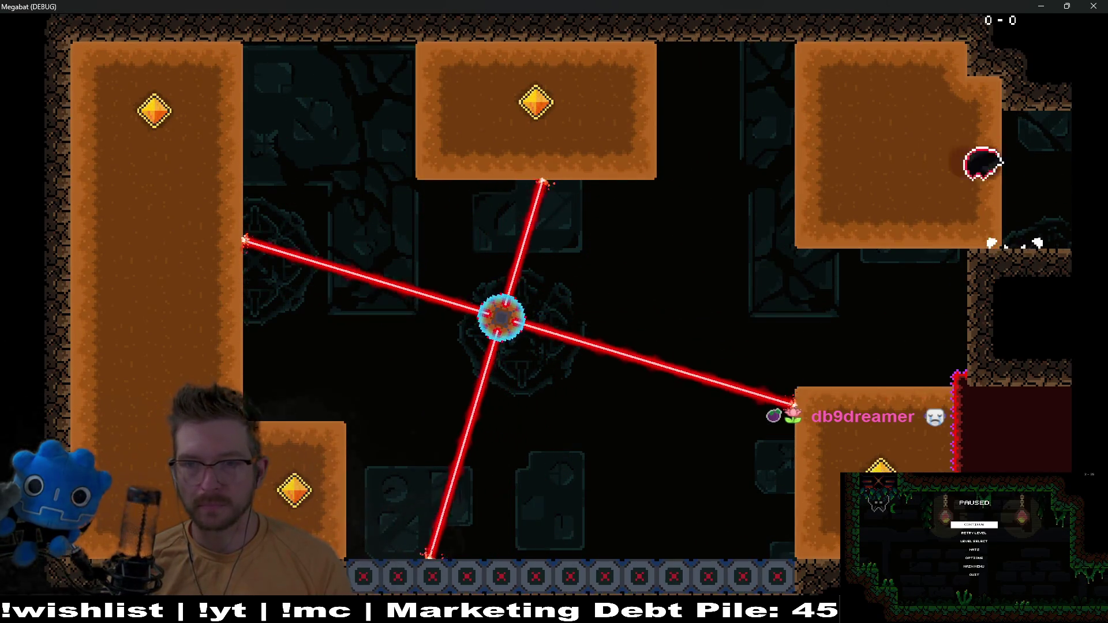
key("Down")
key("Left")
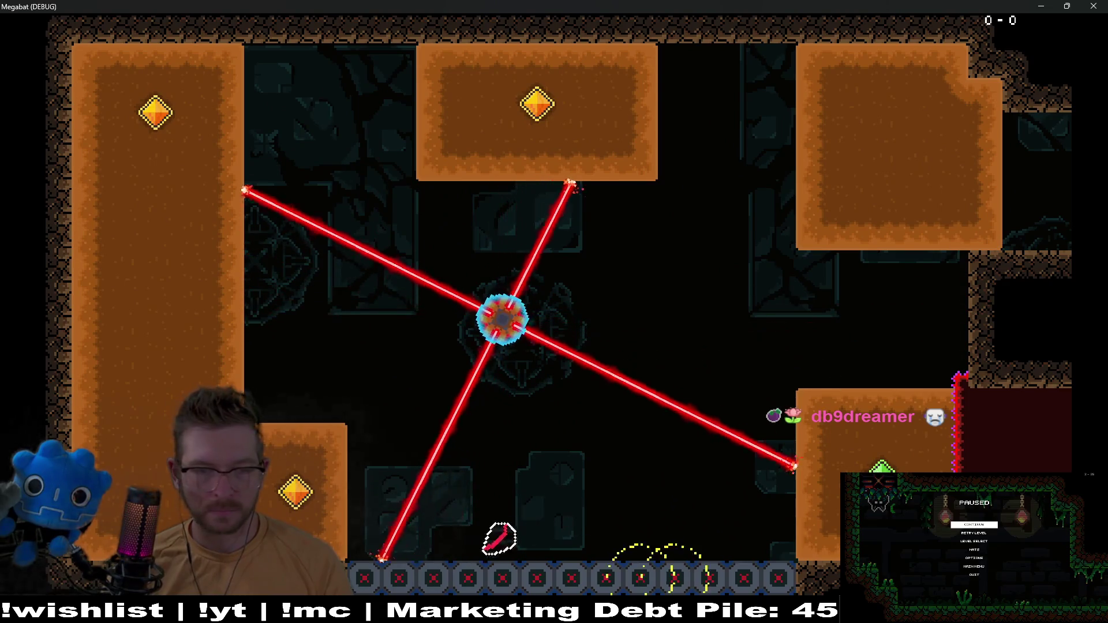
key("Up")
key("Right")
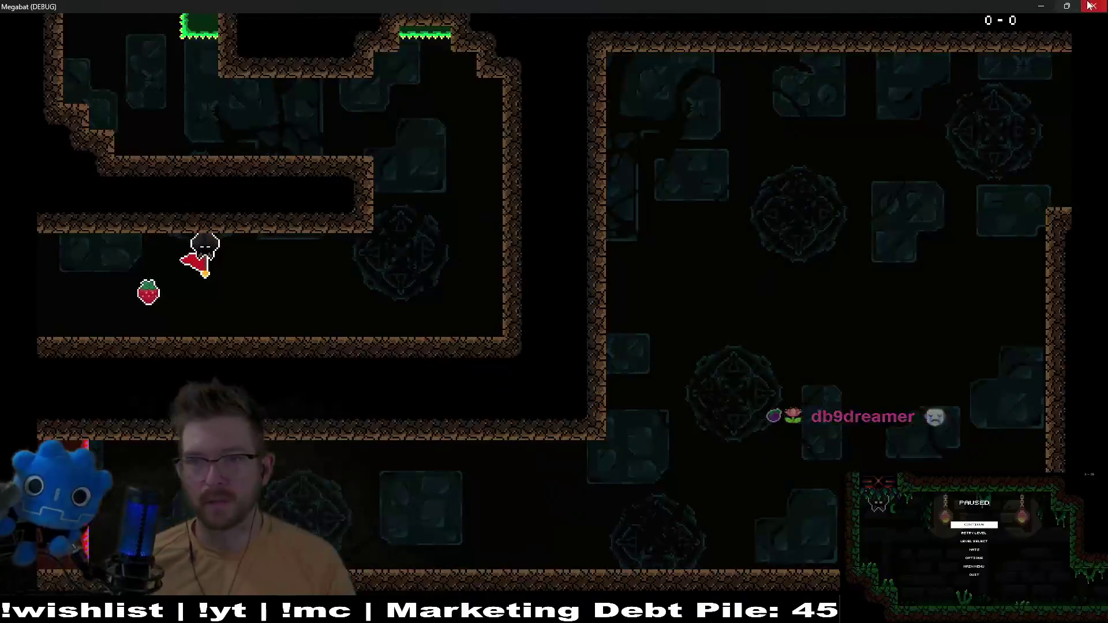
key("F8")
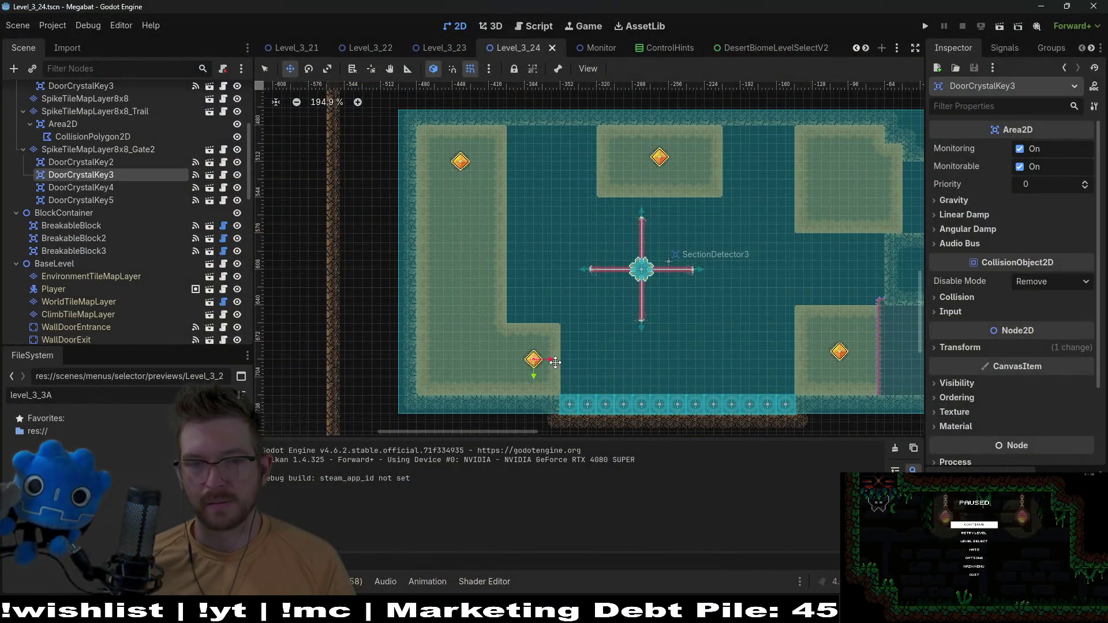
scroll(545, 368, "up", 4)
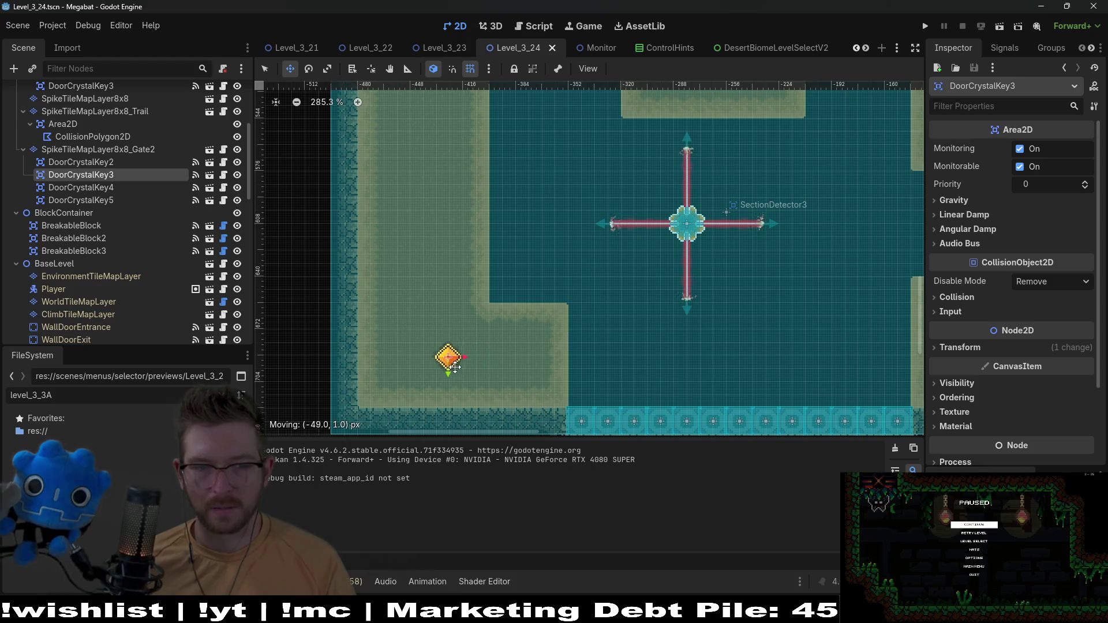
Leave DoorCrystalKey3 in the lower-left sand block and save Level_3_24 with Ctrl+S
left_click_drag(436, 365, 436, 364)
scroll(437, 365, "up", 4)
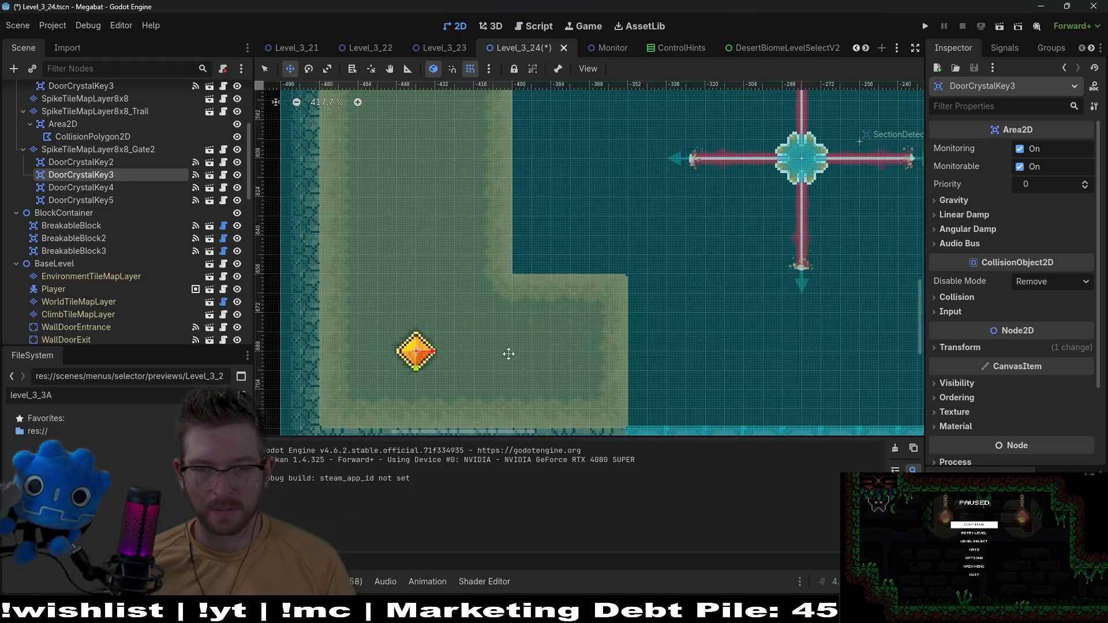
scroll(507, 354, "down", 6)
scroll(665, 286, "right", 4)
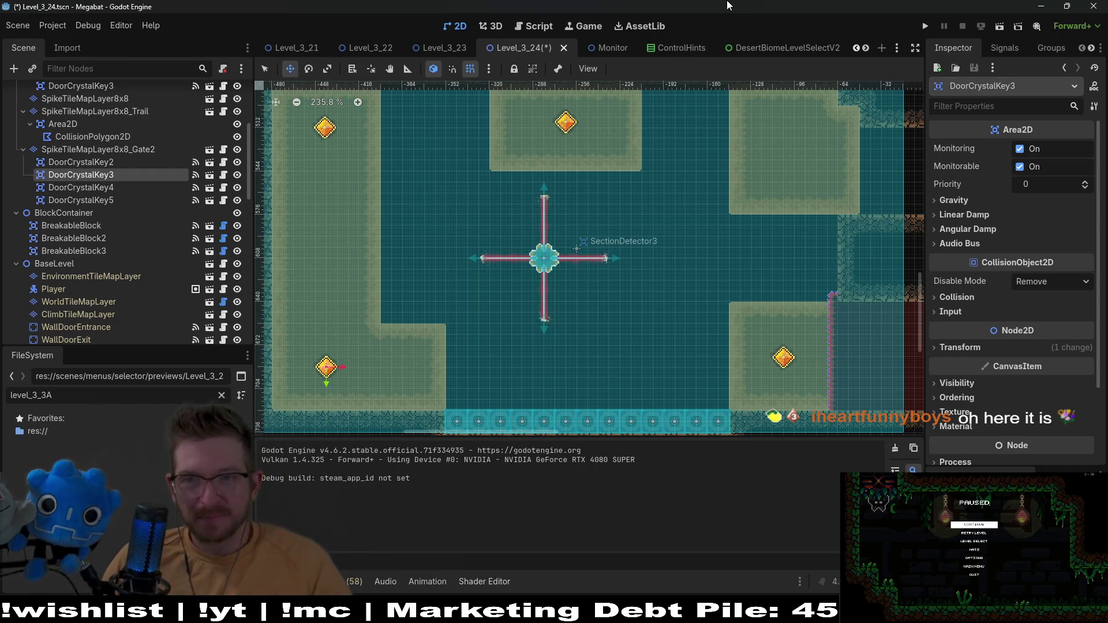
key("ctrl+s")
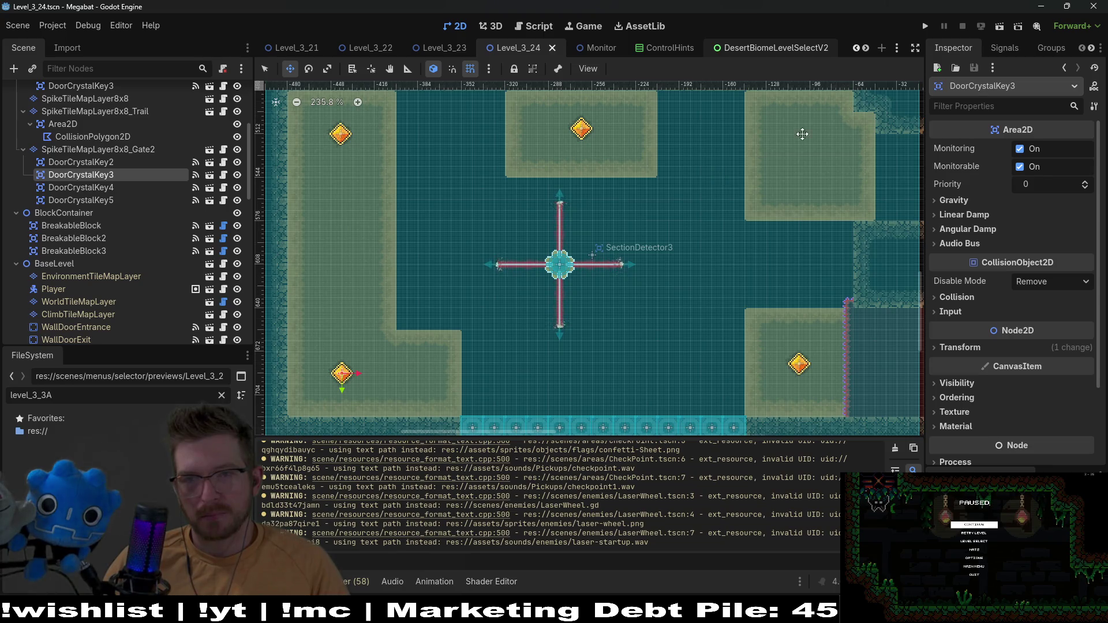
left_click(1002, 29)
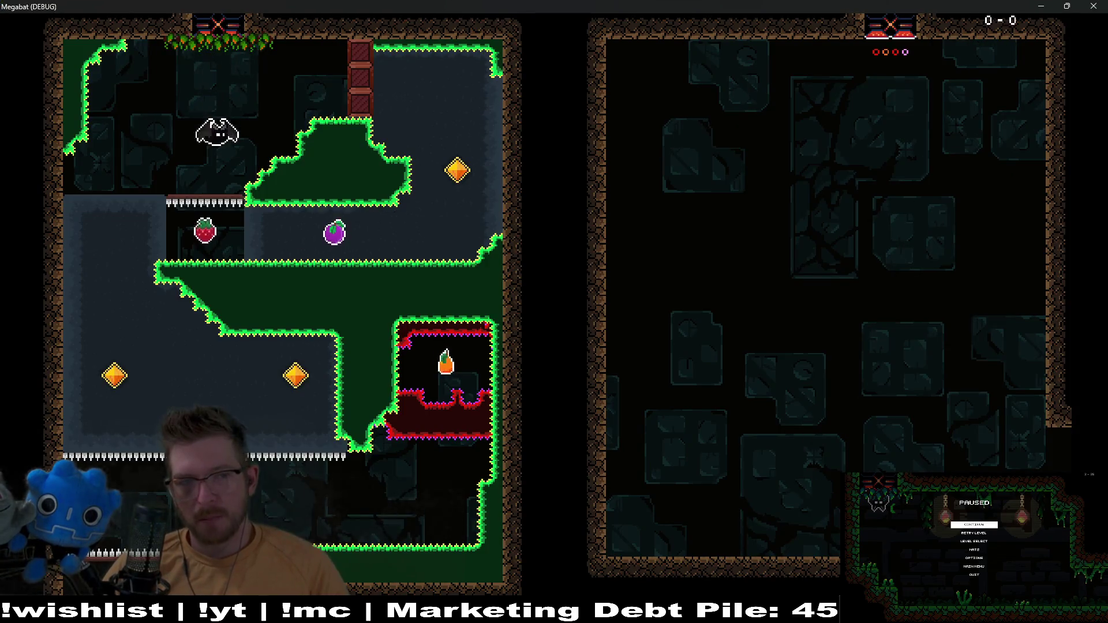
key("Right")
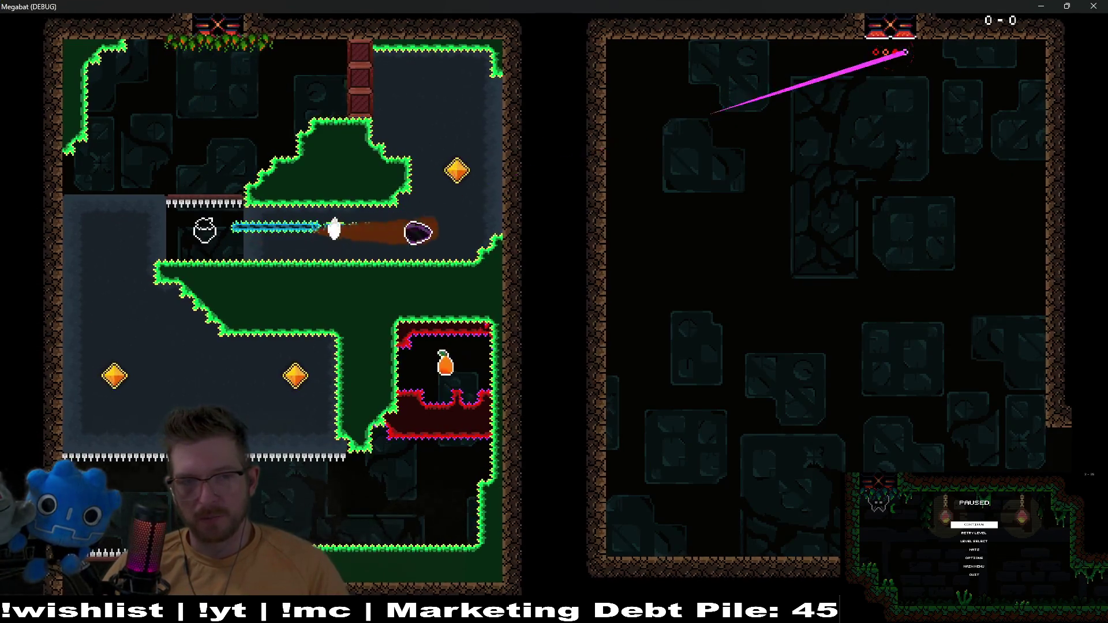
key("Up")
key("Left")
key("Down")
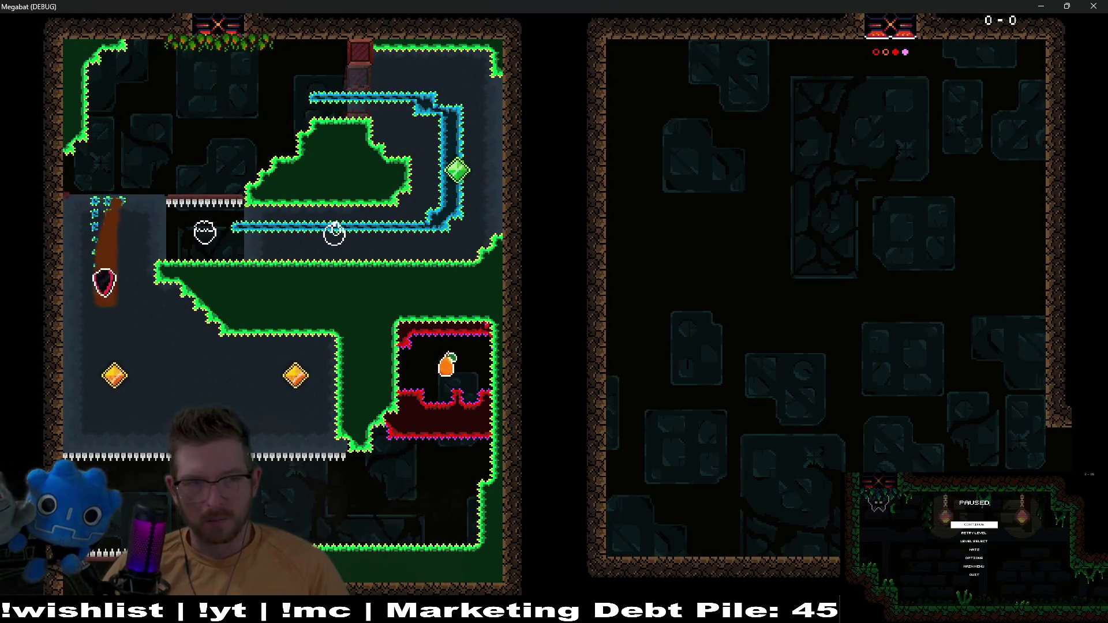
key("Right")
key("Down")
key("Right")
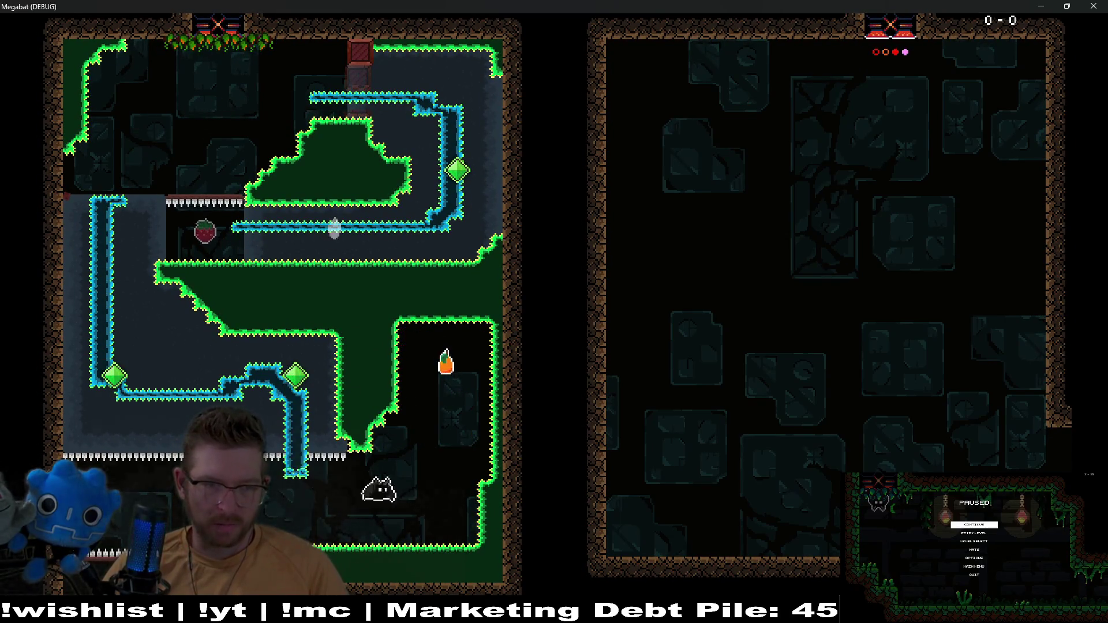
key("Left")
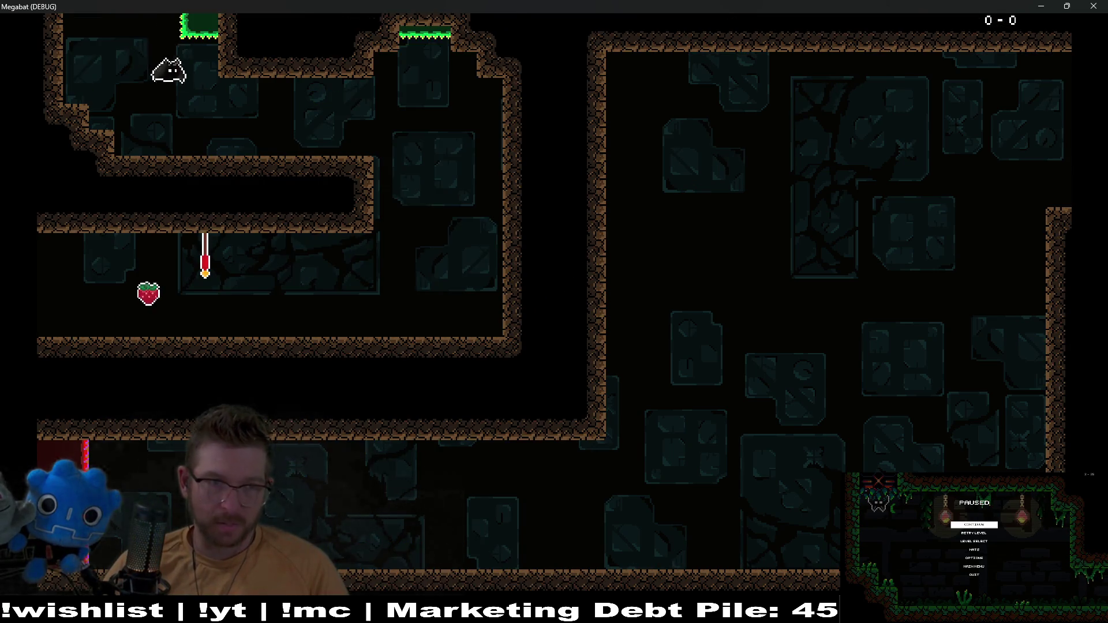
key("Right")
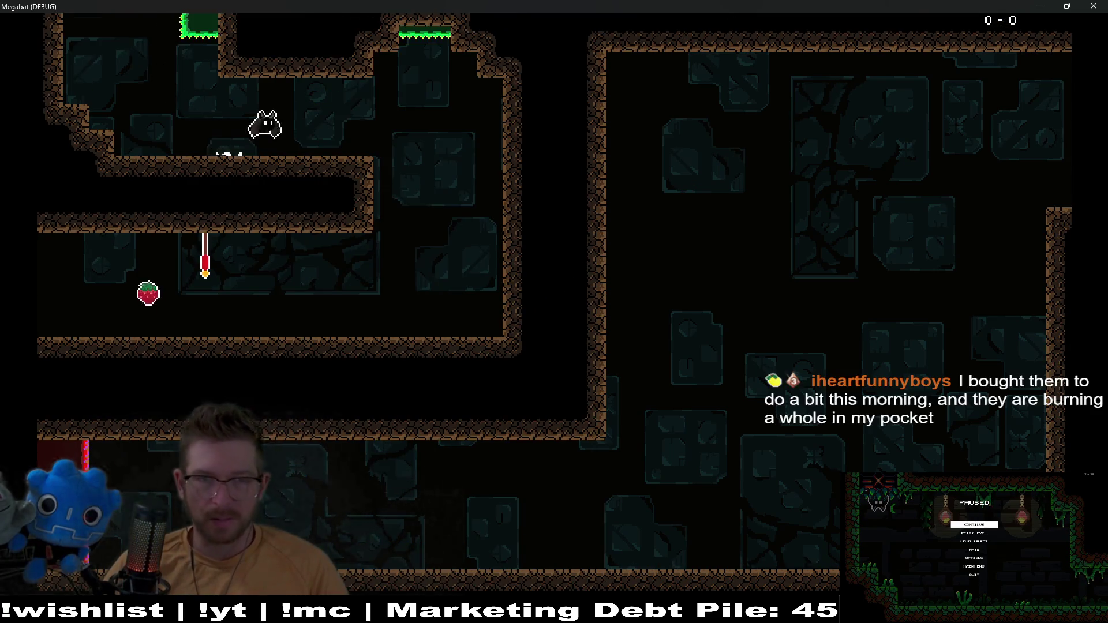
key("Left")
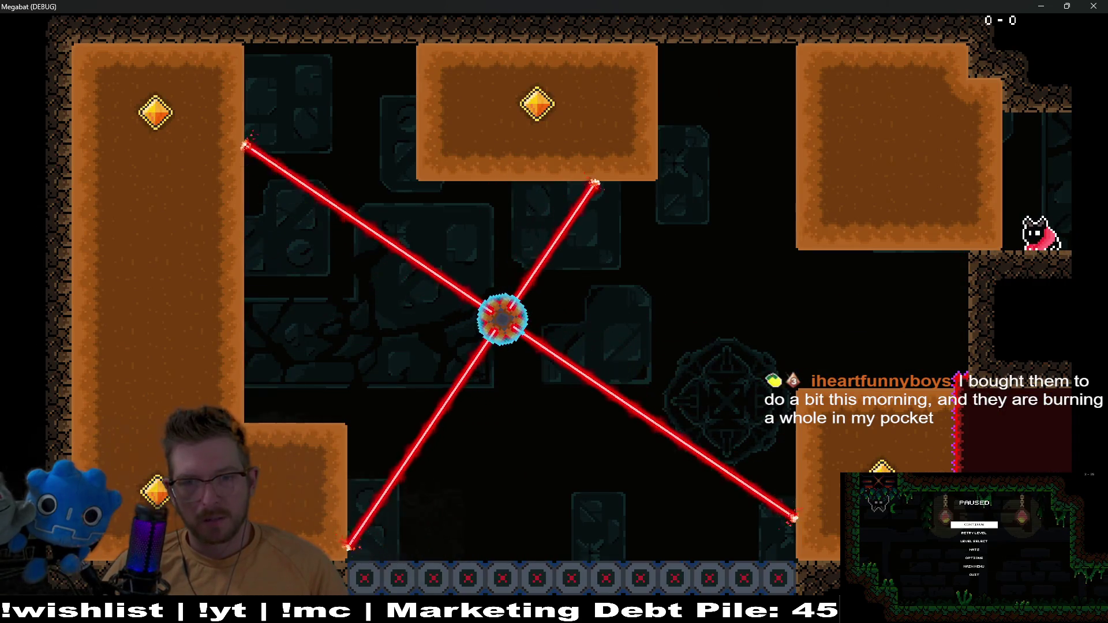
key("space")
key("Left")
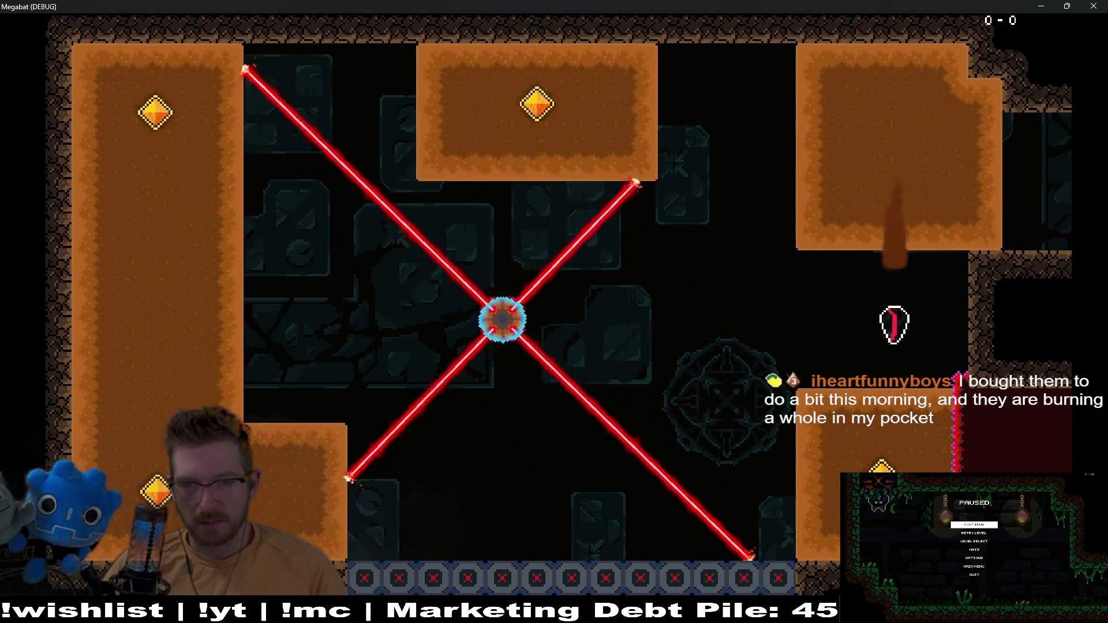
key("Left")
key("Left")
key("space")
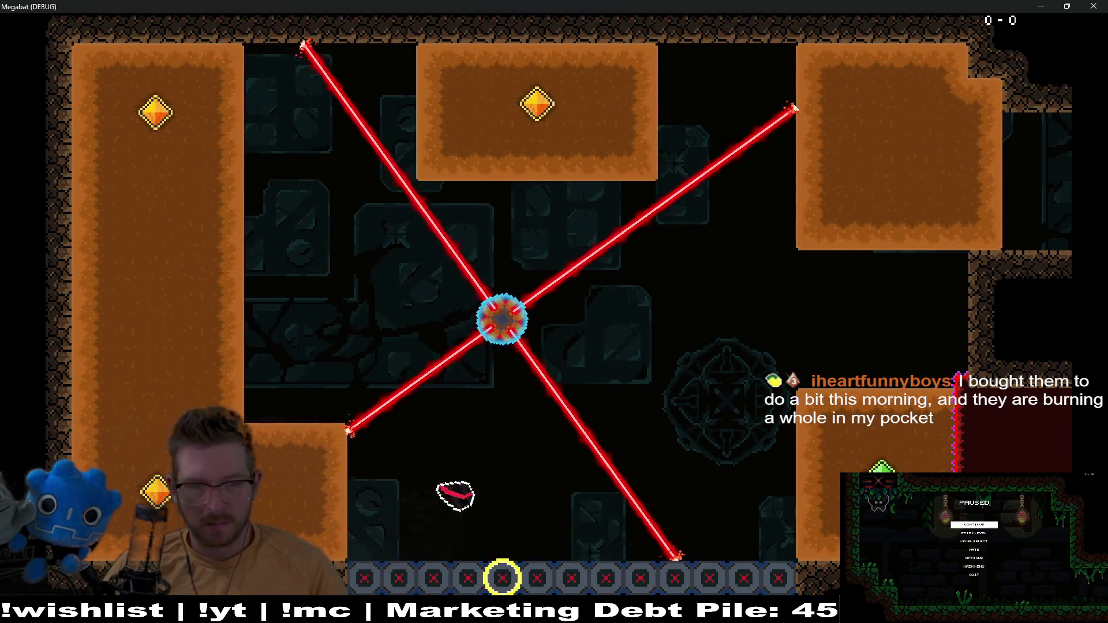
key("Up")
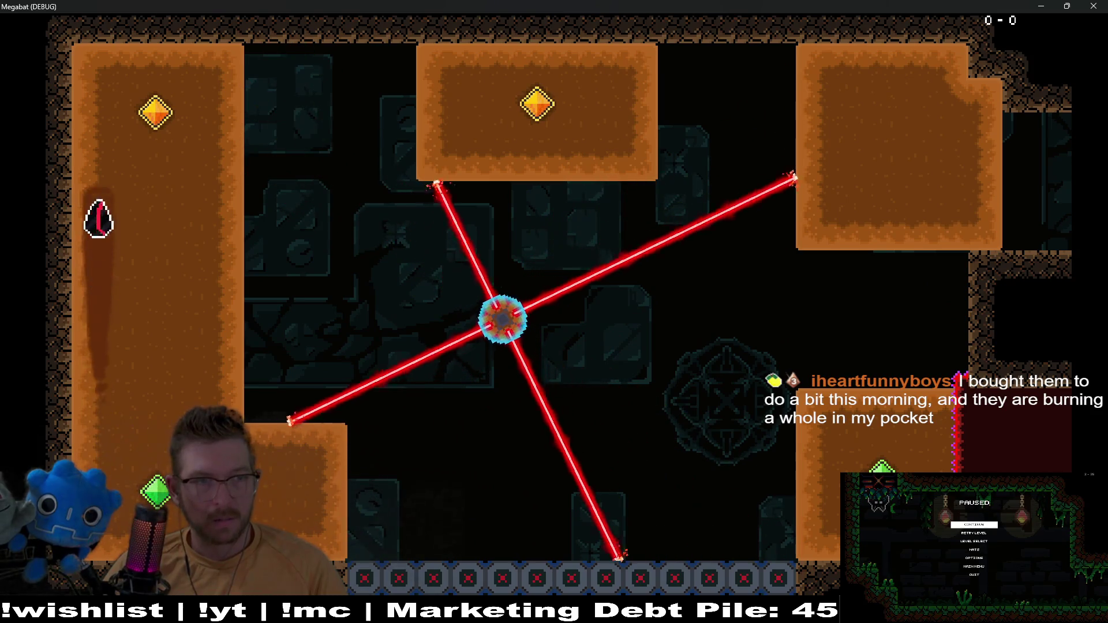
key("Right")
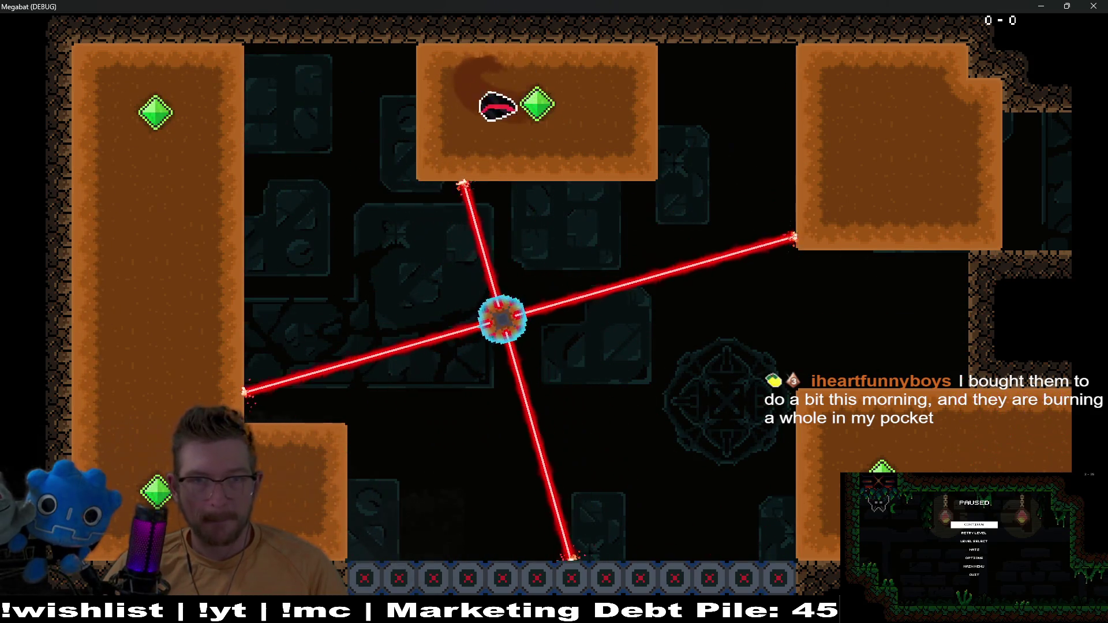
key("Right")
key("Down")
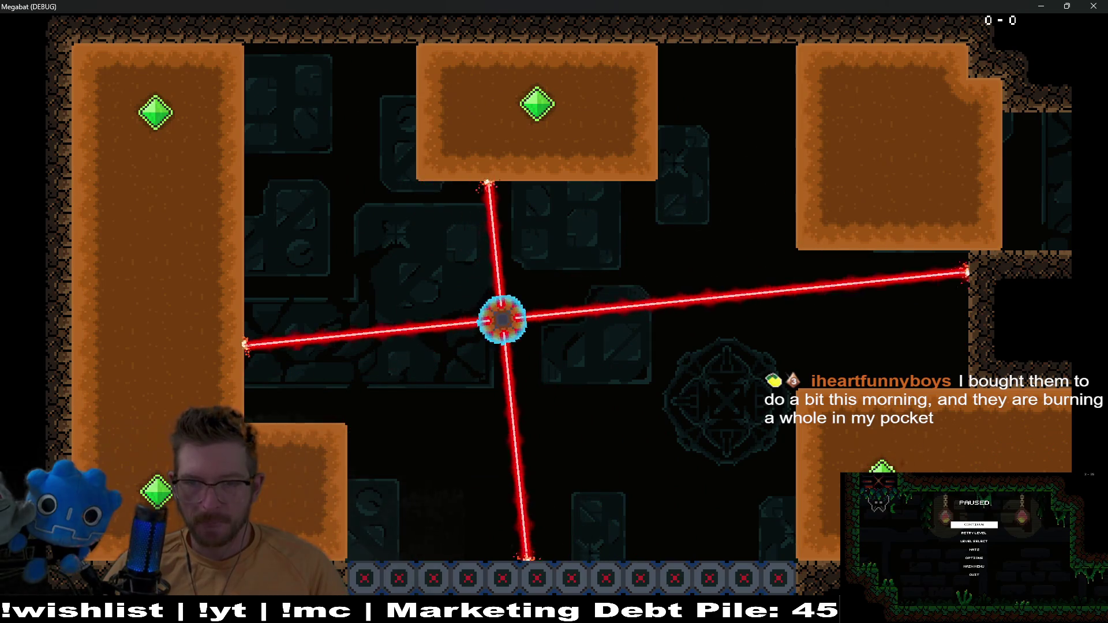
key("Left")
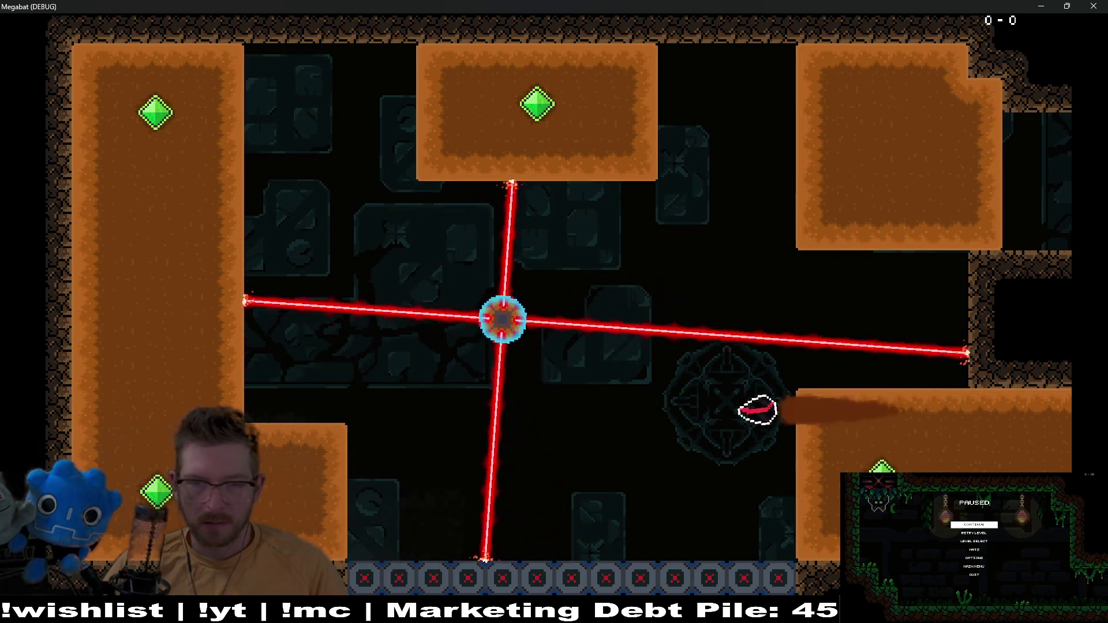
key("Down")
key("Up")
key("Left")
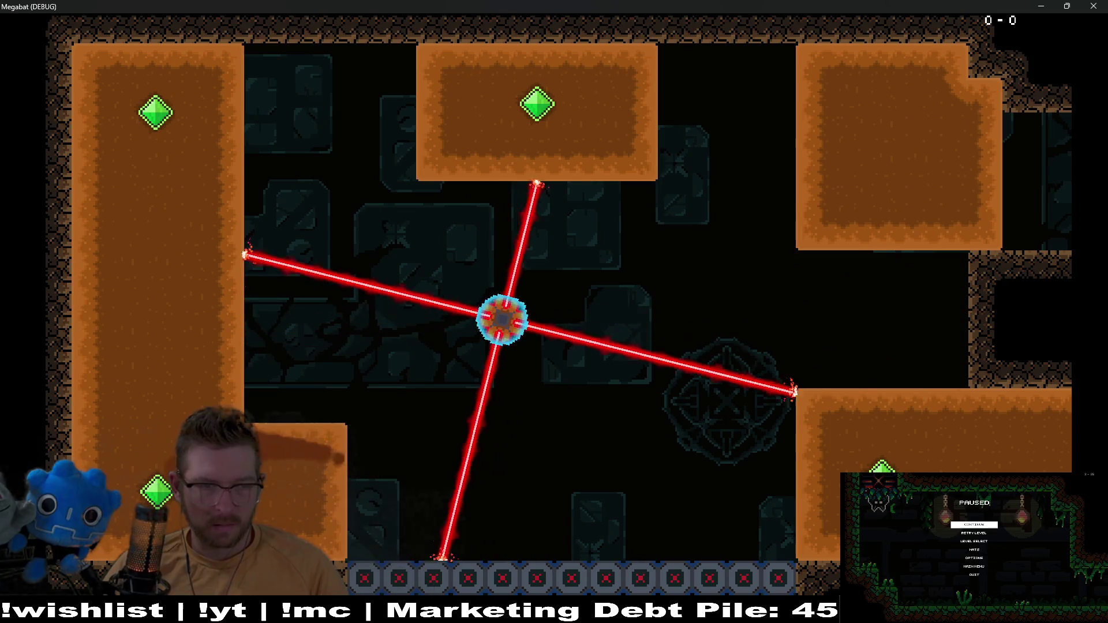
key("Up")
key("Right")
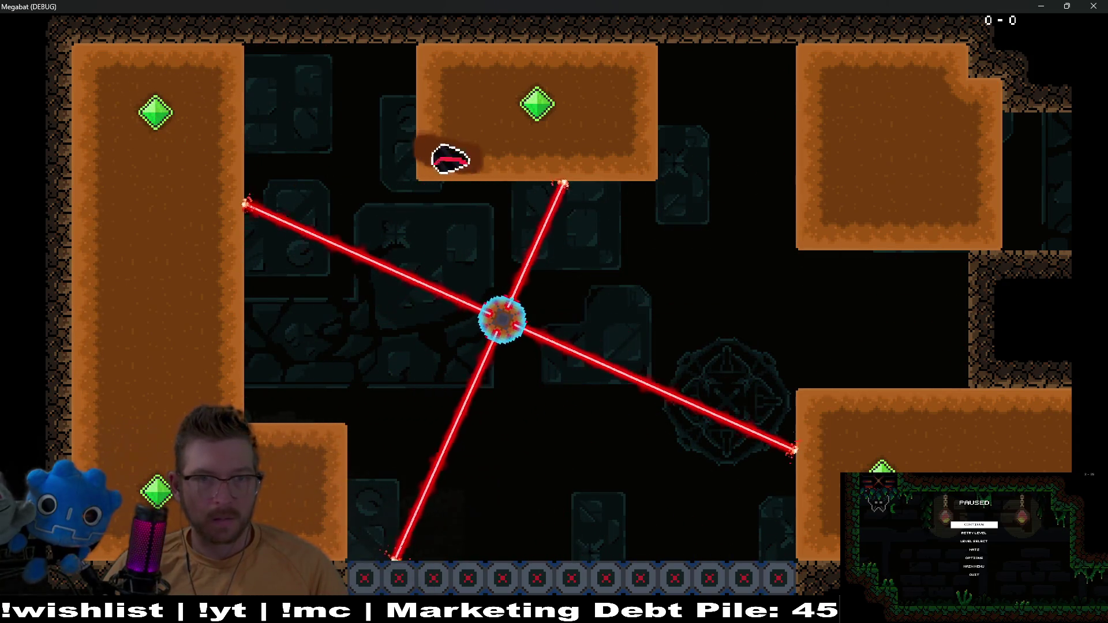
key("Up")
key("Right")
key("Down")
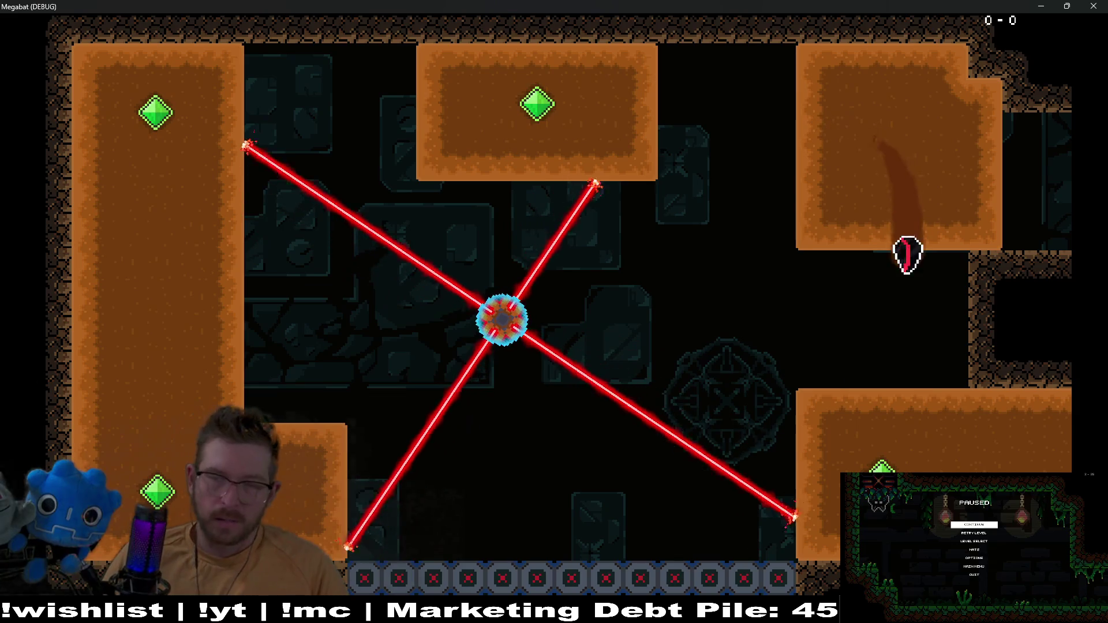
key("F8")
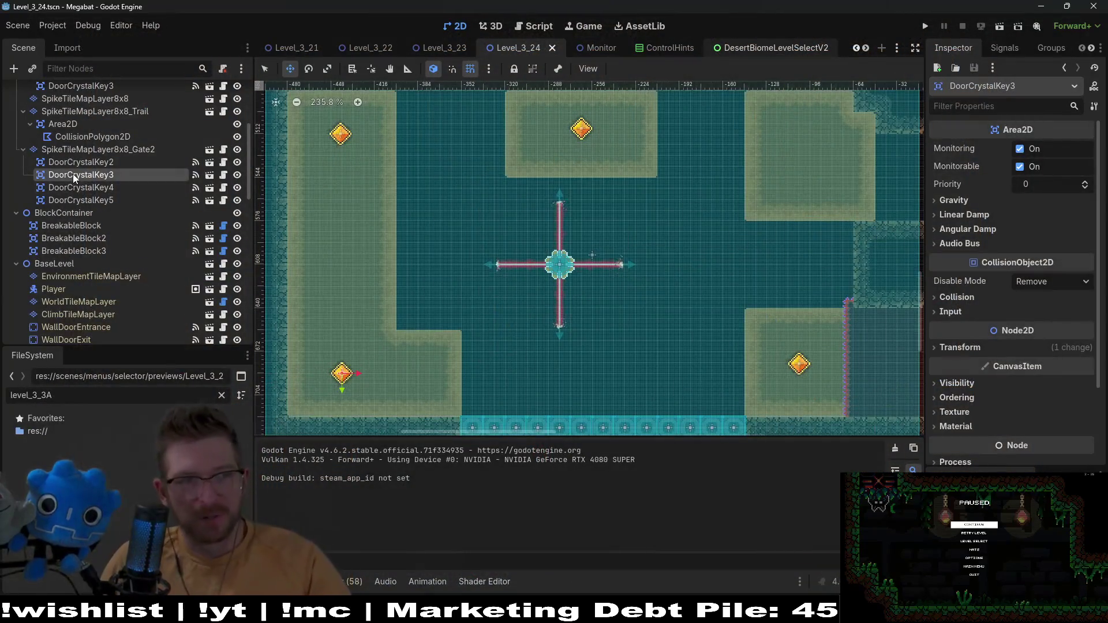
On the DigTileMapLayer, paint Dark Sand over the light sand and upper-right blocks
scroll(73, 174, "up", 5)
left_click(92, 143)
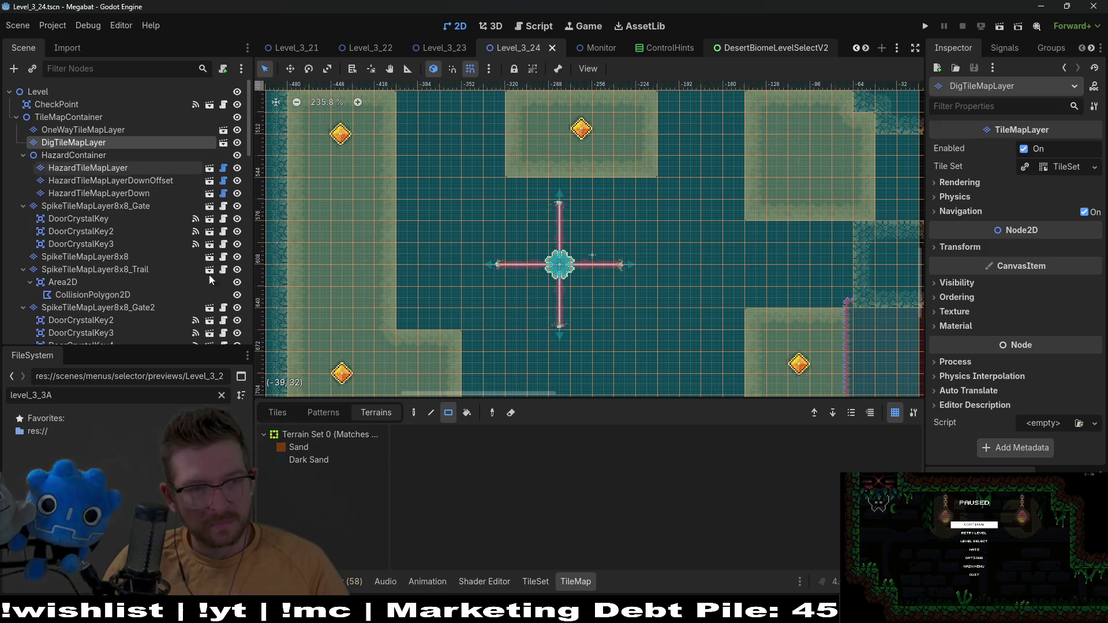
left_click(312, 460)
left_click_drag(735, 326, 685, 272)
scroll(684, 272, "right", 3)
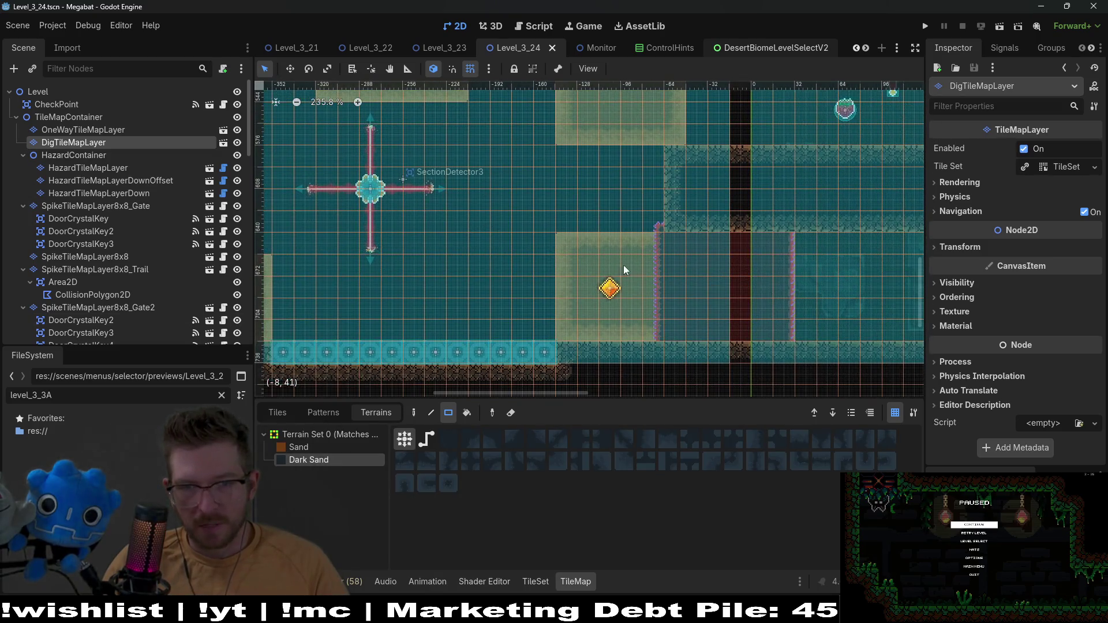
mouse_move(573, 242)
left_mouse_down()
mouse_move(740, 321)
mouse_move(789, 329)
left_mouse_up()
scroll(634, 259, "left", 4)
scroll(693, 211, "up", 3)
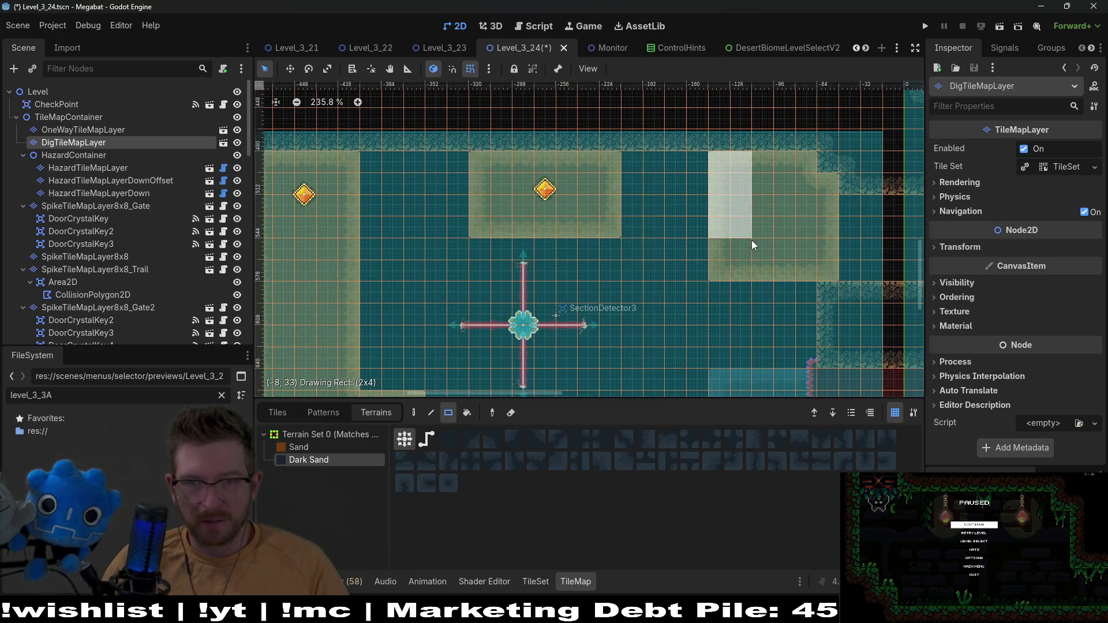
left_click_drag(752, 240, 824, 257)
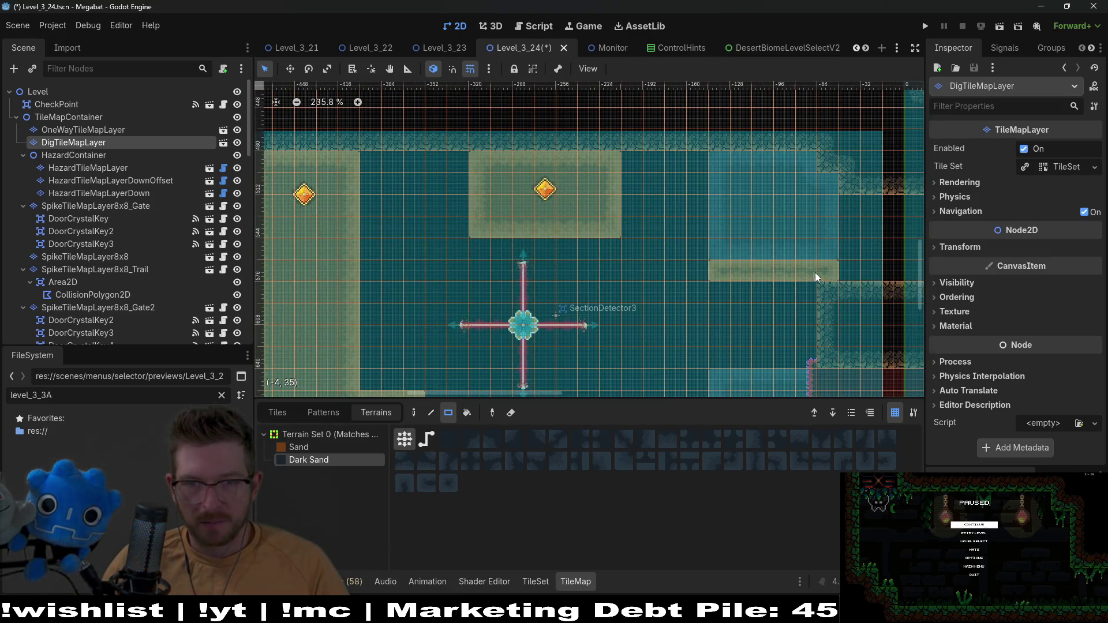
Paint more Dark Sand rectangles: a one-row strip, a 4x9 block on the left, one near the floor
left_click_drag(719, 269, 720, 269)
left_click_drag(520, 192, 606, 218)
scroll(600, 196, "down", 1)
scroll(598, 188, "left", 4)
mouse_move(418, 137)
left_mouse_down()
mouse_move(491, 334)
mouse_move(508, 337)
left_mouse_up()
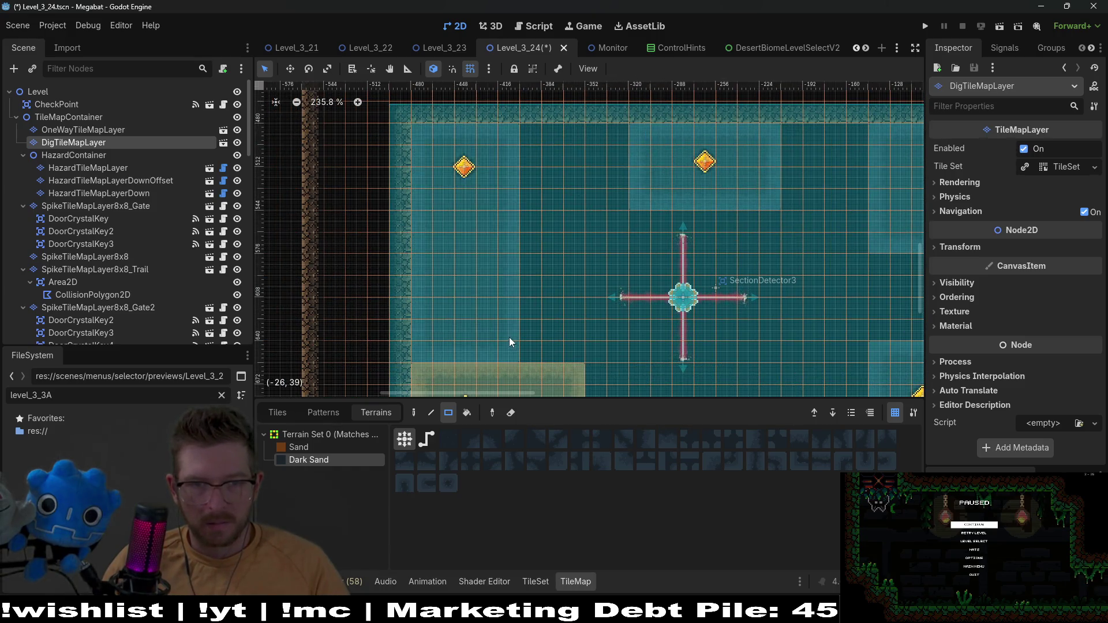
scroll(491, 271, "down", 4)
left_click_drag(413, 210, 565, 275)
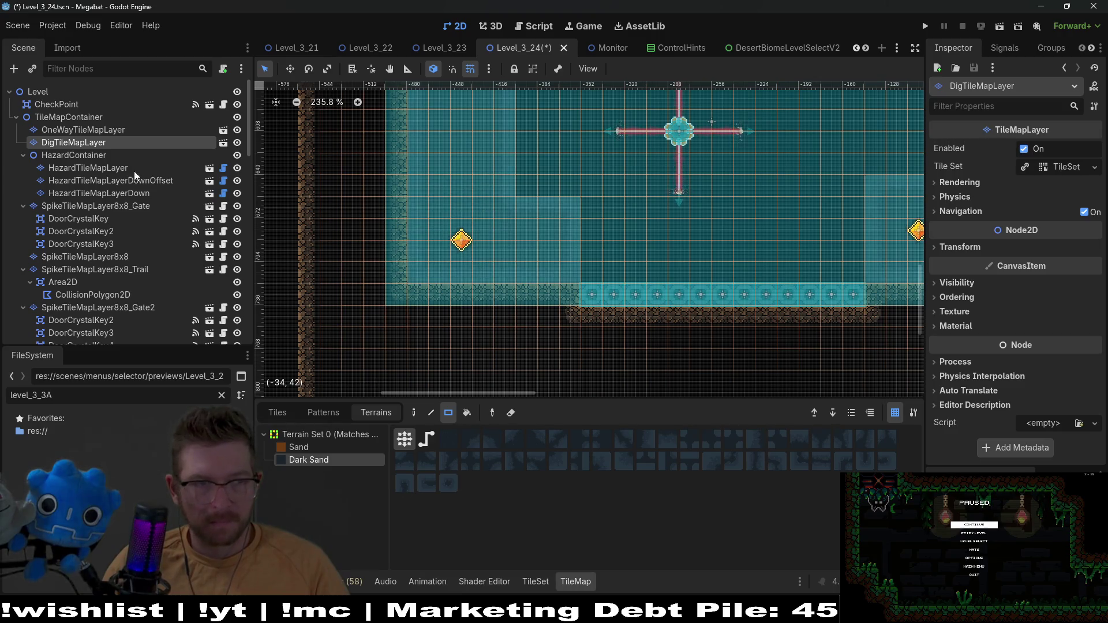
Check the SpikeTileMapLayer8x8_Gate layer and existing CollisionPolygon2D, then select SpikeTileMapLayer8x8_Trail
left_click(130, 207)
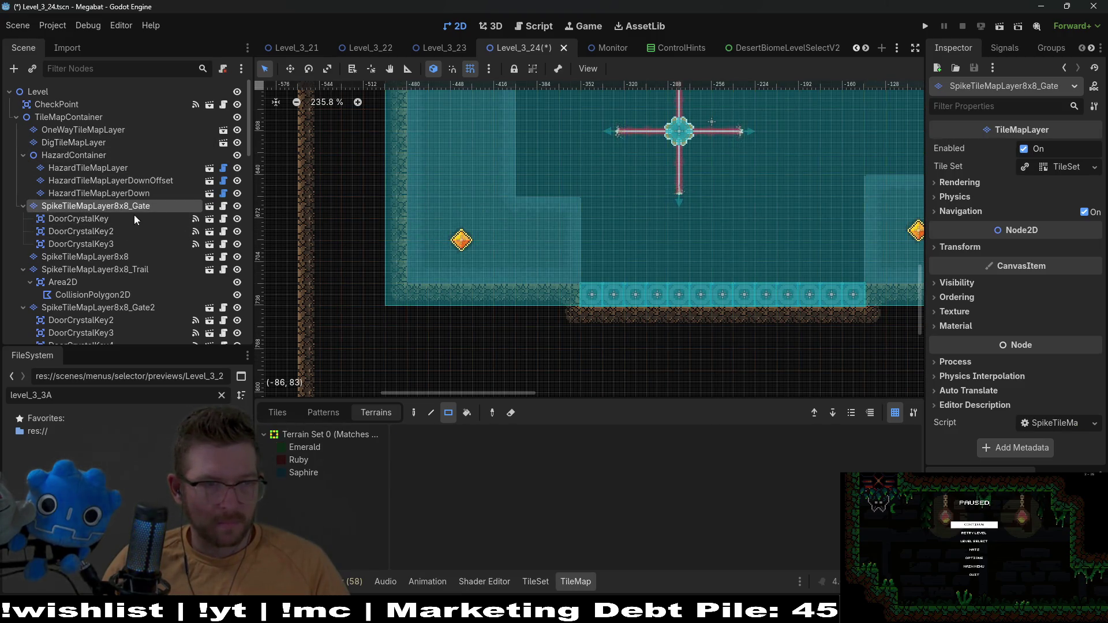
left_click(102, 297)
left_click(102, 269)
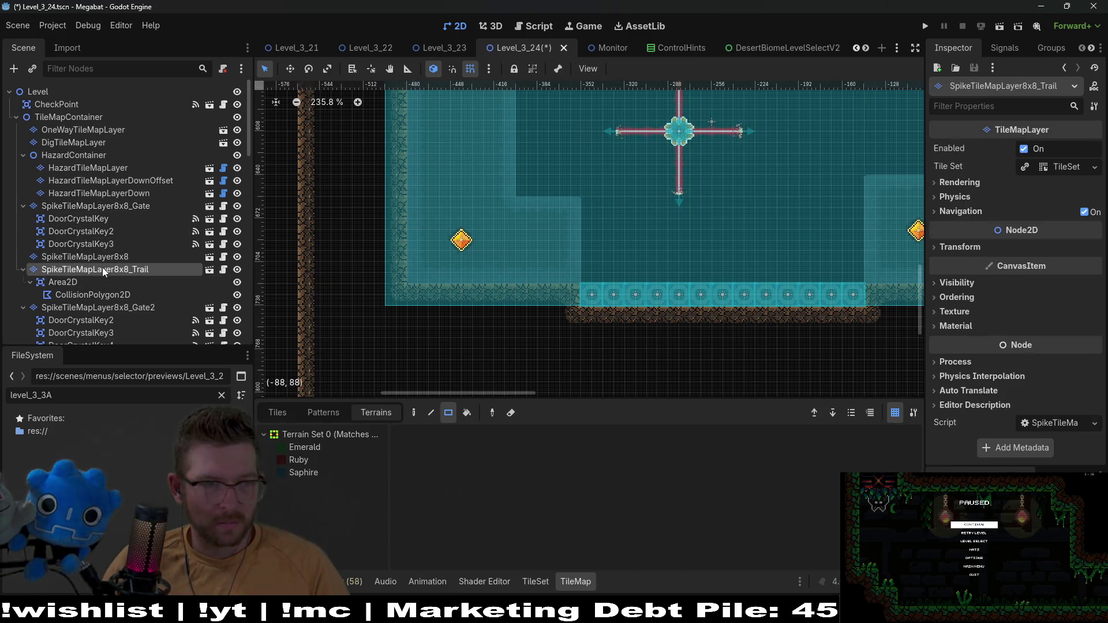
Add a new CollisionPolygon2D child under the trail's Area2D
left_click(95, 283)
key("ctrl+a")
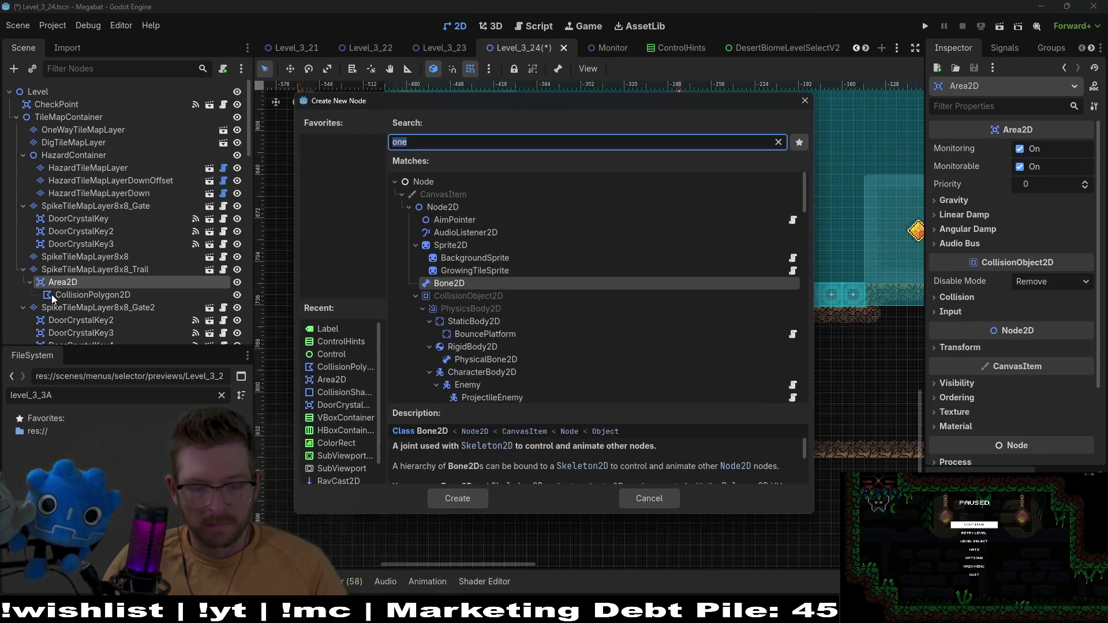
type("collision")
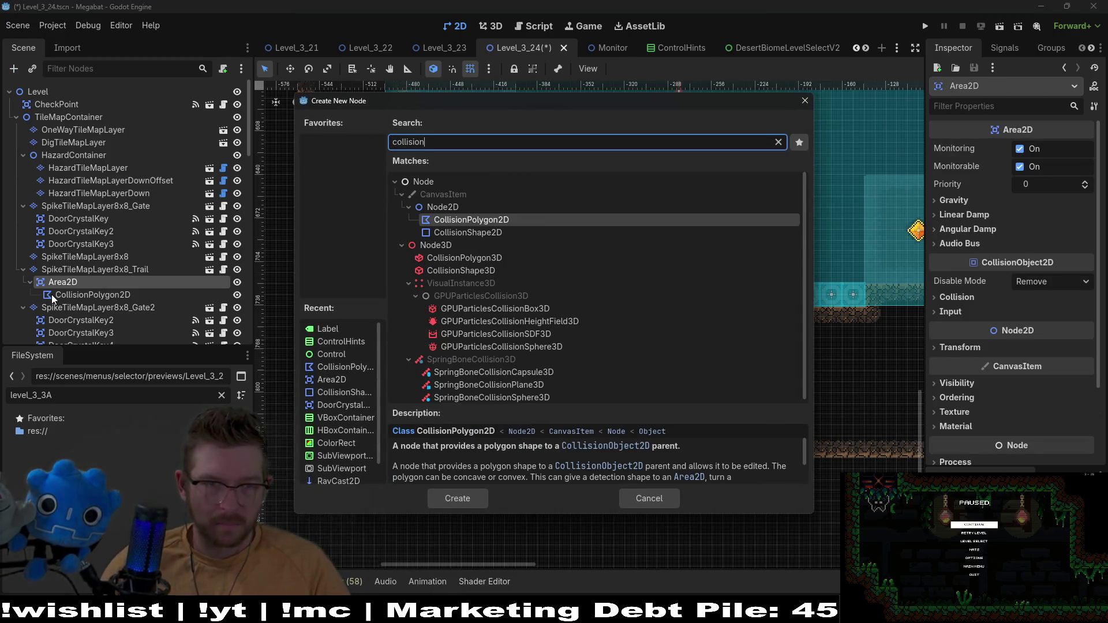
key("Down")
key("Up")
key("Return")
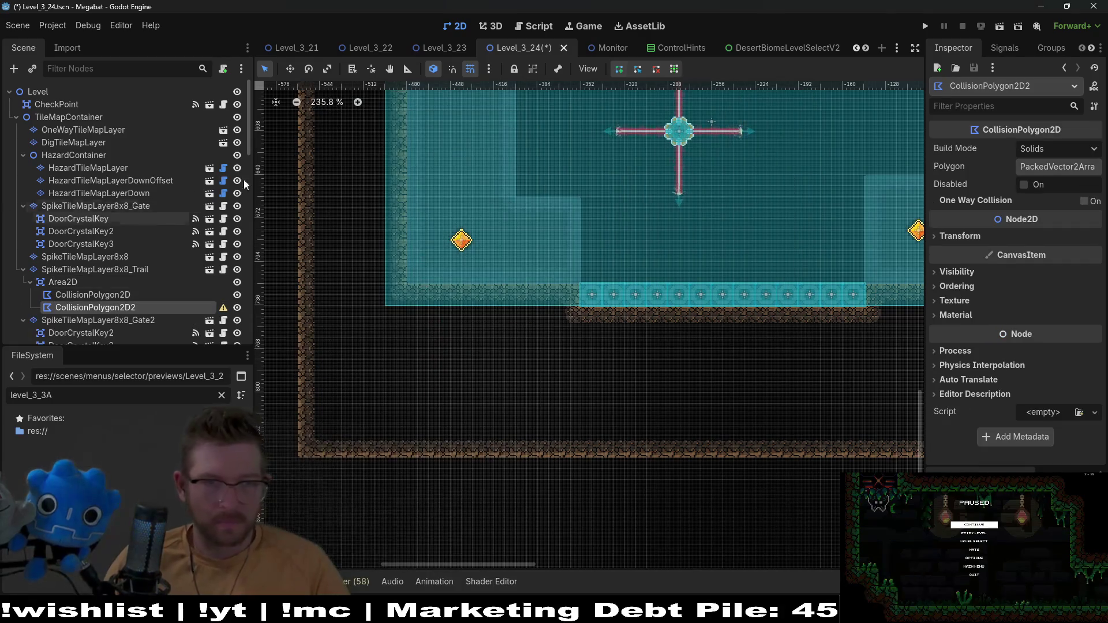
scroll(593, 264, "up", 5)
scroll(658, 310, "up", 3)
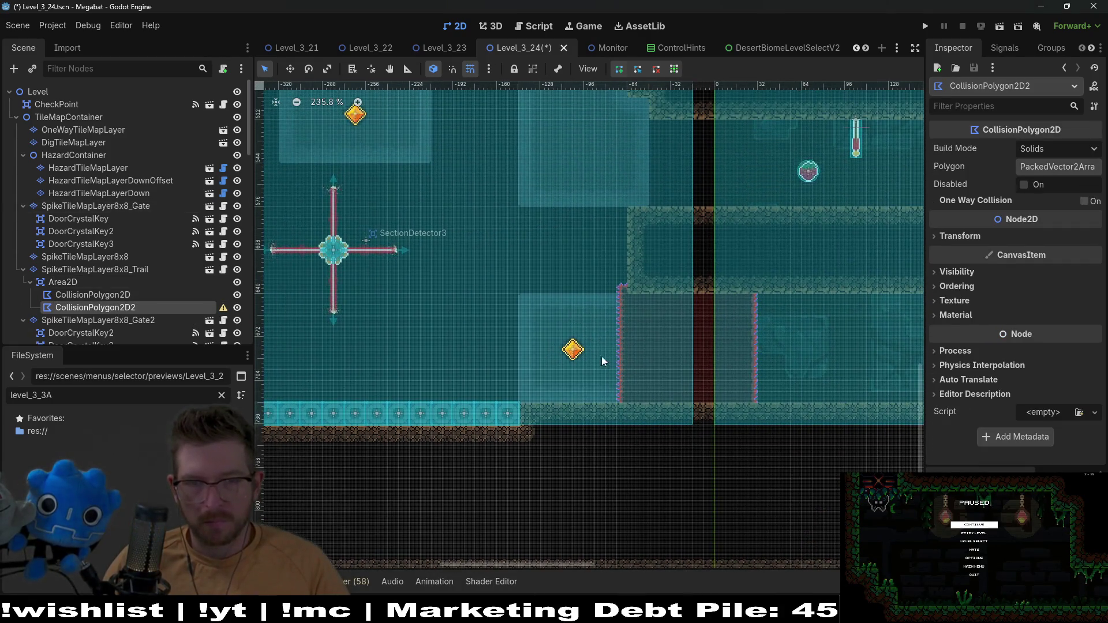
Draw a closed four-corner rectangle around the crystal key and spike column above the floor
left_click(518, 400)
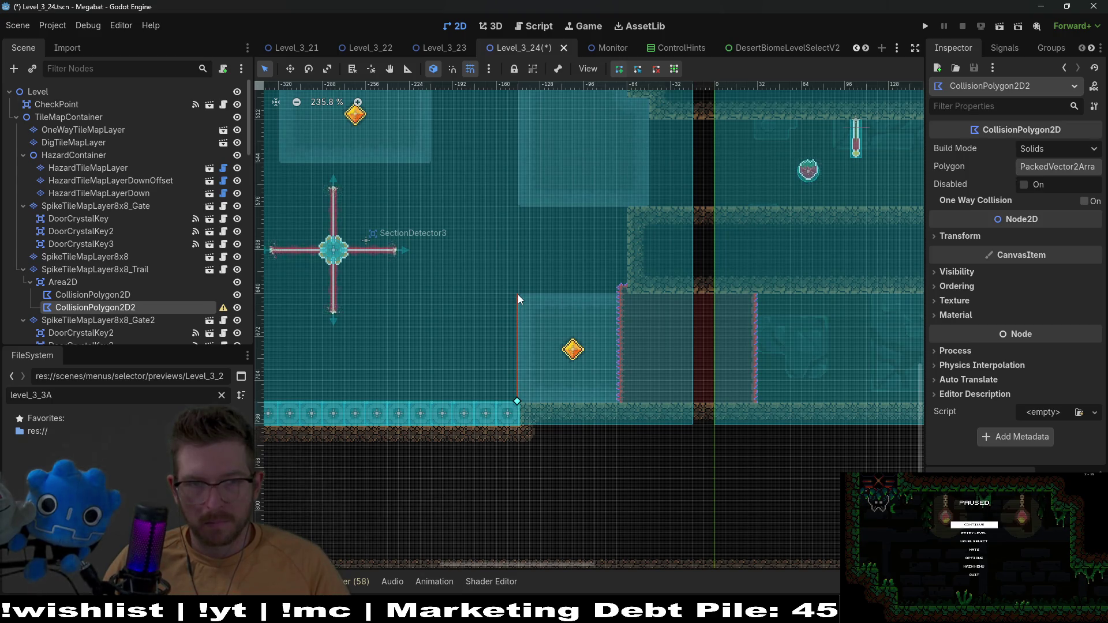
left_click(517, 295)
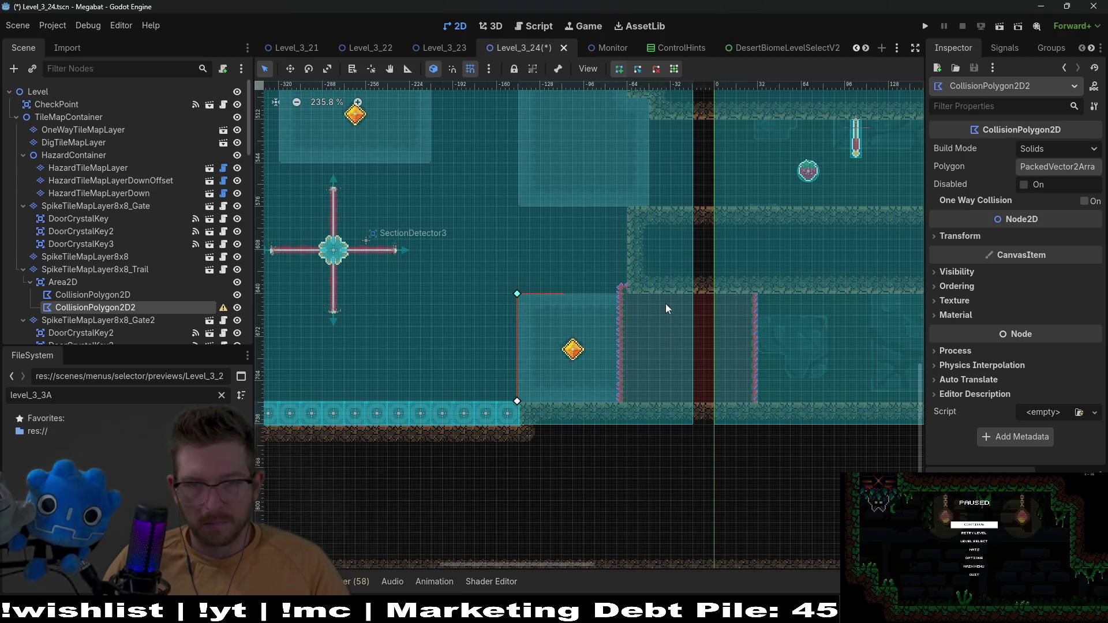
left_click(757, 294)
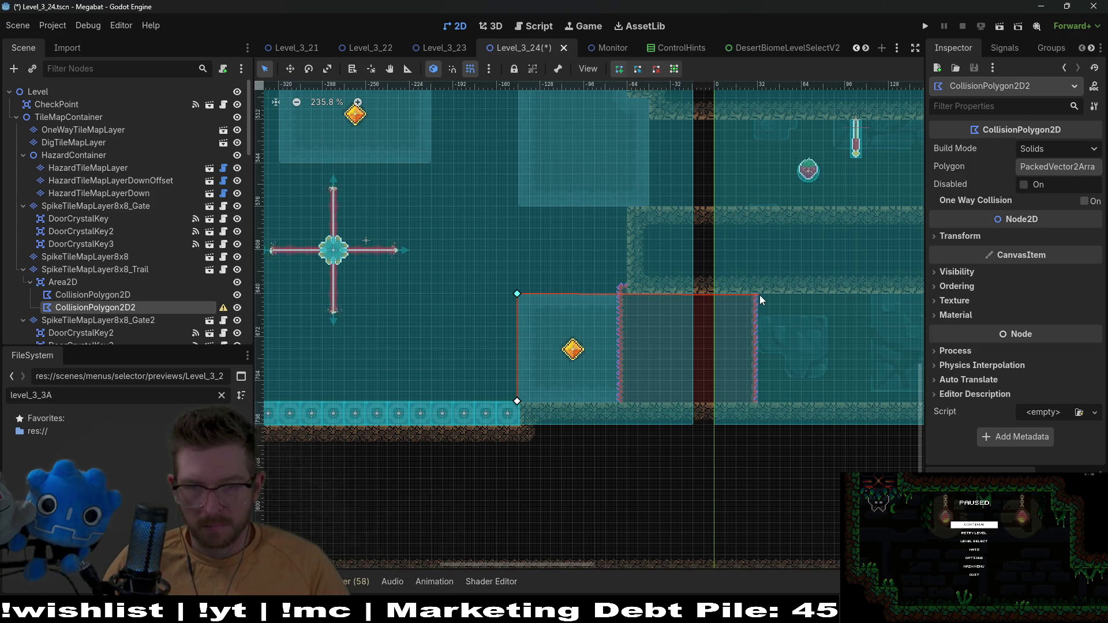
left_click(756, 400)
left_click(517, 401)
scroll(521, 299, "up", 6)
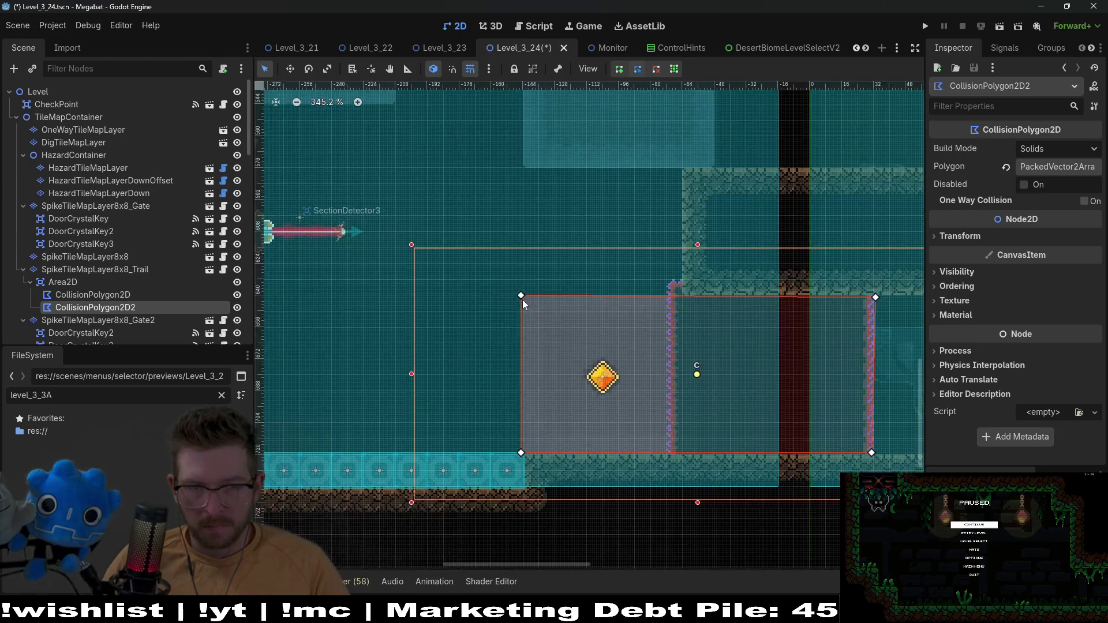
Snap the polygon's bottom-left corner and vertex 2 onto the tile corners
left_click_drag(518, 292, 521, 291)
scroll(604, 375, "down", 5)
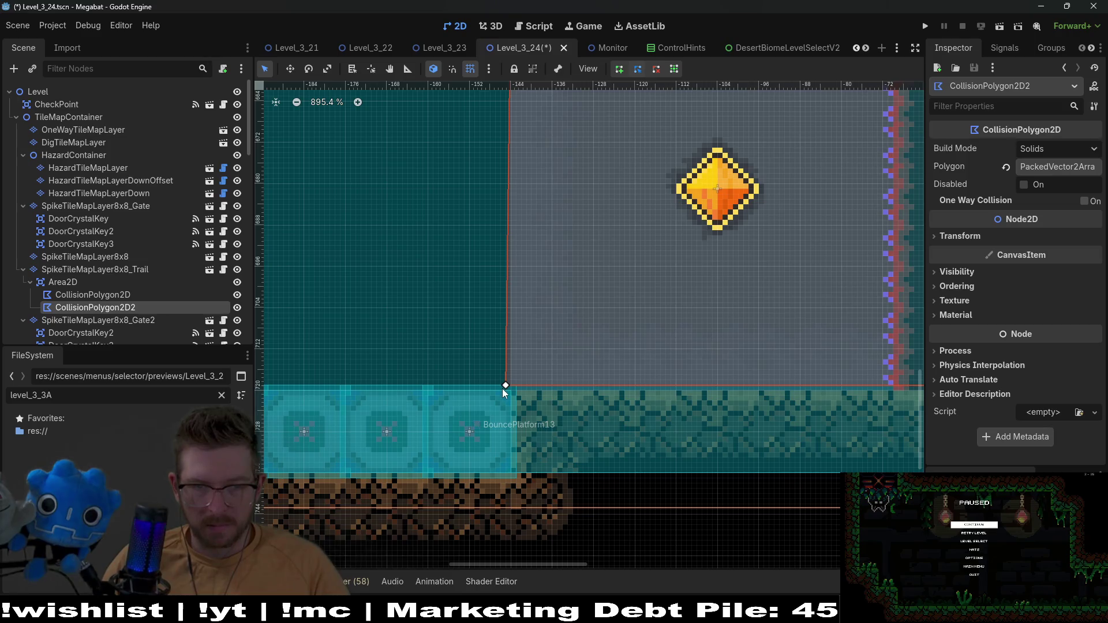
left_click_drag(506, 386, 516, 391)
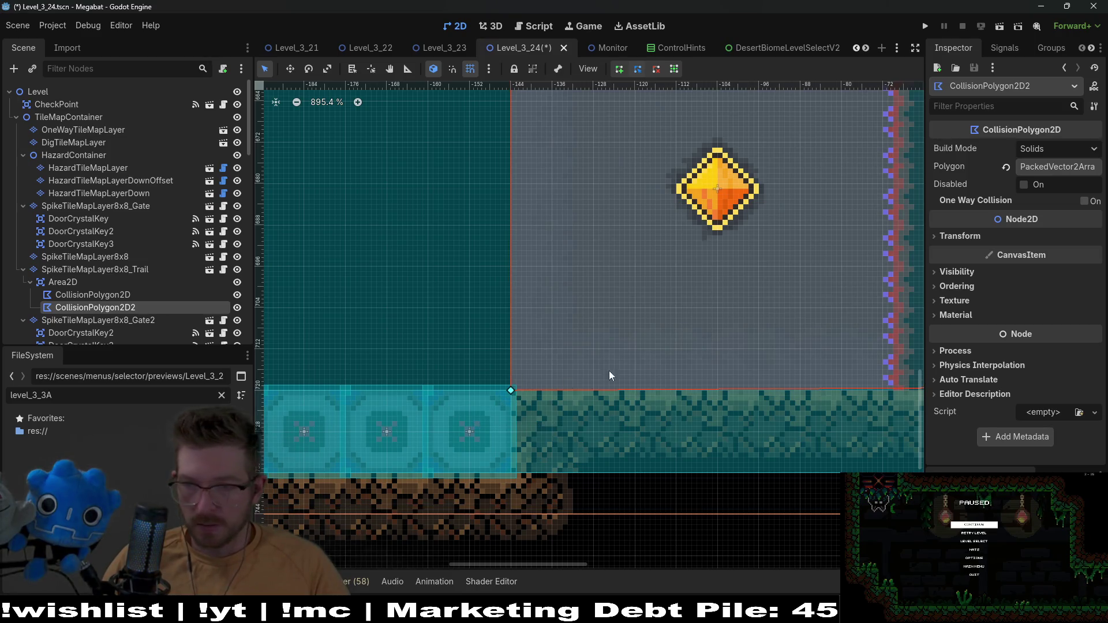
scroll(608, 370, "right", 8)
scroll(557, 341, "up", 2)
scroll(557, 341, "left", 2)
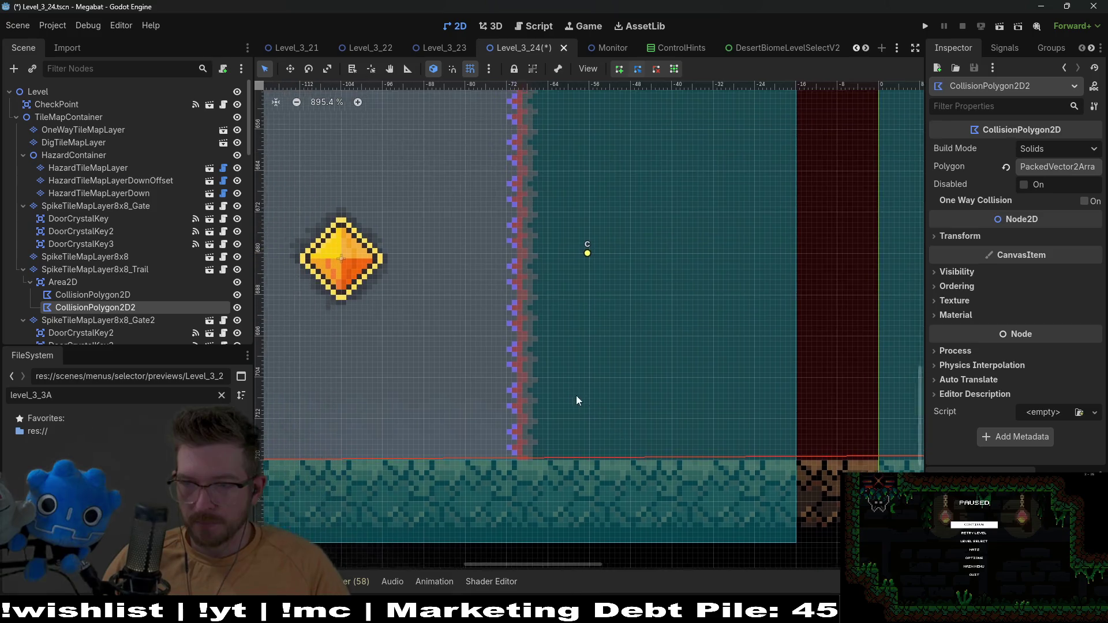
scroll(590, 386, "down", 1)
scroll(577, 375, "right", 3)
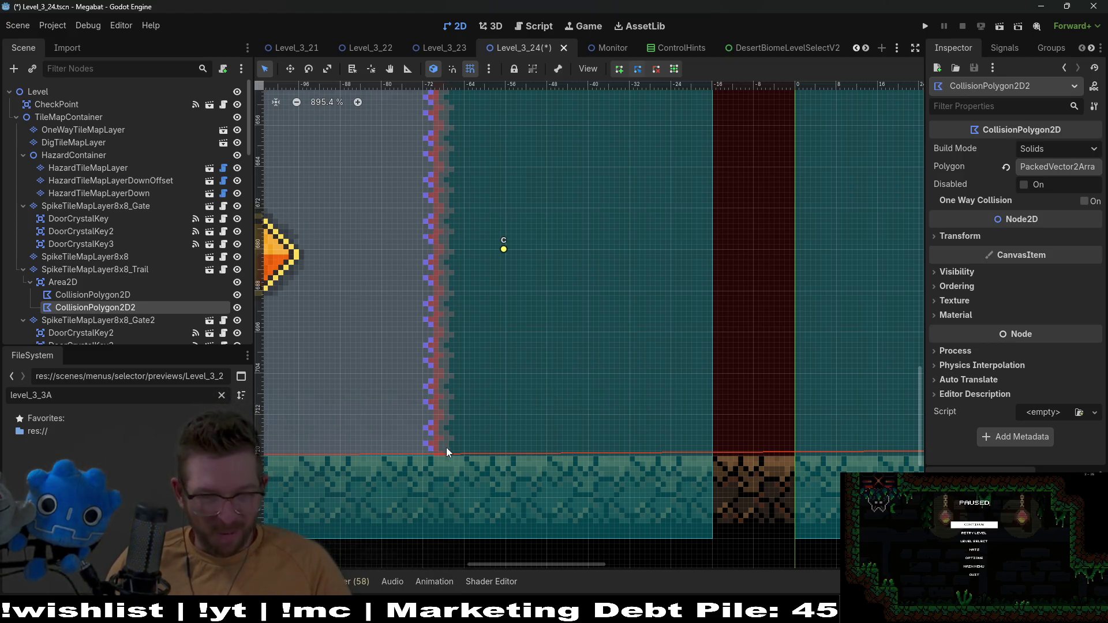
scroll(711, 420, "right", 10)
scroll(681, 404, "down", 2)
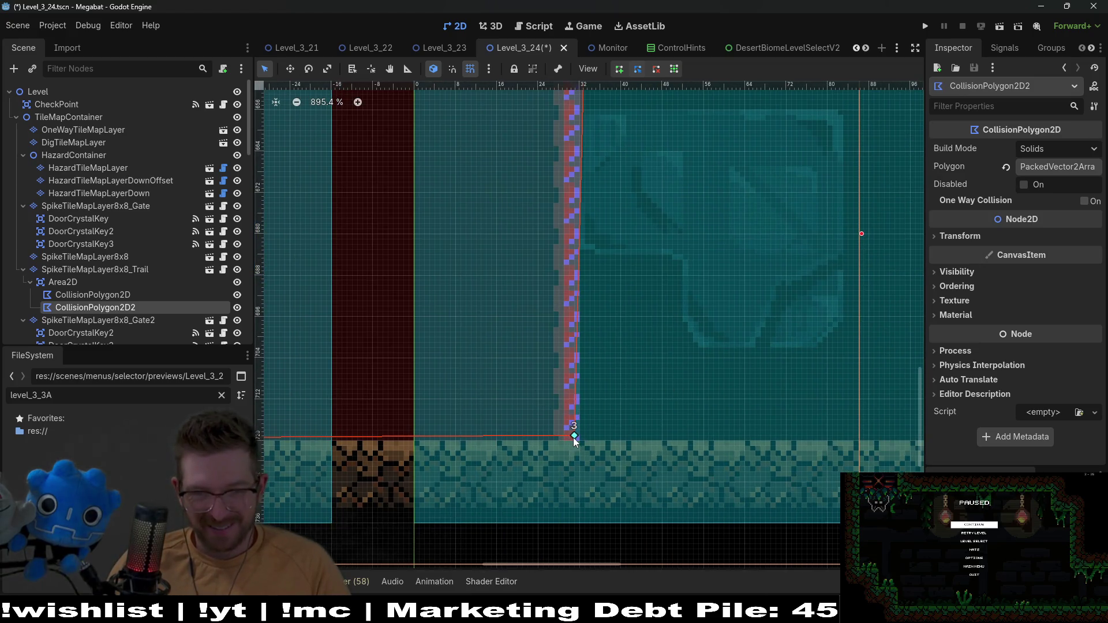
scroll(579, 420, "up", 6)
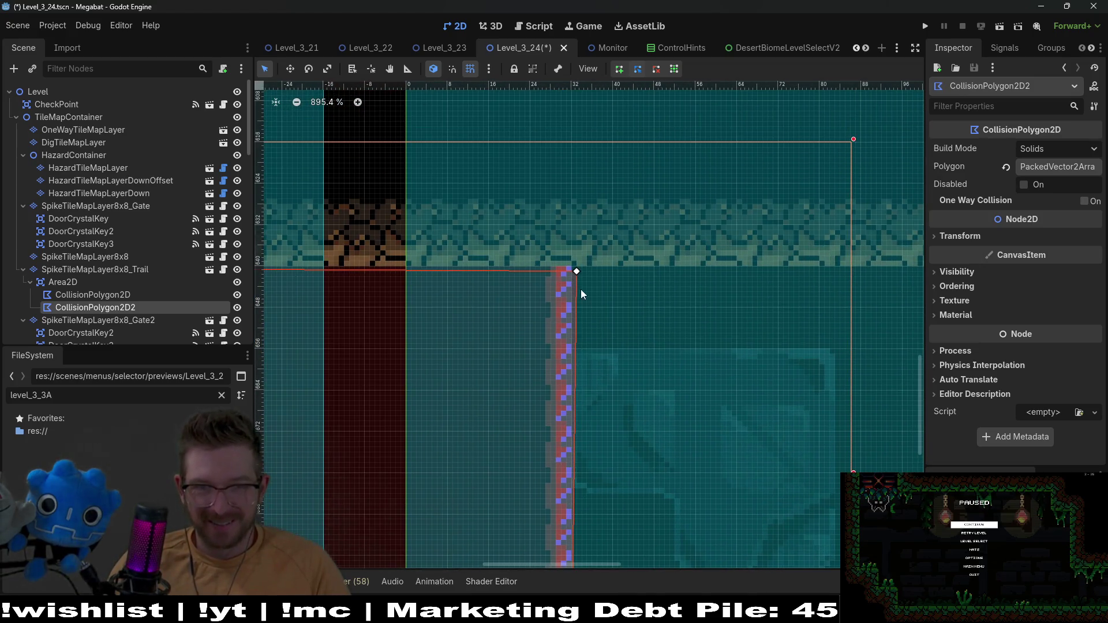
left_click_drag(580, 273, 574, 266)
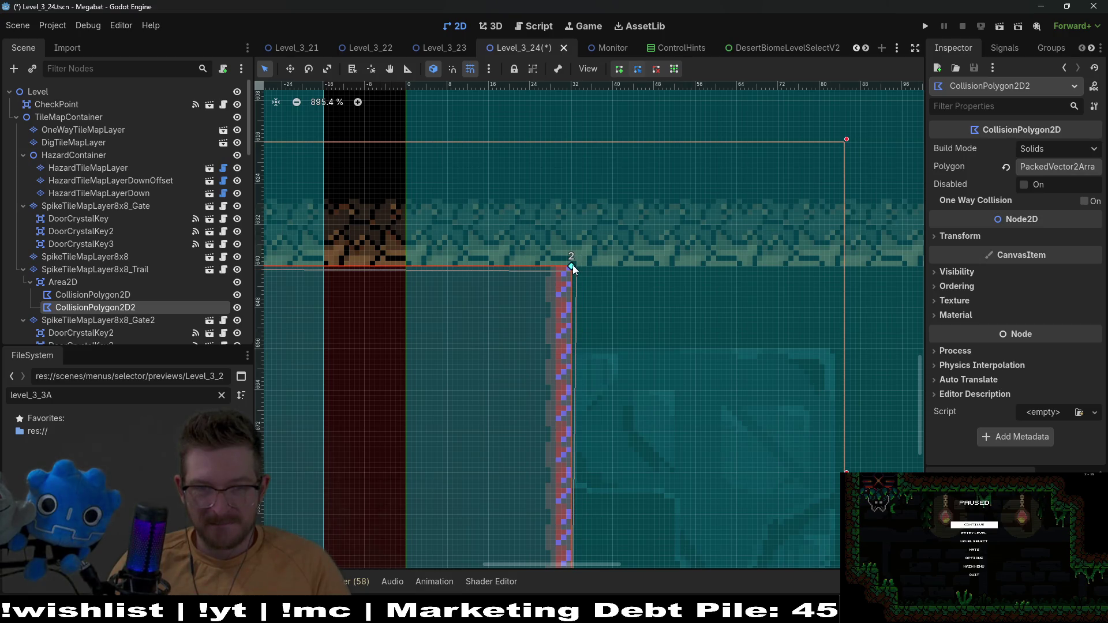
scroll(693, 311, "left", 9)
scroll(693, 311, "down", 1)
scroll(820, 346, "down", 3)
scroll(498, 361, "left", 8)
scroll(397, 386, "up", 3)
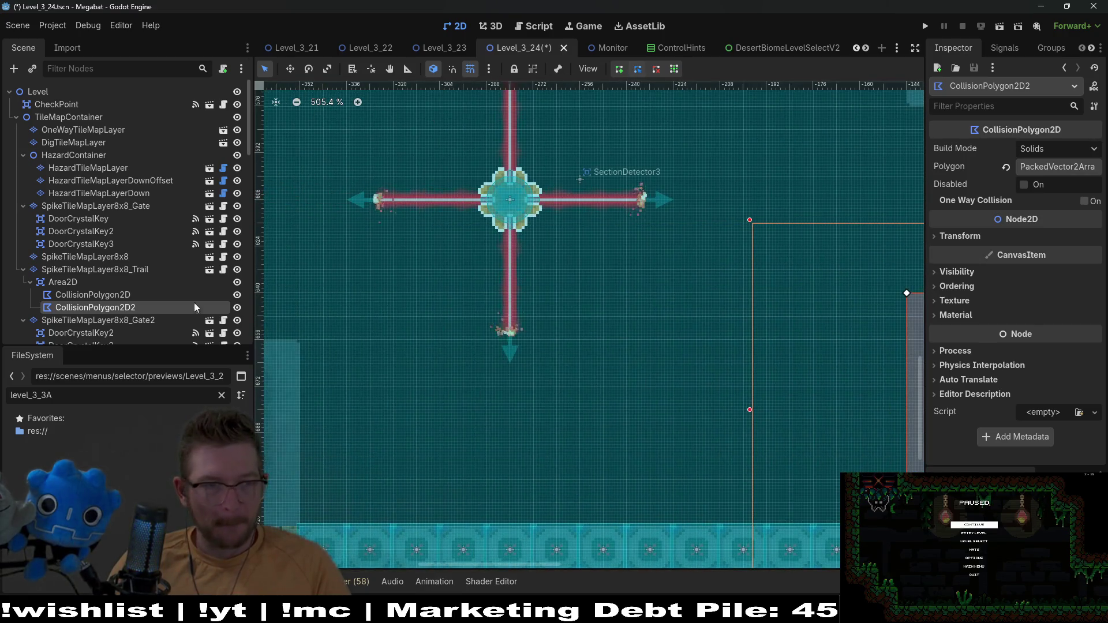
left_click(49, 283)
key("ctrl+a")
type("c")
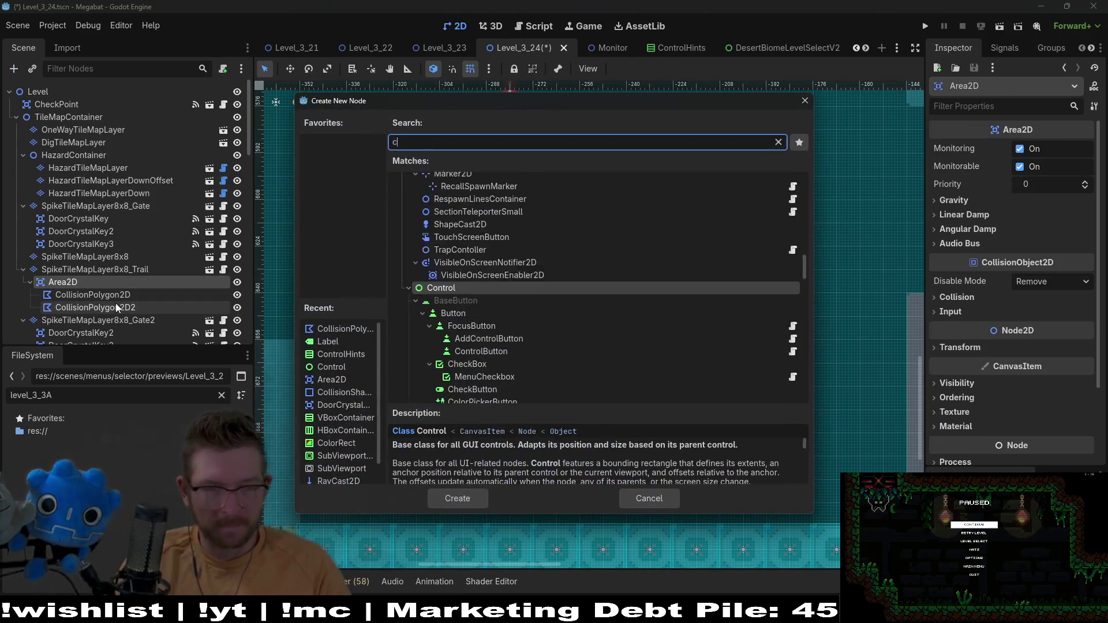
type("olli")
key("Return")
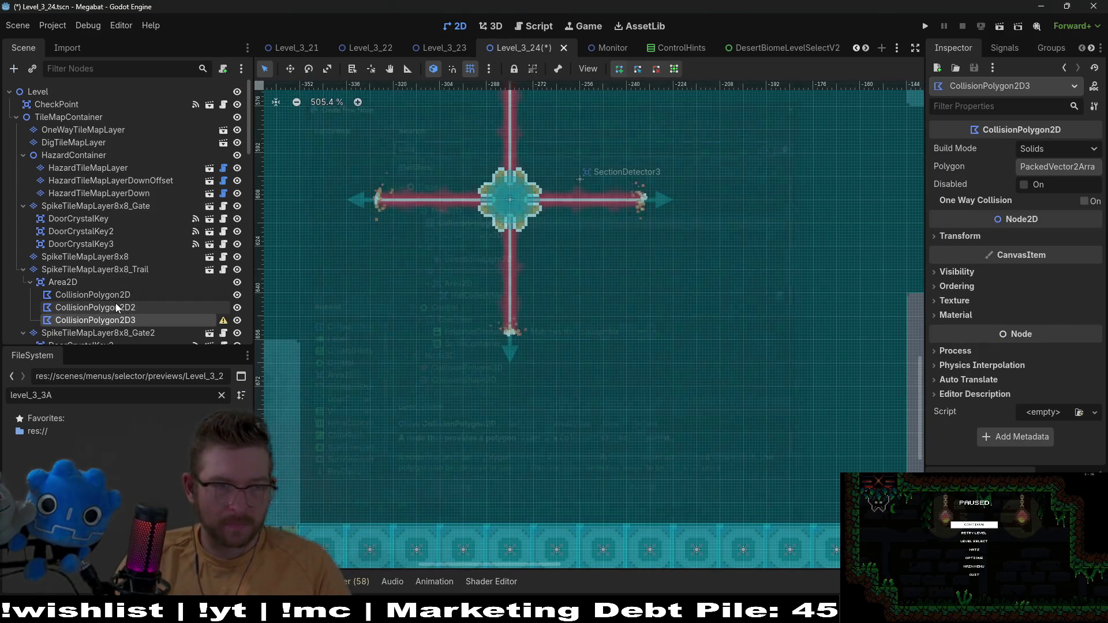
scroll(418, 435, "down", 1)
scroll(481, 411, "left", 5)
scroll(484, 415, "left", 3)
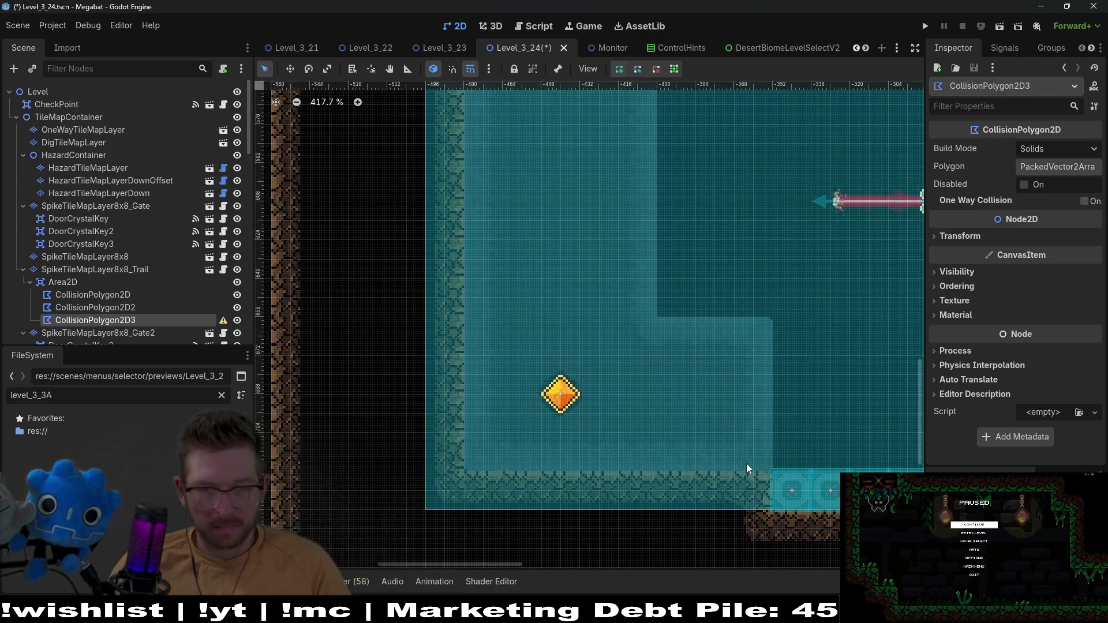
left_click(773, 471)
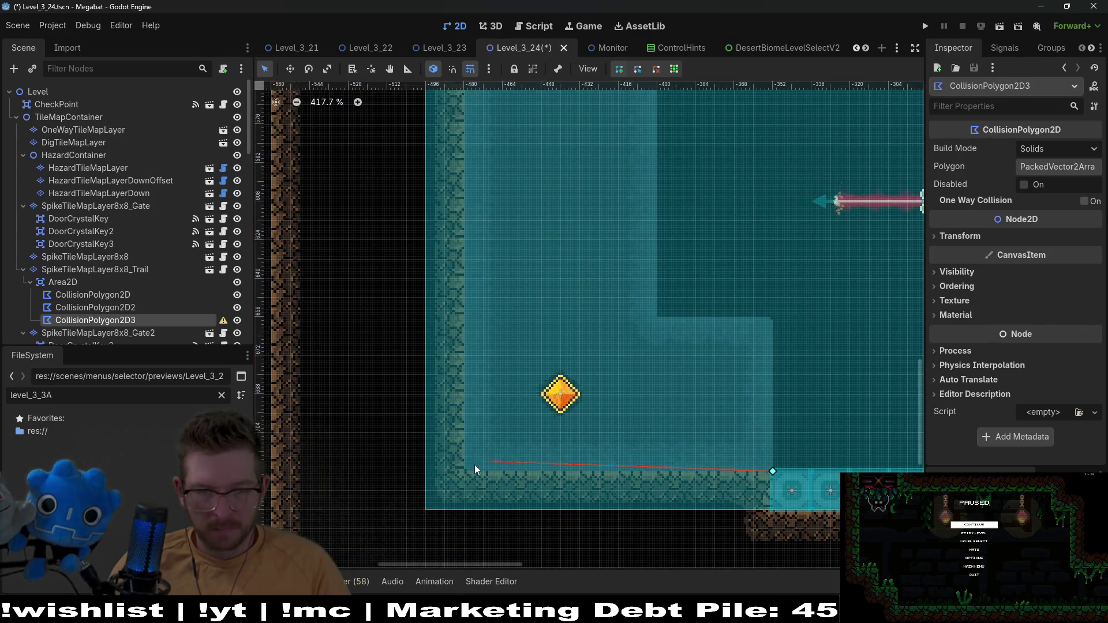
left_click(466, 471)
scroll(449, 397, "up", 8)
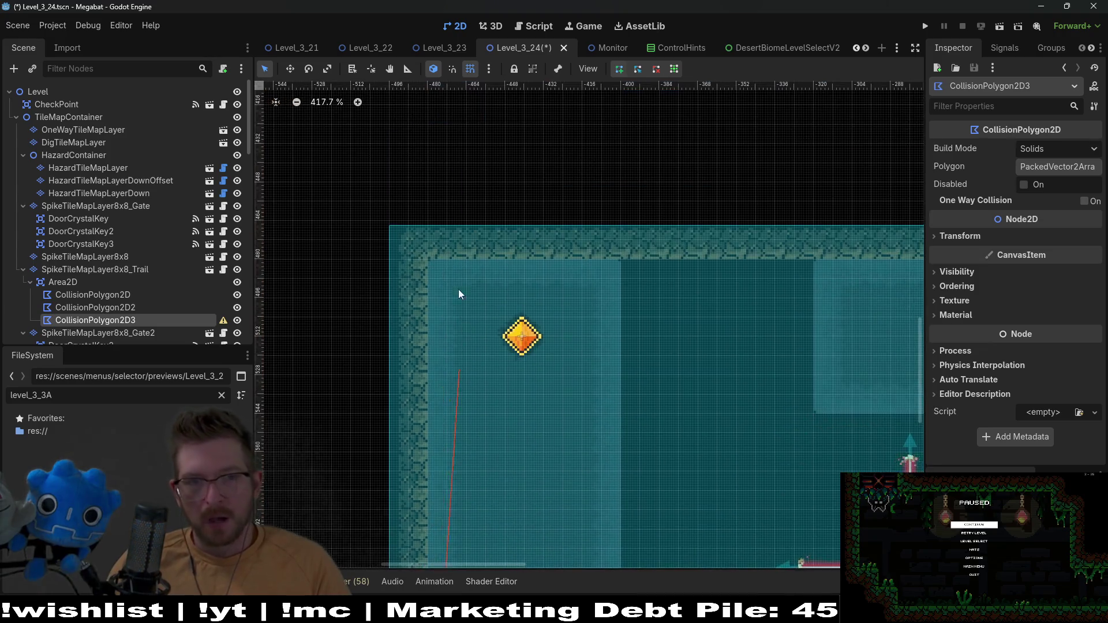
left_click(422, 295)
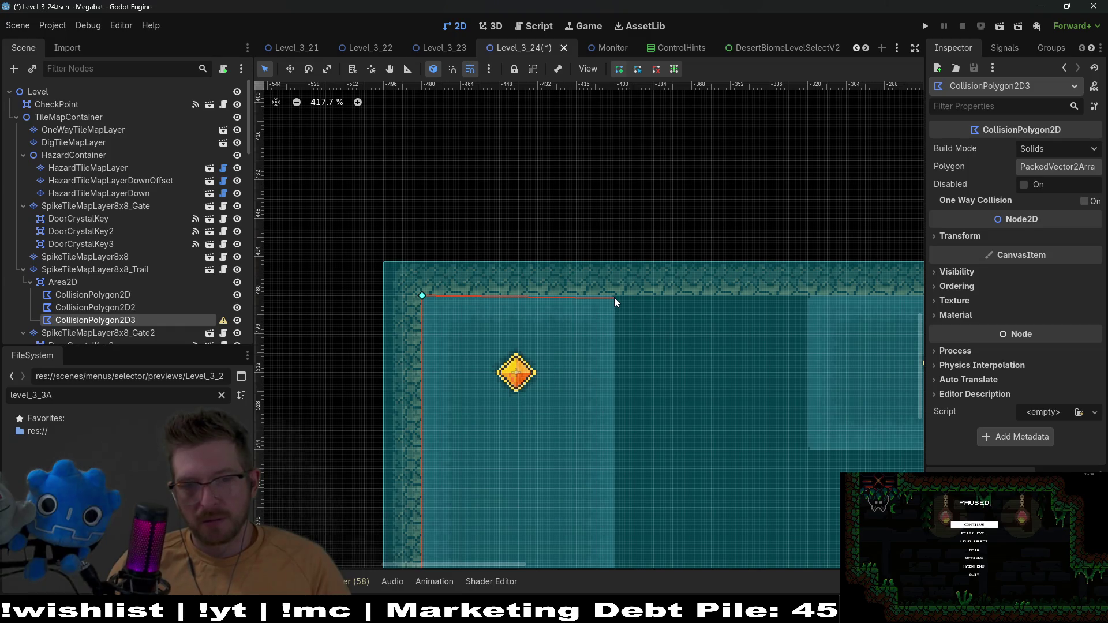
left_click(615, 296)
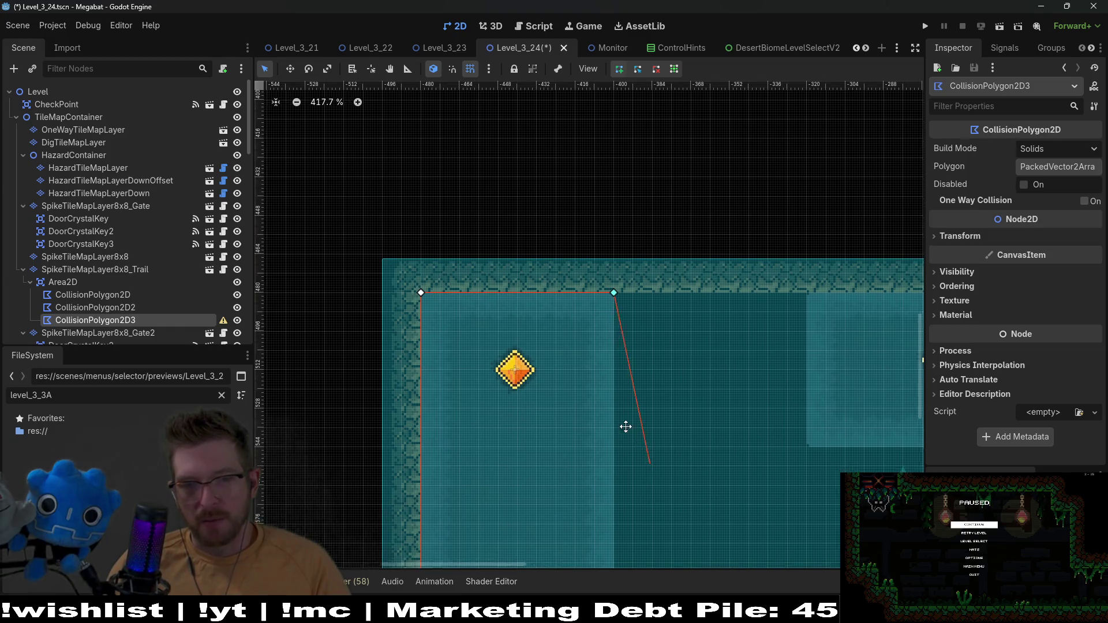
scroll(557, 361, "down", 5)
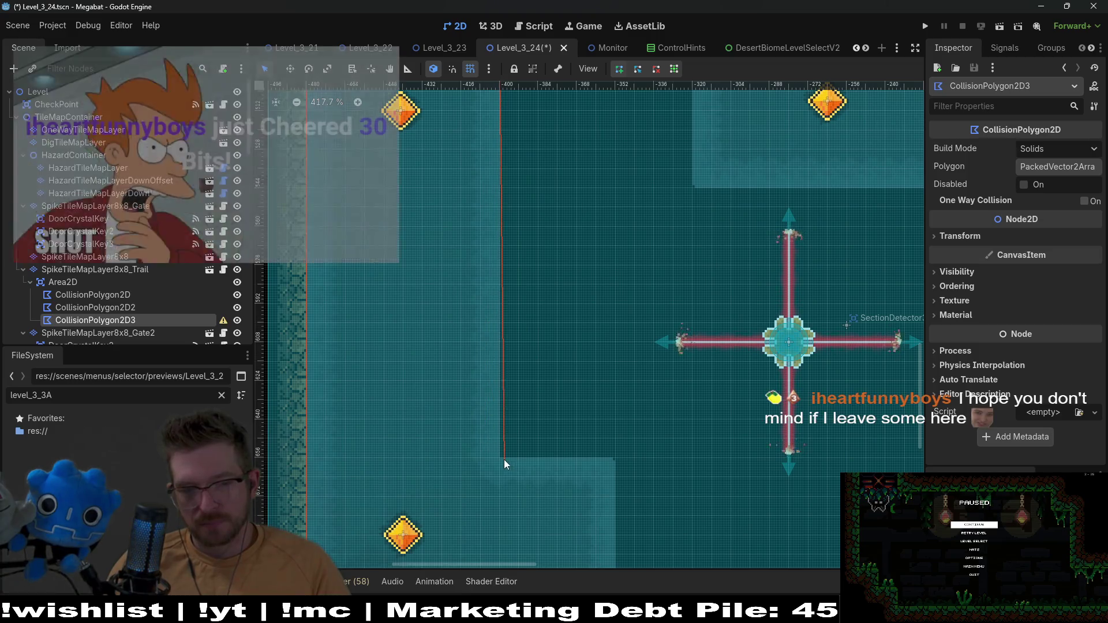
left_click(500, 458)
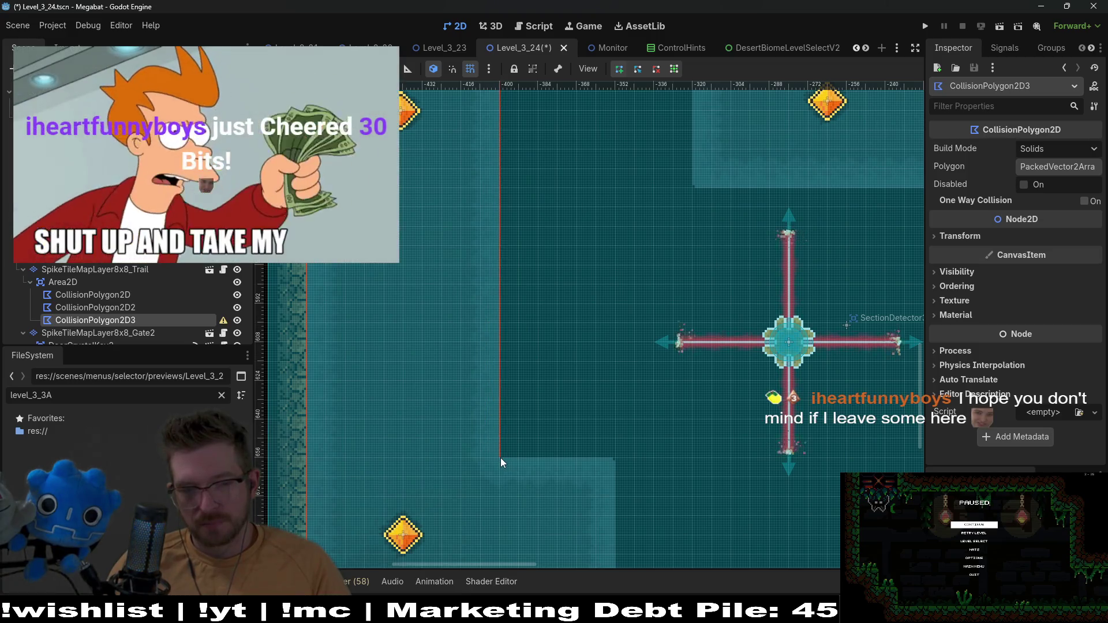
left_click(615, 458)
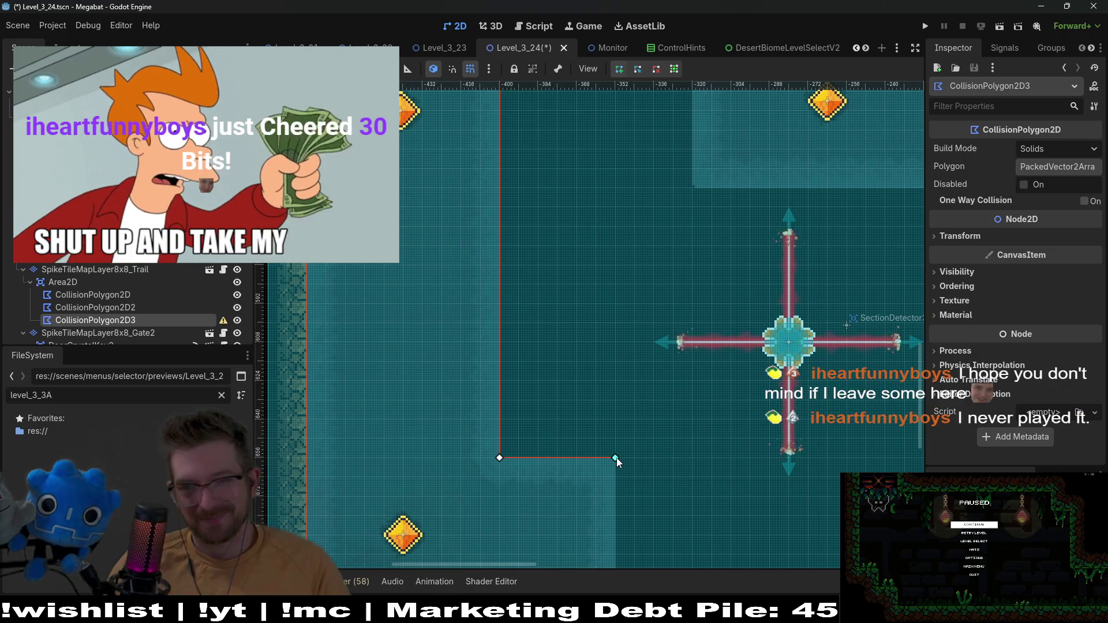
scroll(605, 465, "down", 5)
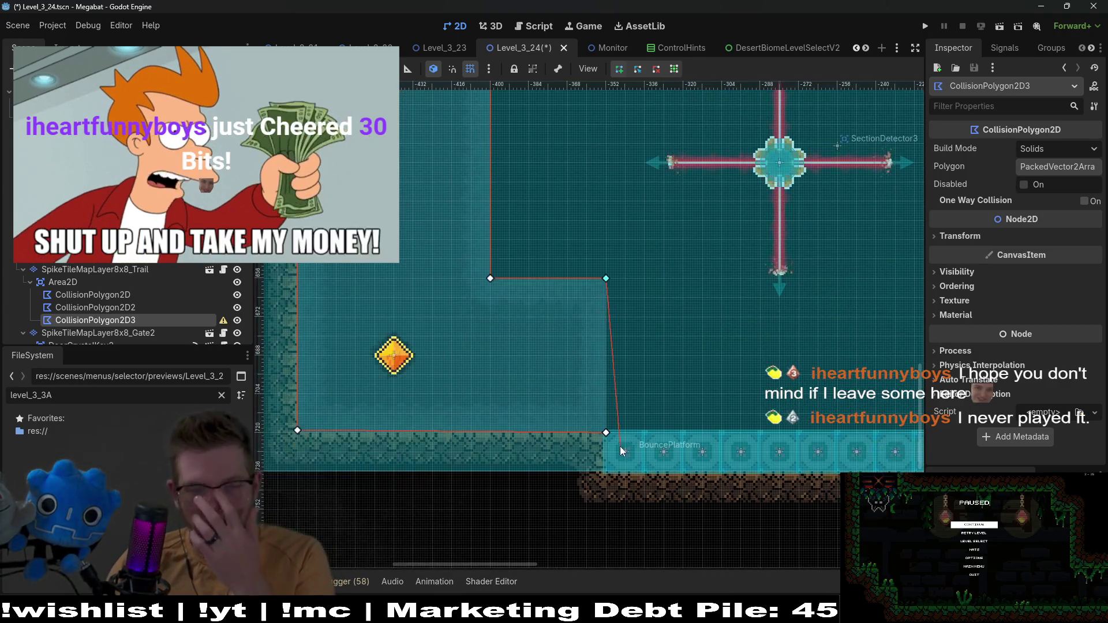
left_click(608, 433)
left_click(605, 431)
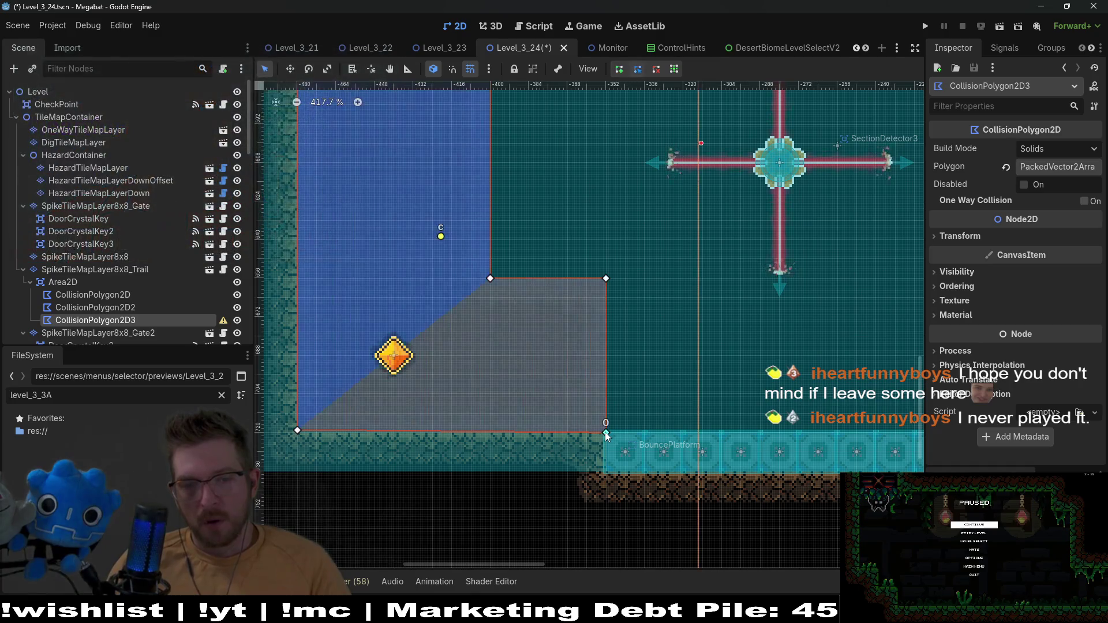
scroll(605, 432, "up", 5)
scroll(614, 448, "down", 5)
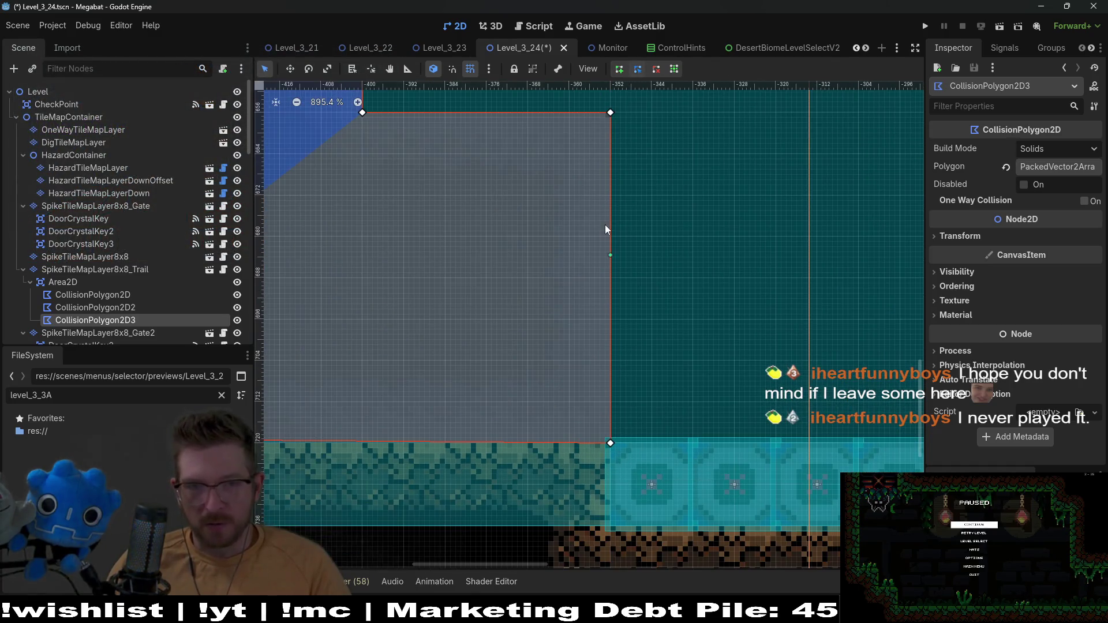
scroll(681, 478, "up", 3)
scroll(564, 481, "left", 3)
scroll(493, 442, "left", 4)
scroll(515, 494, "down", 2)
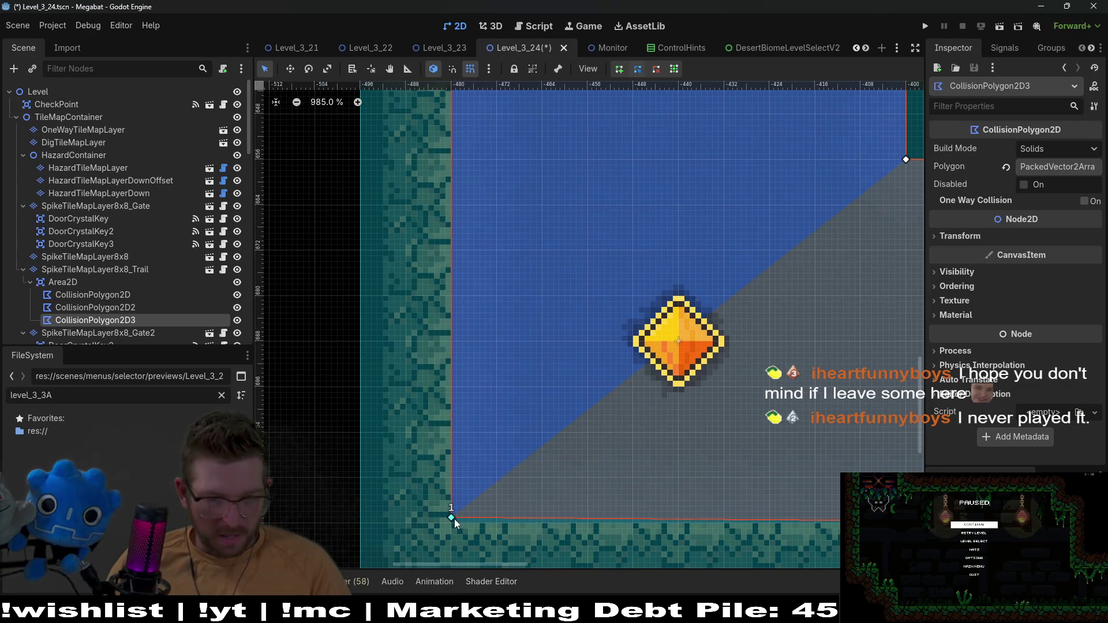
scroll(635, 450, "up", 4)
scroll(617, 480, "right", 3)
scroll(622, 487, "up", 15)
scroll(621, 486, "right", 5)
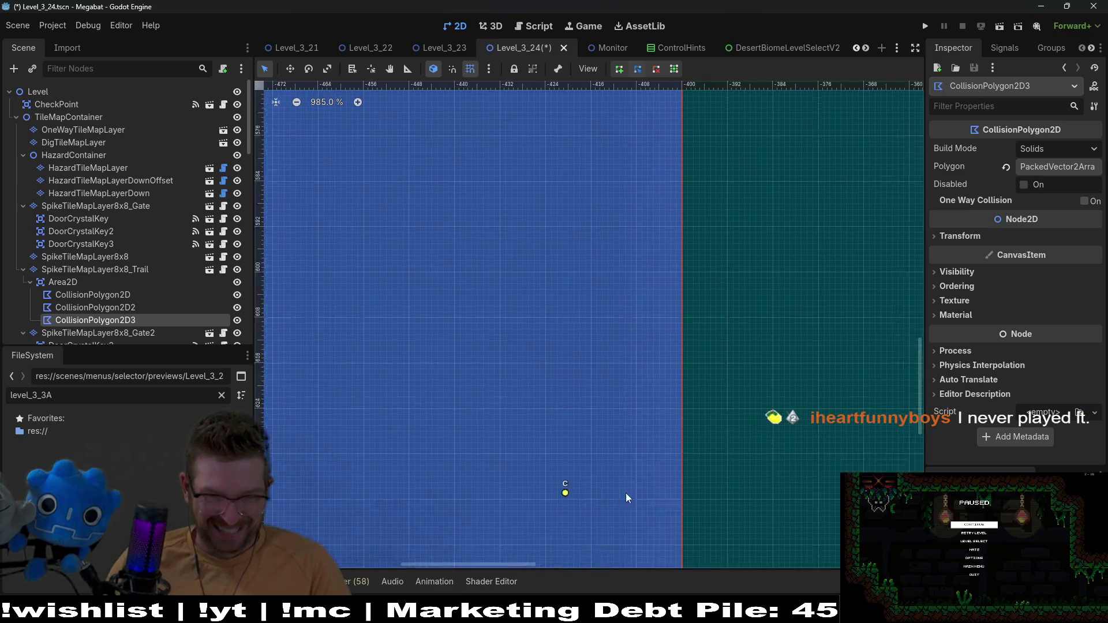
scroll(520, 415, "up", 3)
scroll(520, 416, "left", 3)
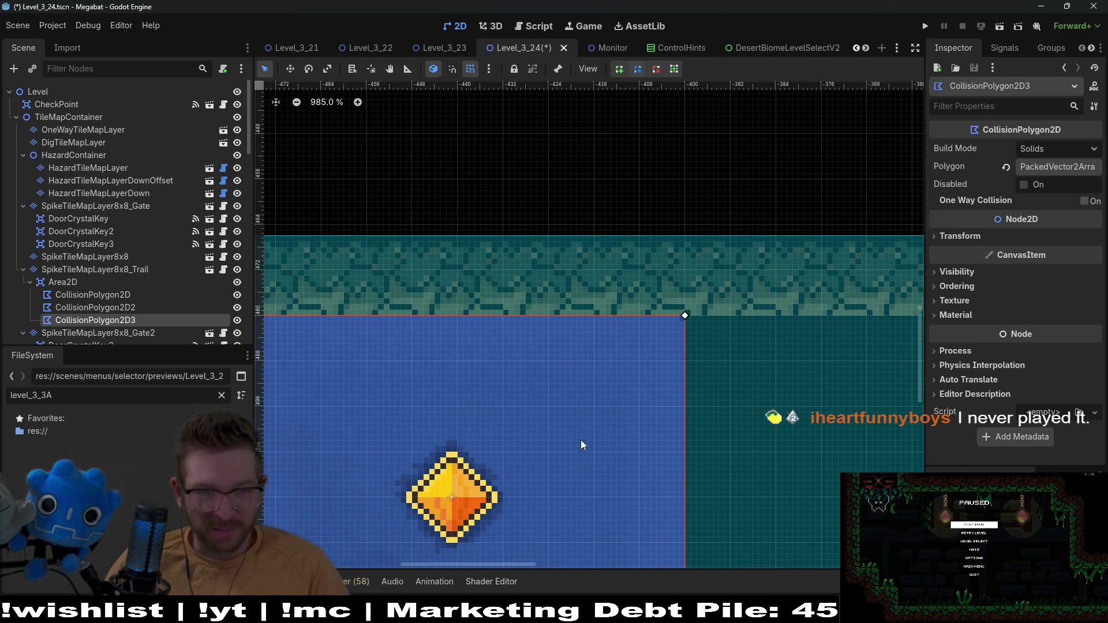
scroll(412, 376, "right", 12)
scroll(664, 361, "down", 1)
scroll(663, 362, "down", 2)
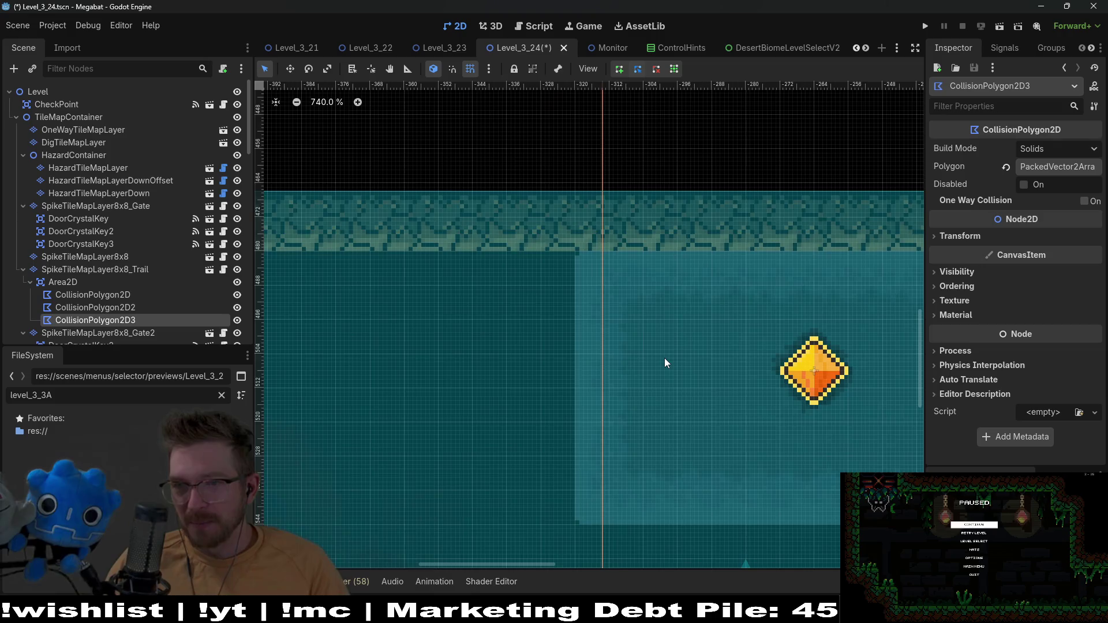
scroll(702, 382, "right", 5)
scroll(473, 365, "down", 3)
scroll(473, 365, "left", 1)
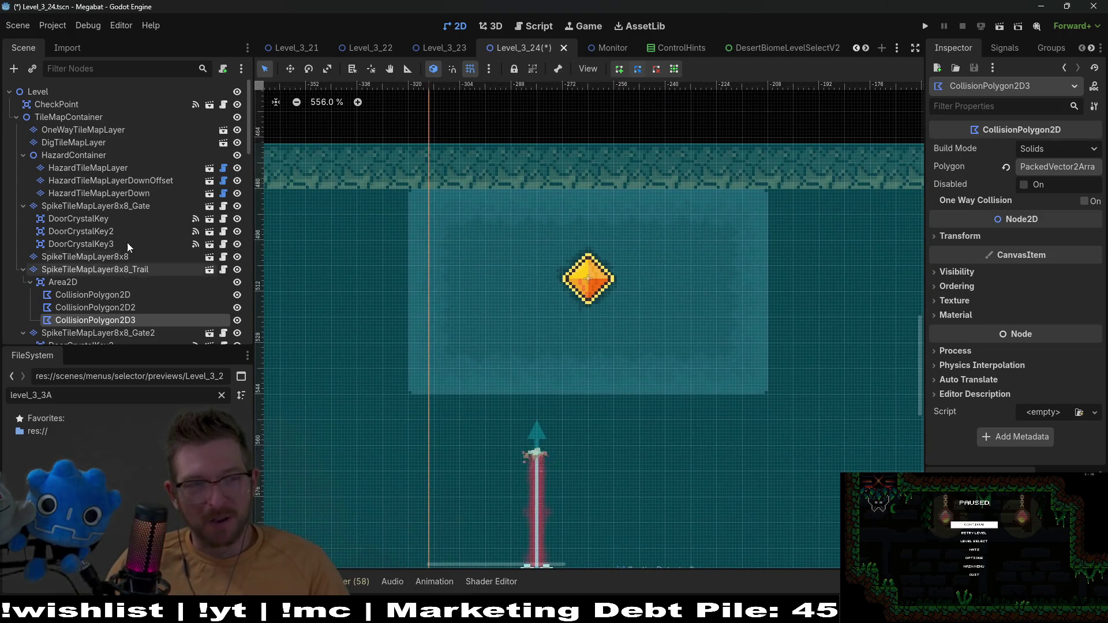
Add another CollisionPolygon2D child under the spike trail's Area2D
left_click(81, 282)
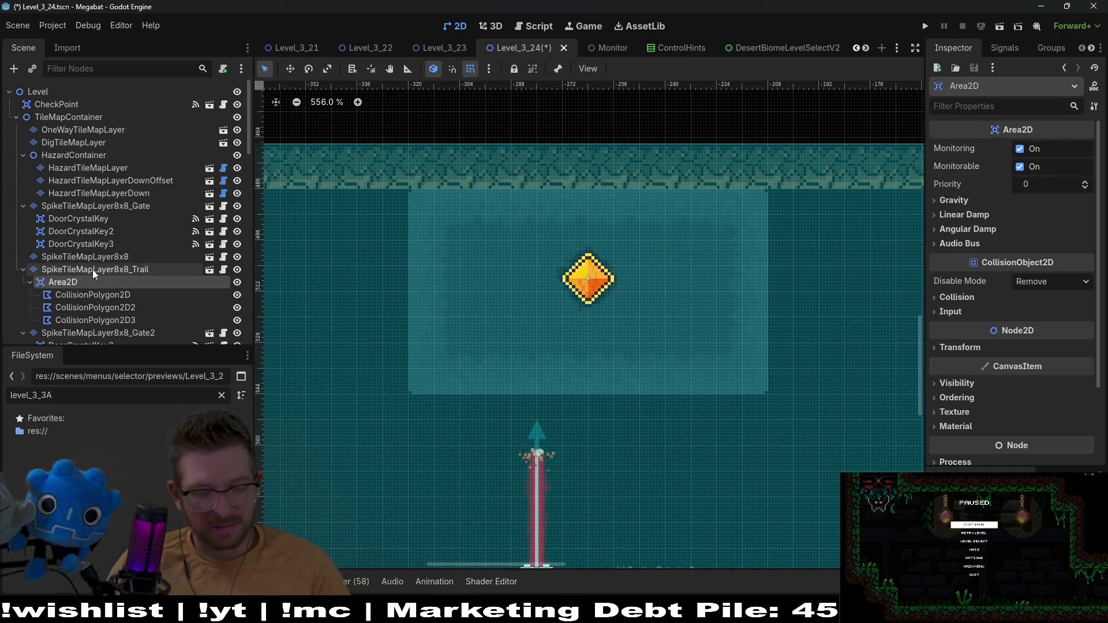
key("ctrl+a")
type("collisionp")
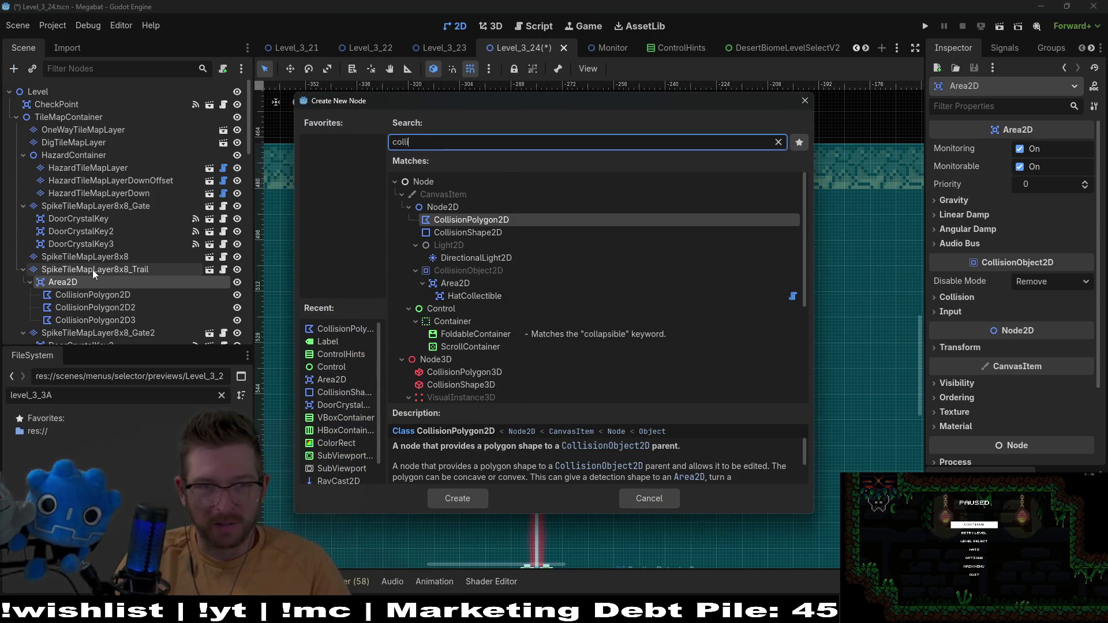
key("Return")
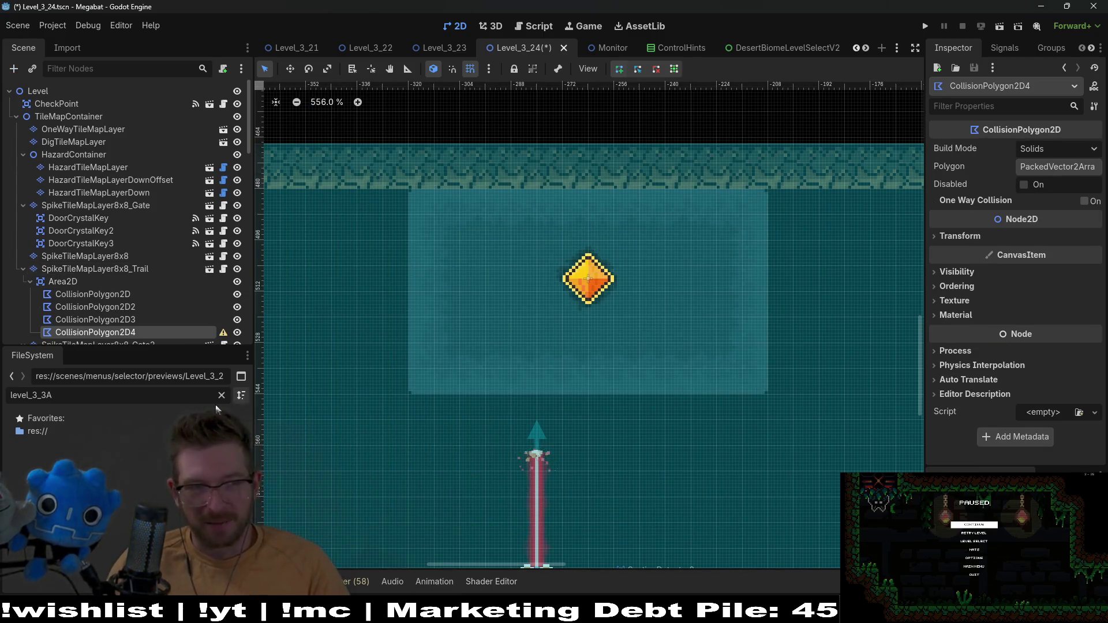
Draw a closed rectangle around the crystal key above the laser
left_click(409, 192)
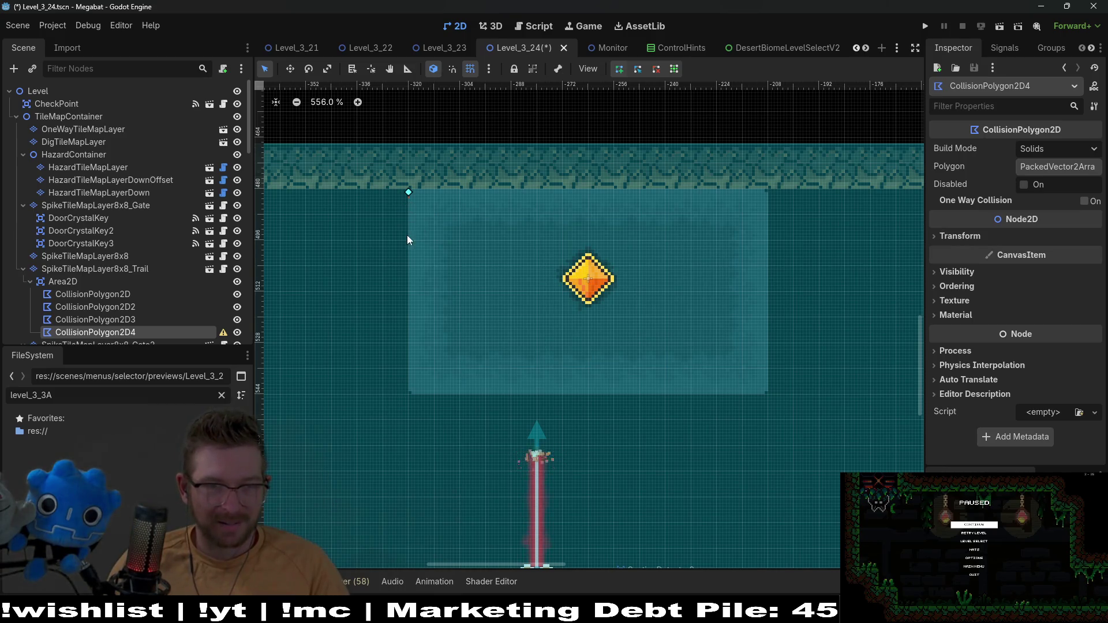
left_click(408, 397)
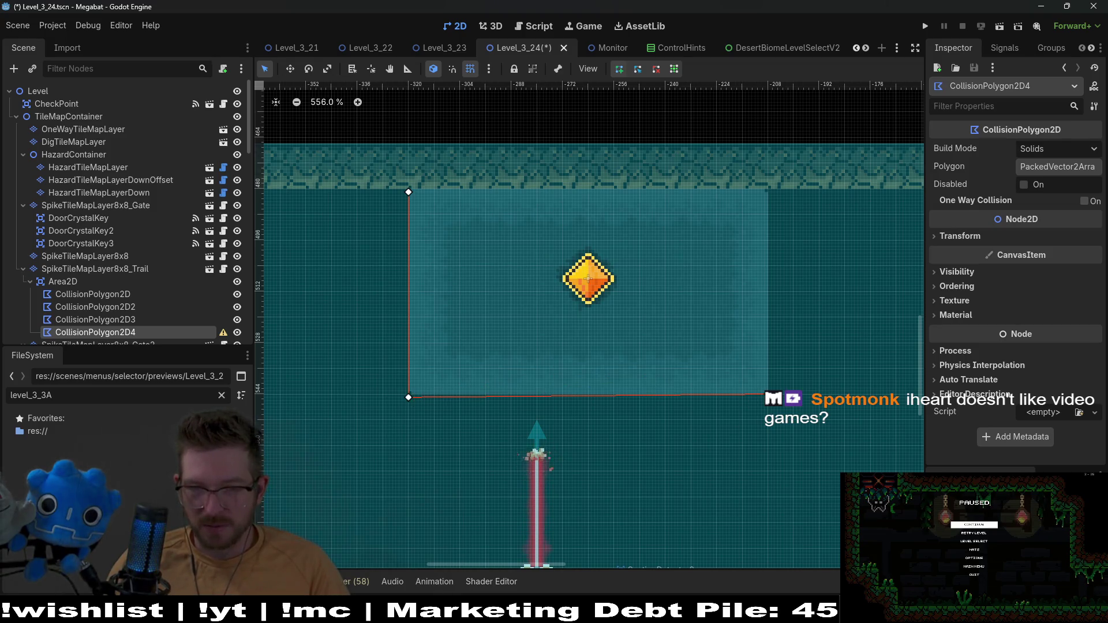
left_click(768, 396)
left_click(767, 189)
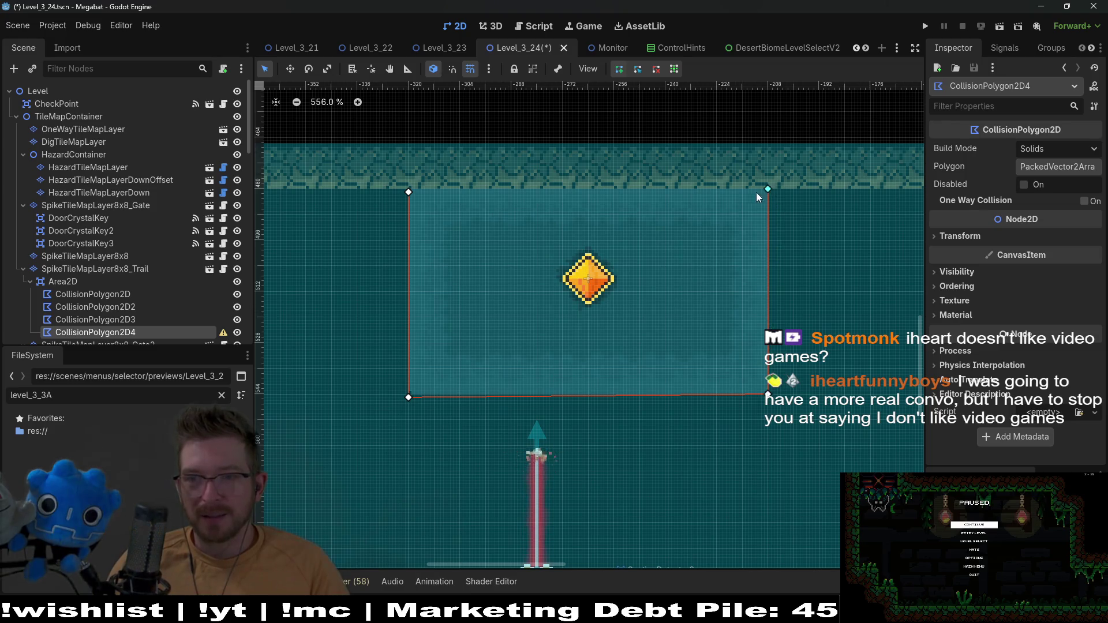
left_click(409, 193)
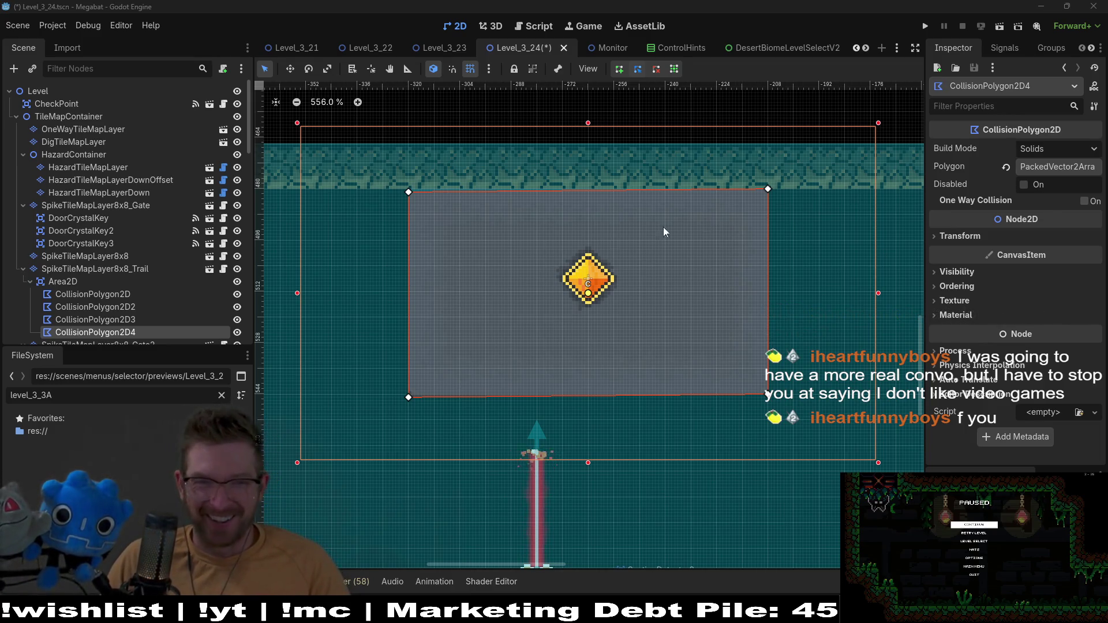
scroll(404, 197, "up", 5)
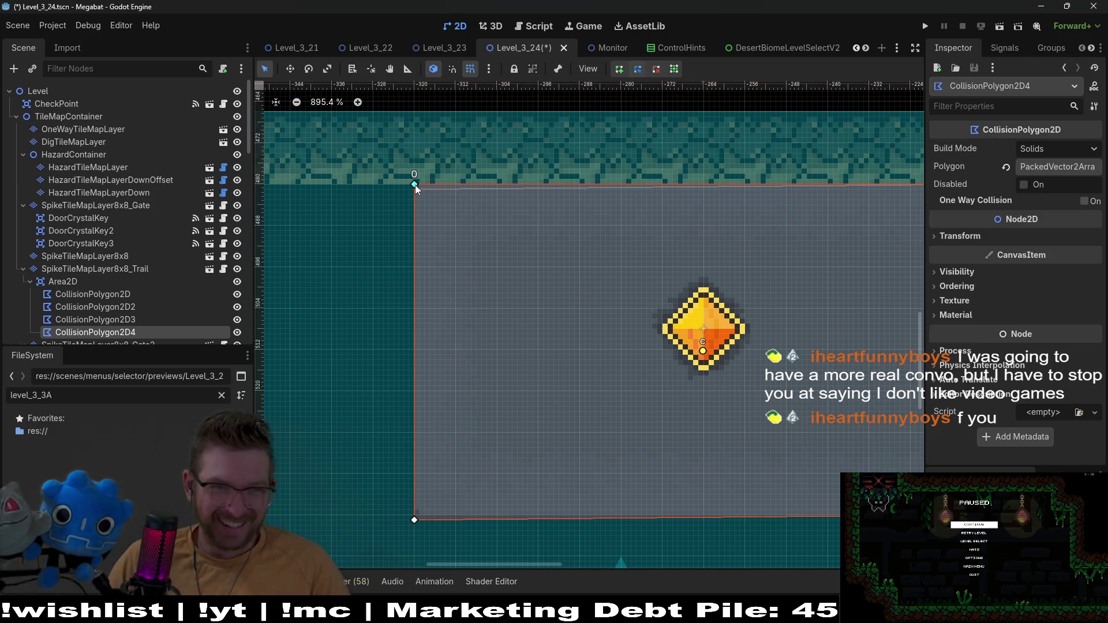
scroll(414, 184, "down", 4)
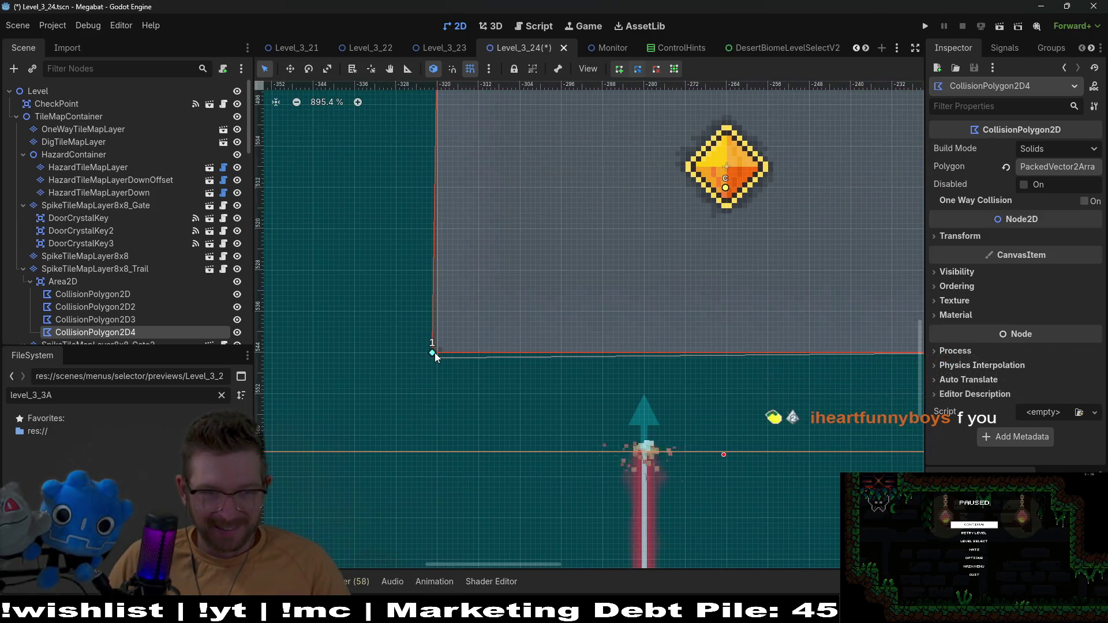
scroll(710, 249, "right", 4)
scroll(688, 241, "down", 5)
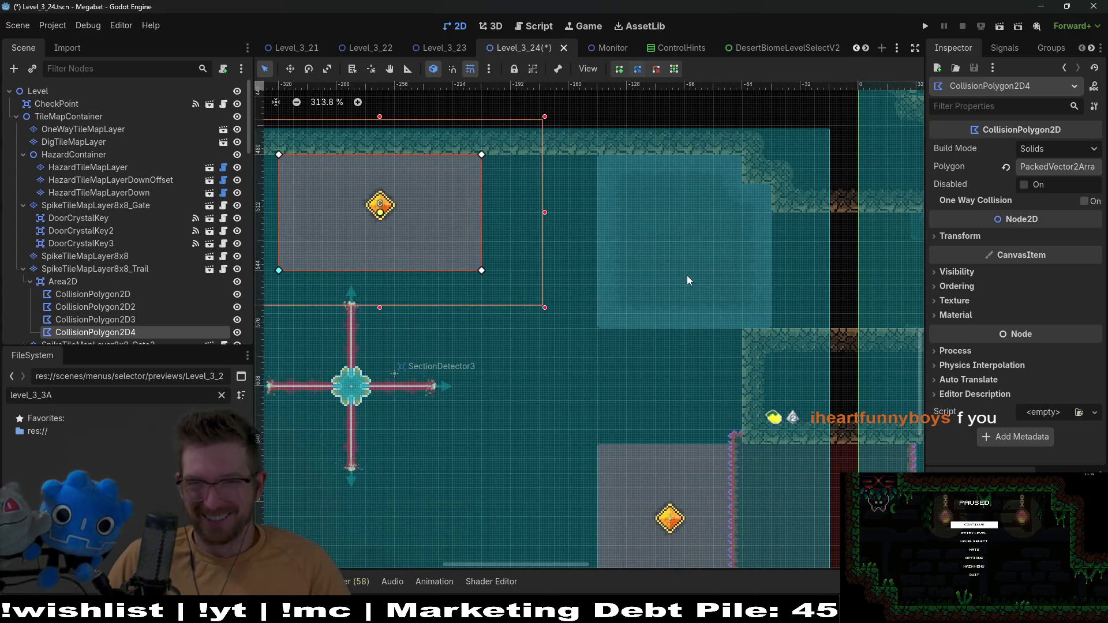
scroll(545, 257, "left", 3)
Add a new CollisionPolygon2D child under the spike trail's Area2D
left_click(73, 282)
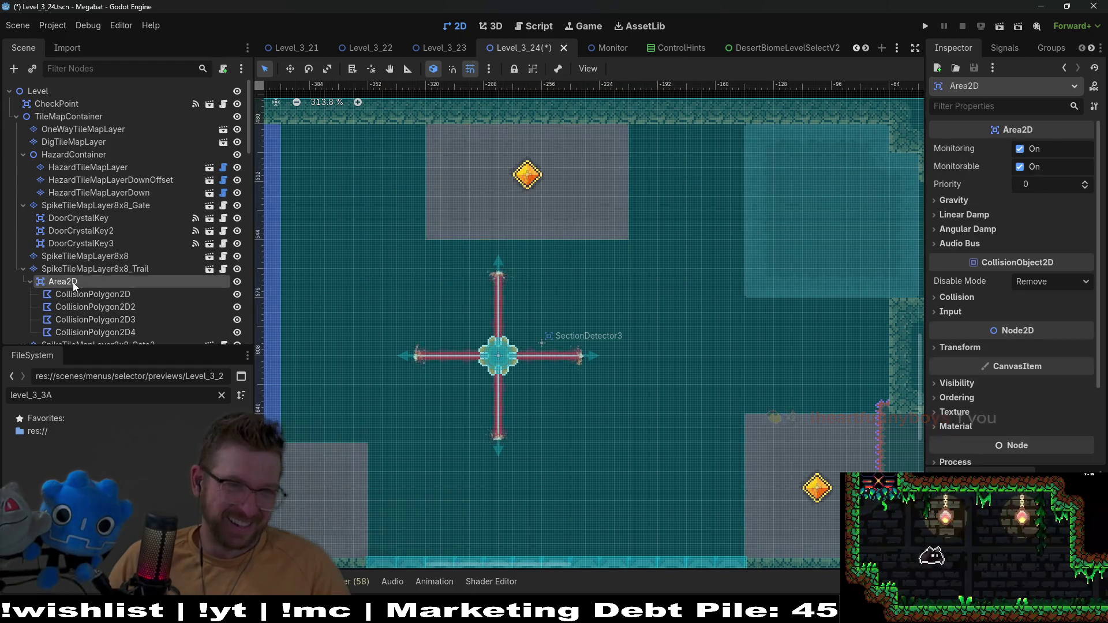
key("ctrl+a")
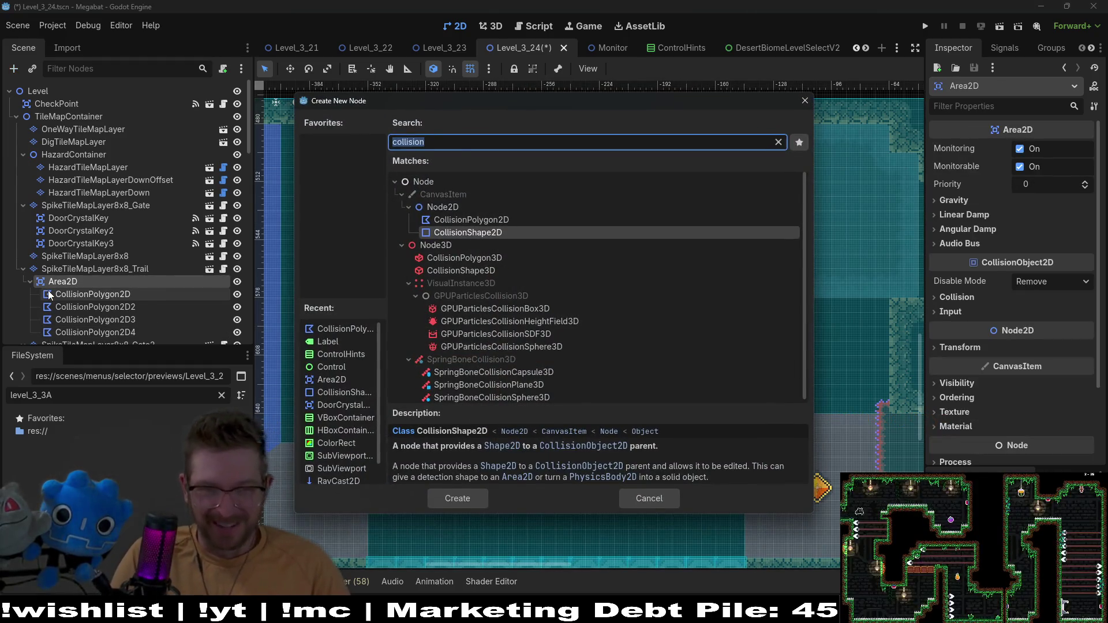
type("collis")
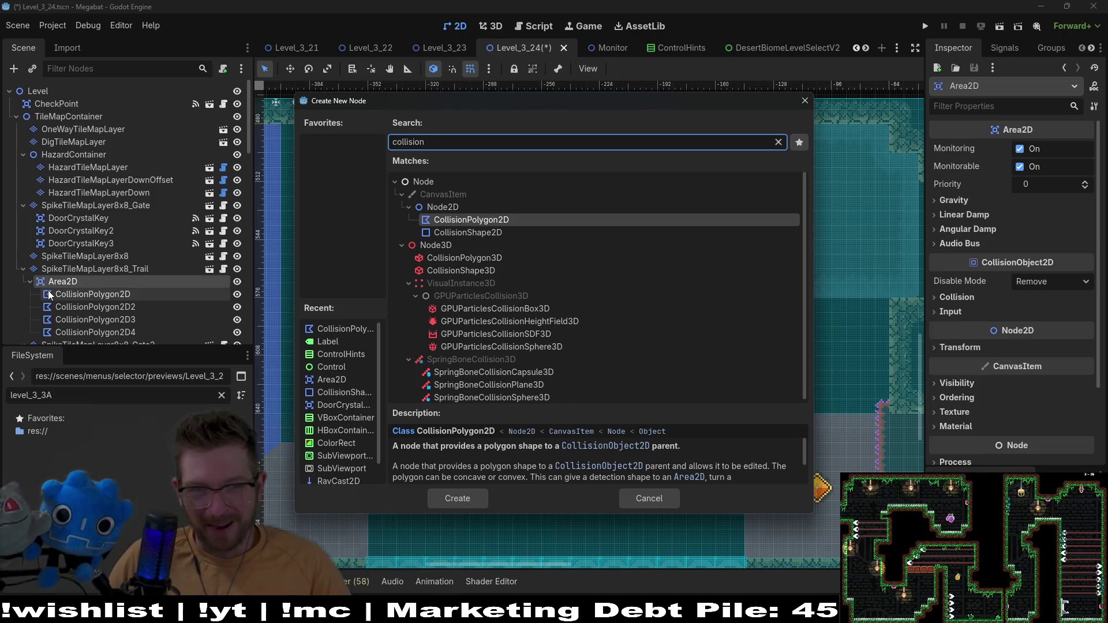
key("Down")
key("Up")
key("Return")
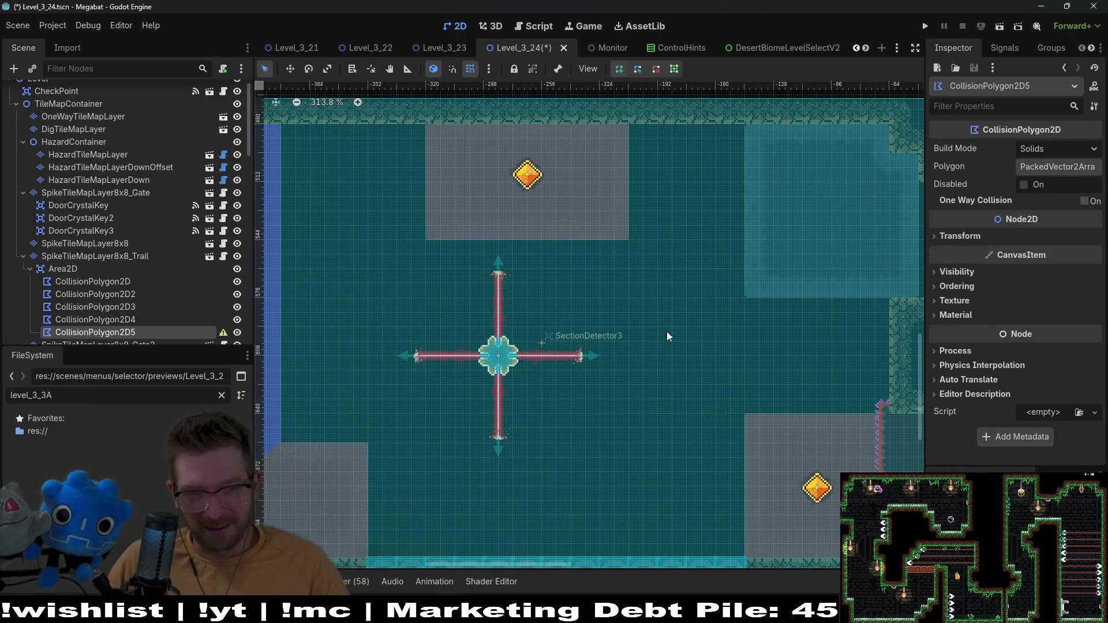
Draw the polygon's corners along the wall tiles of the upper-right section and close it
scroll(658, 324, "up", 3)
scroll(645, 312, "right", 4)
scroll(640, 239, "up", 8)
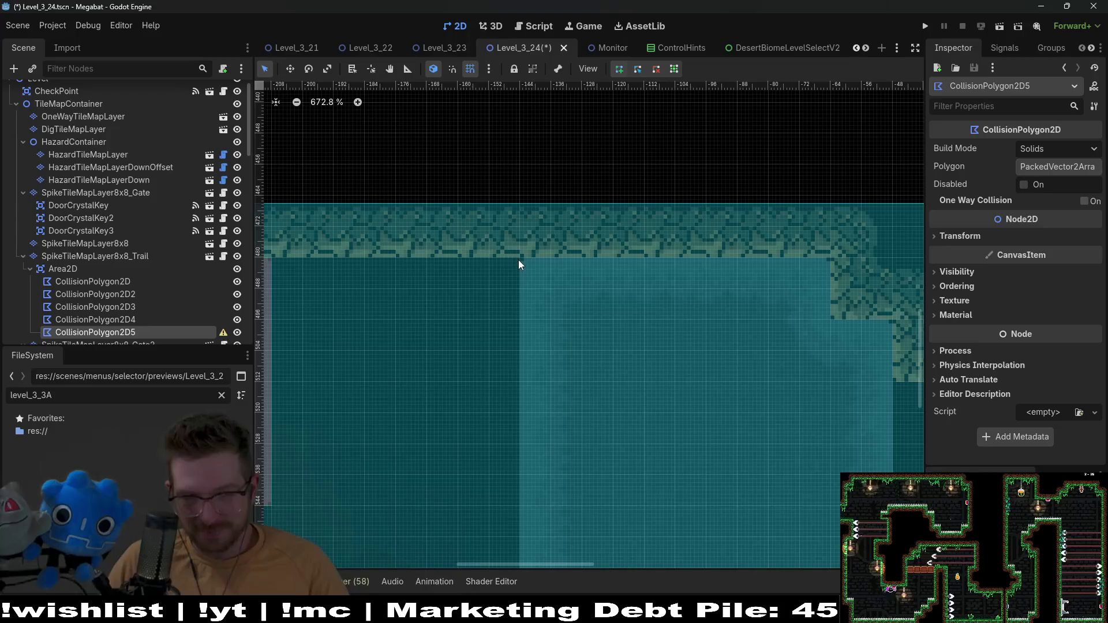
left_click(519, 258)
scroll(537, 271, "down", 4)
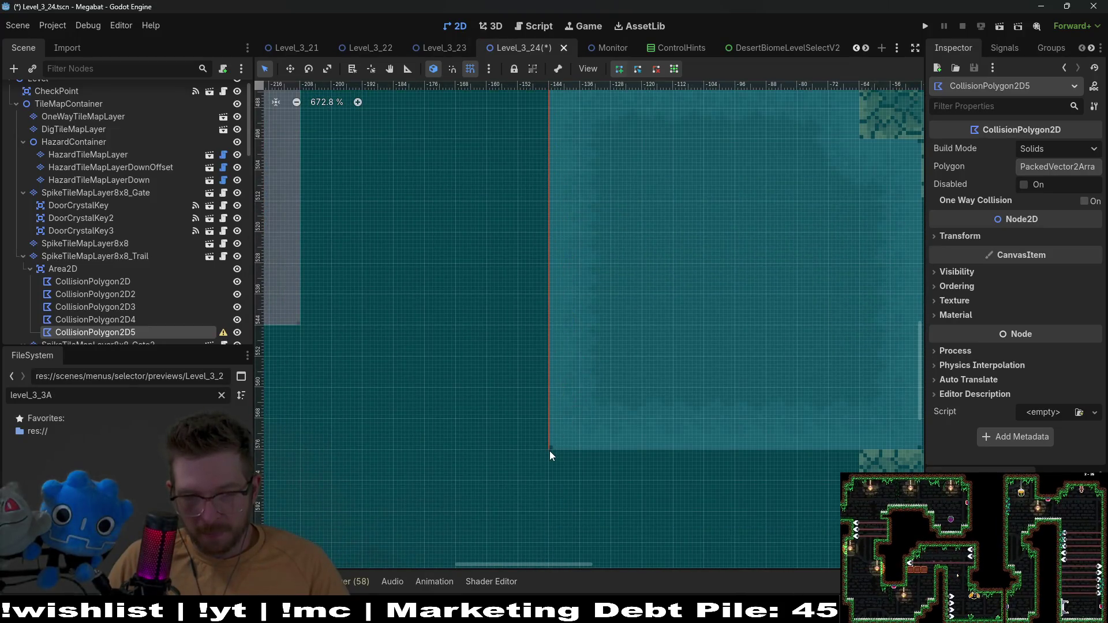
left_click(550, 449)
scroll(763, 404, "right", 6)
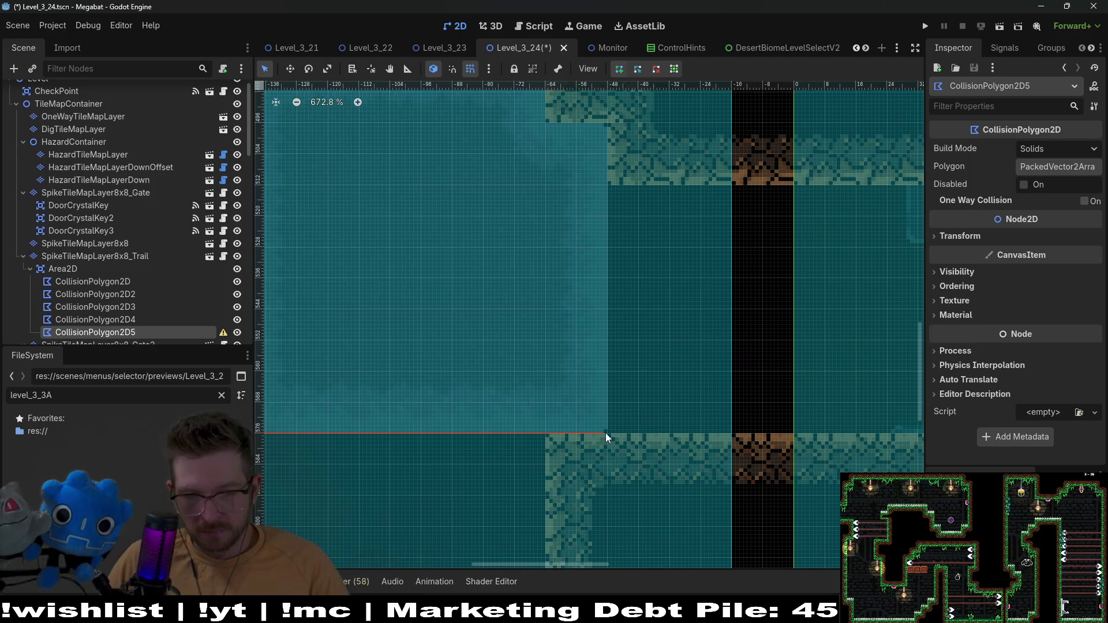
left_click(604, 433)
scroll(604, 362, "up", 4)
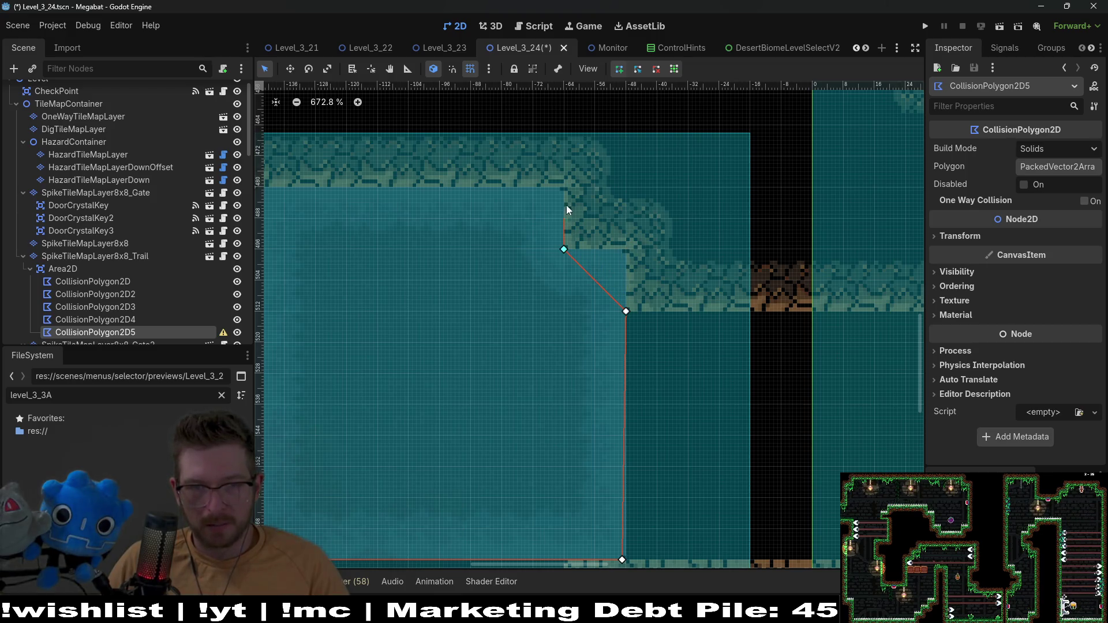
left_click(563, 187)
scroll(488, 208, "left", 5)
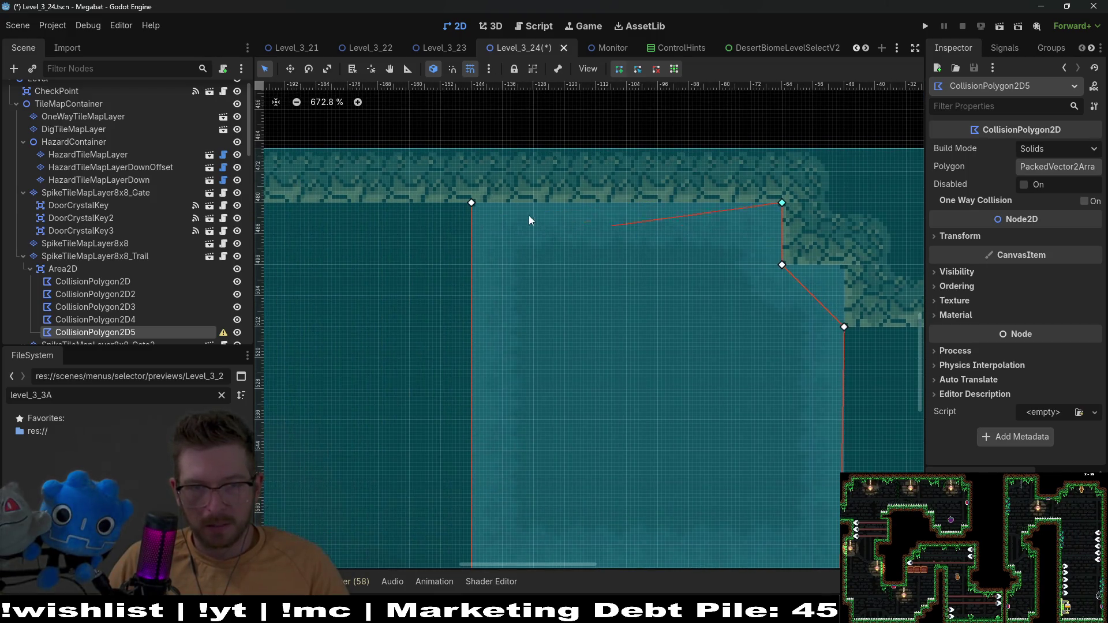
left_click(471, 203)
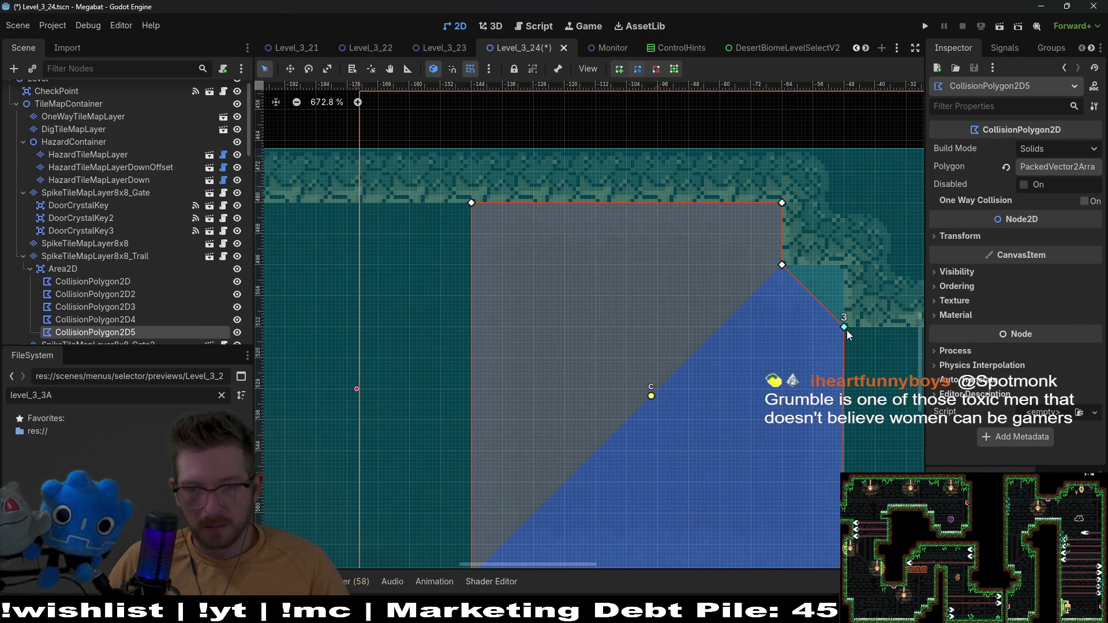
Drag the top-right and bottom-right vertices to square the polygon against the tile edges
left_click_drag(844, 327, 843, 264)
scroll(664, 282, "down", 5)
scroll(664, 283, "right", 3)
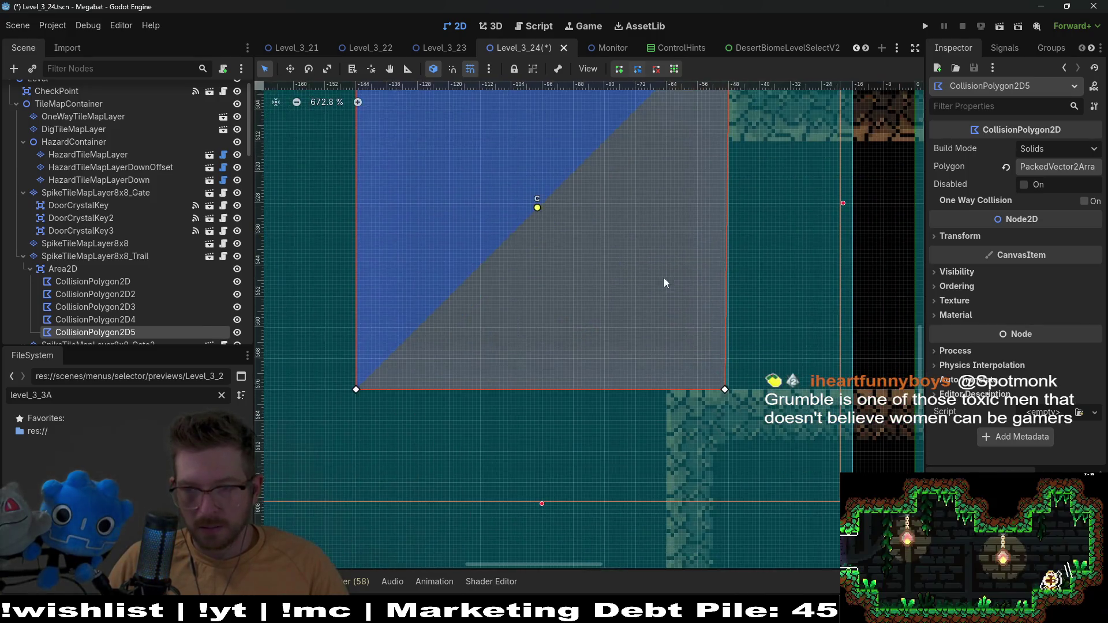
scroll(664, 283, "down", 3)
scroll(670, 323, "right", 4)
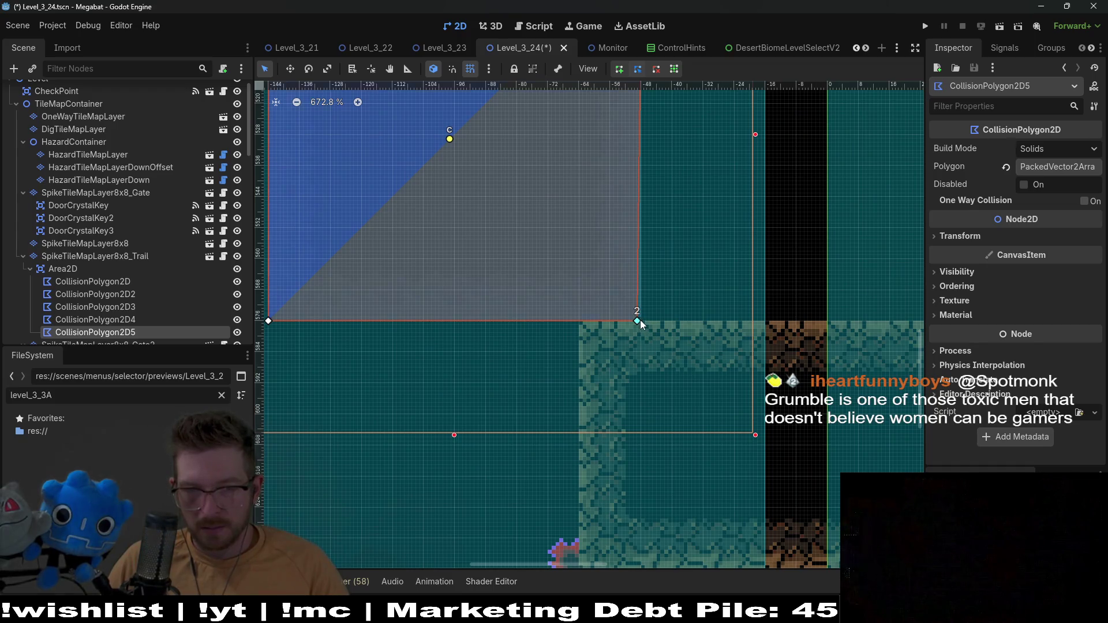
left_click_drag(640, 320, 641, 320)
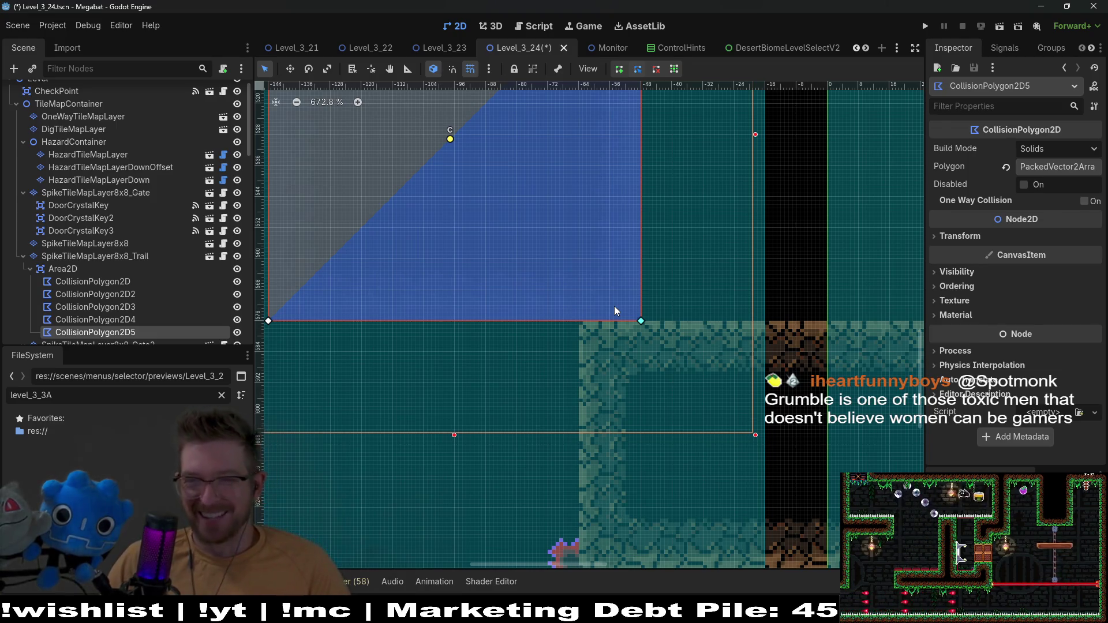
scroll(614, 307, "down", 5)
scroll(607, 303, "down", 2)
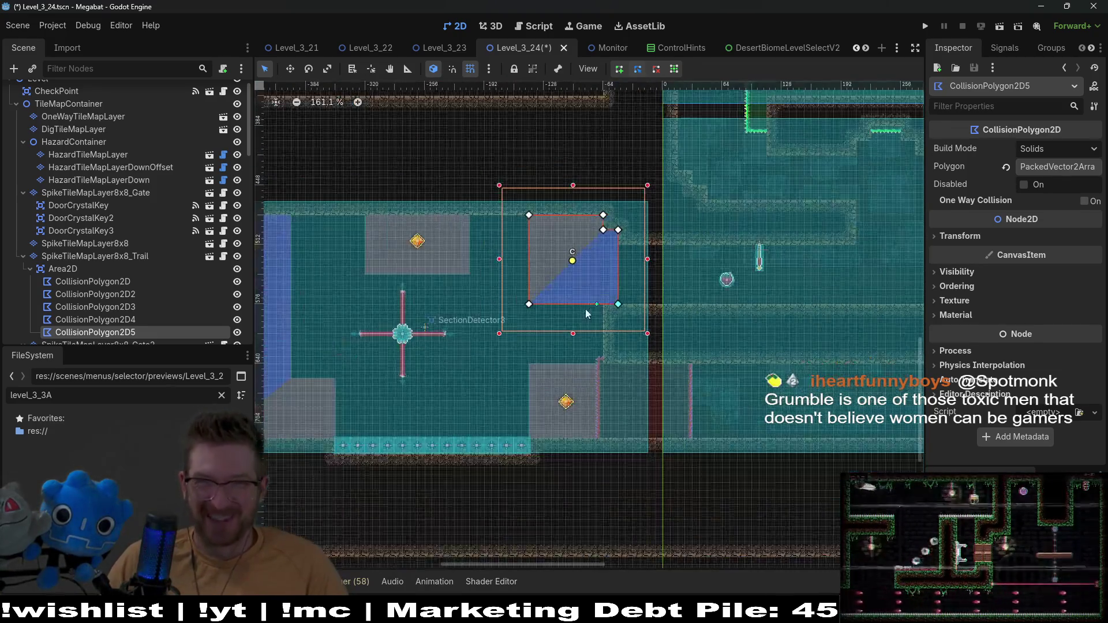
scroll(692, 297, "left", 3)
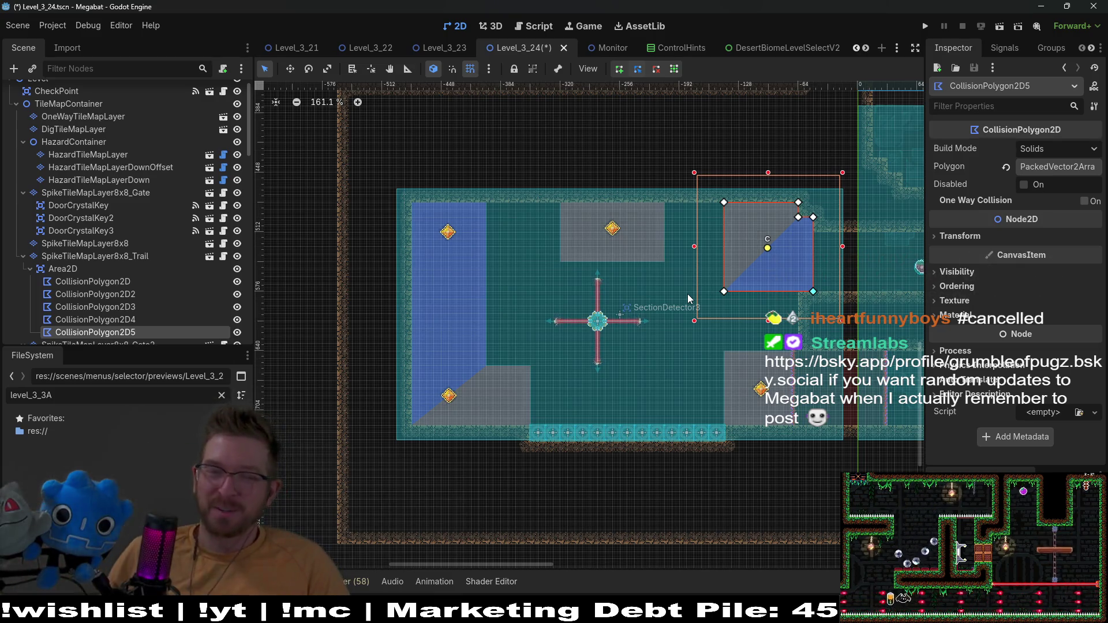
Save the scene, start the playtest, and fly the bat through the first rooms collecting fruit and gem
left_click(999, 26)
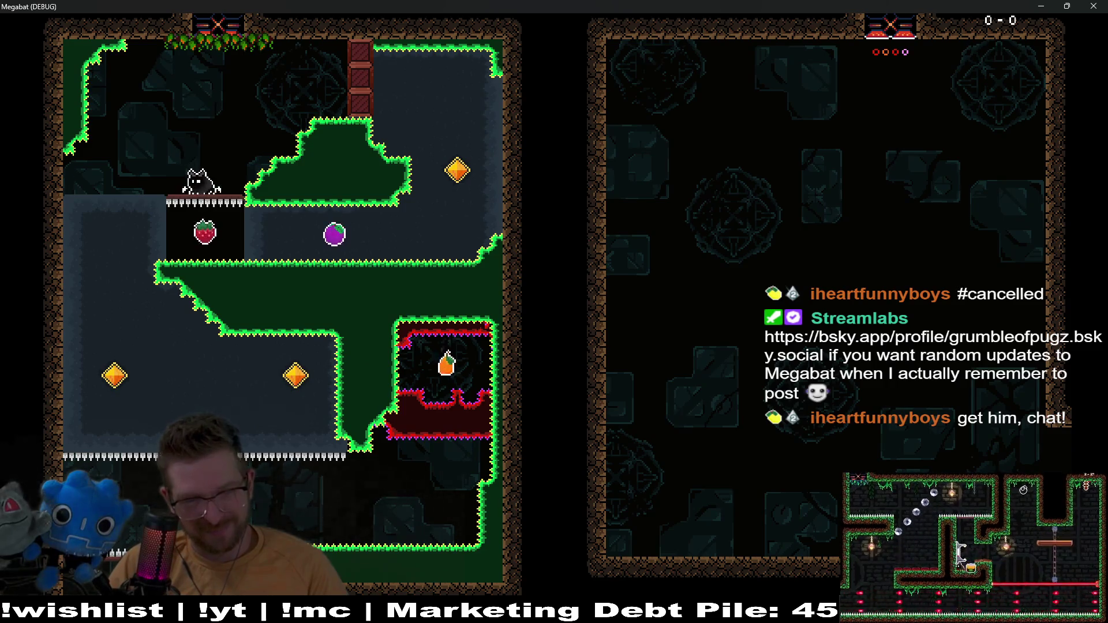
key("Right")
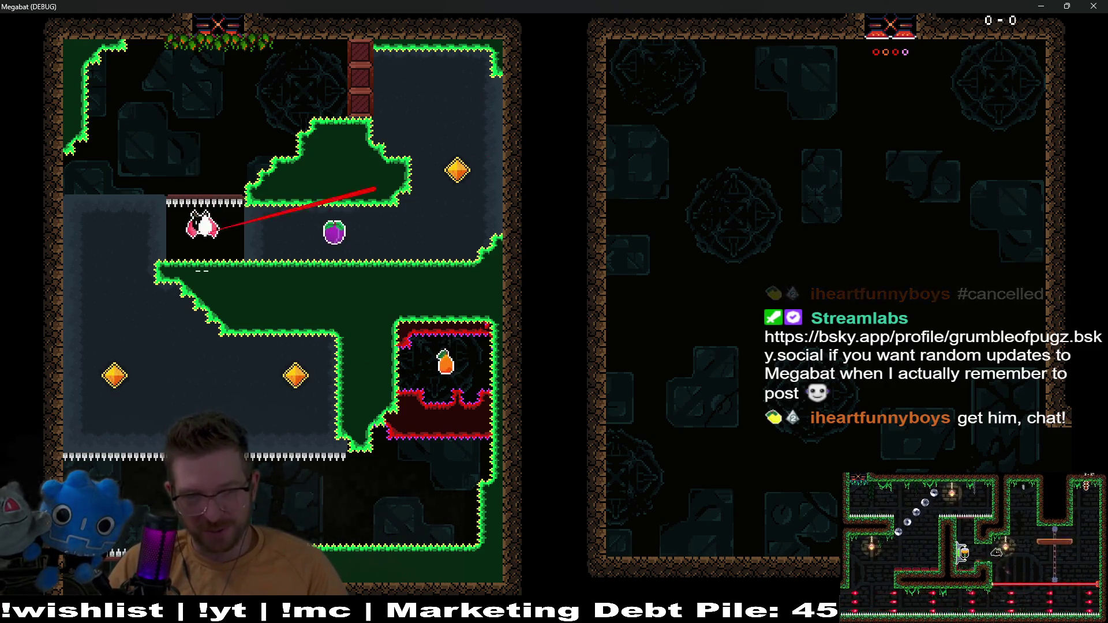
key("Left")
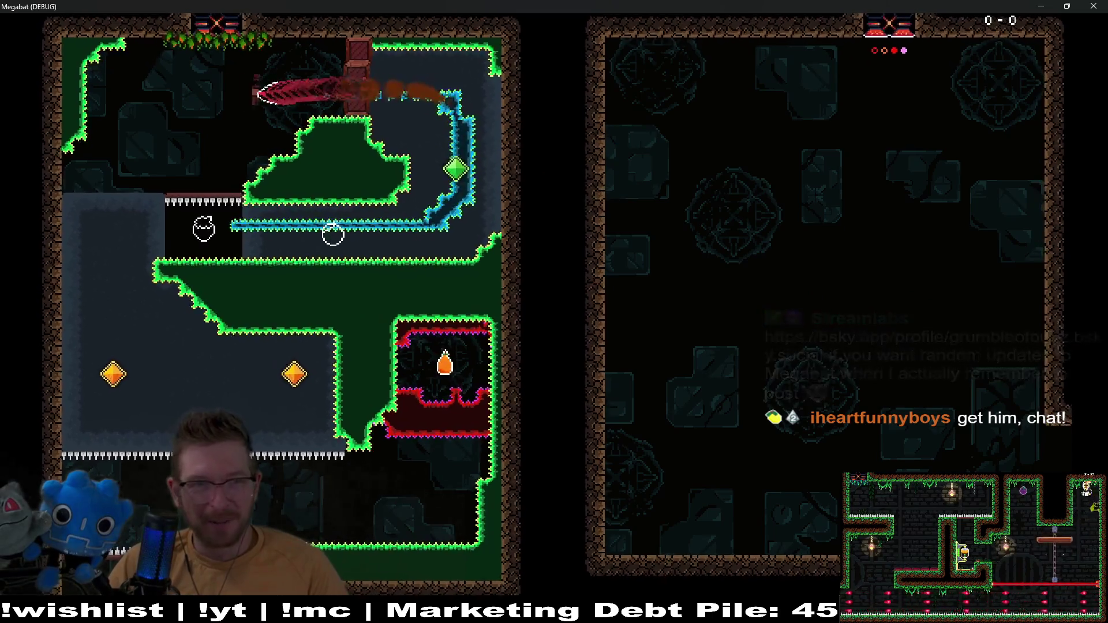
key("Down")
key("Right")
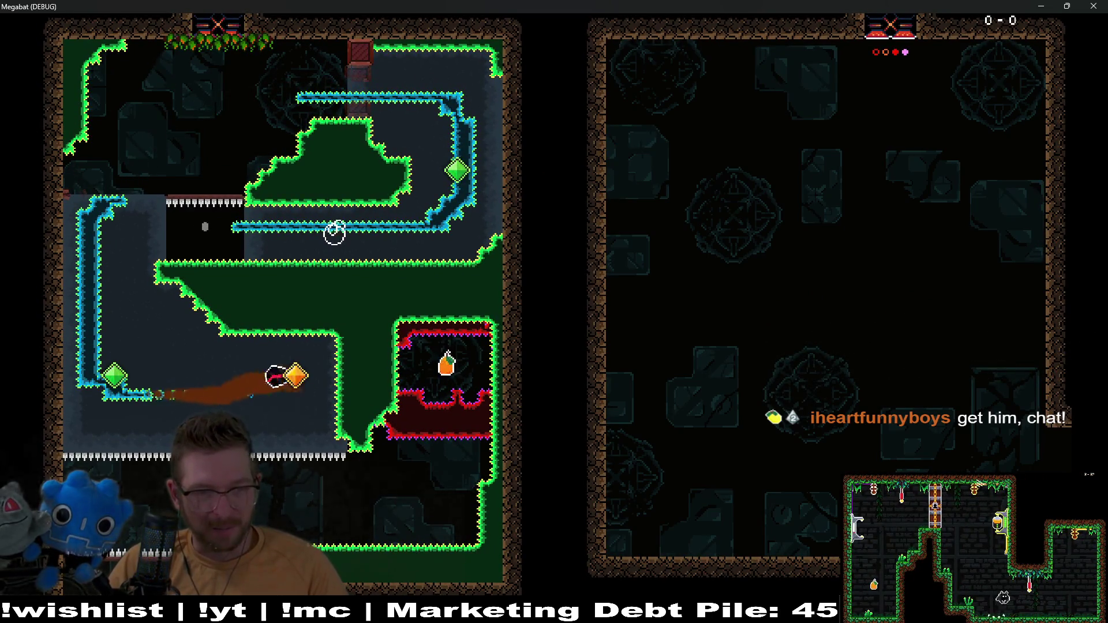
key("Down")
Fly the bat up to the carrot, along the ledge and corridor, into the laser room
key("Up")
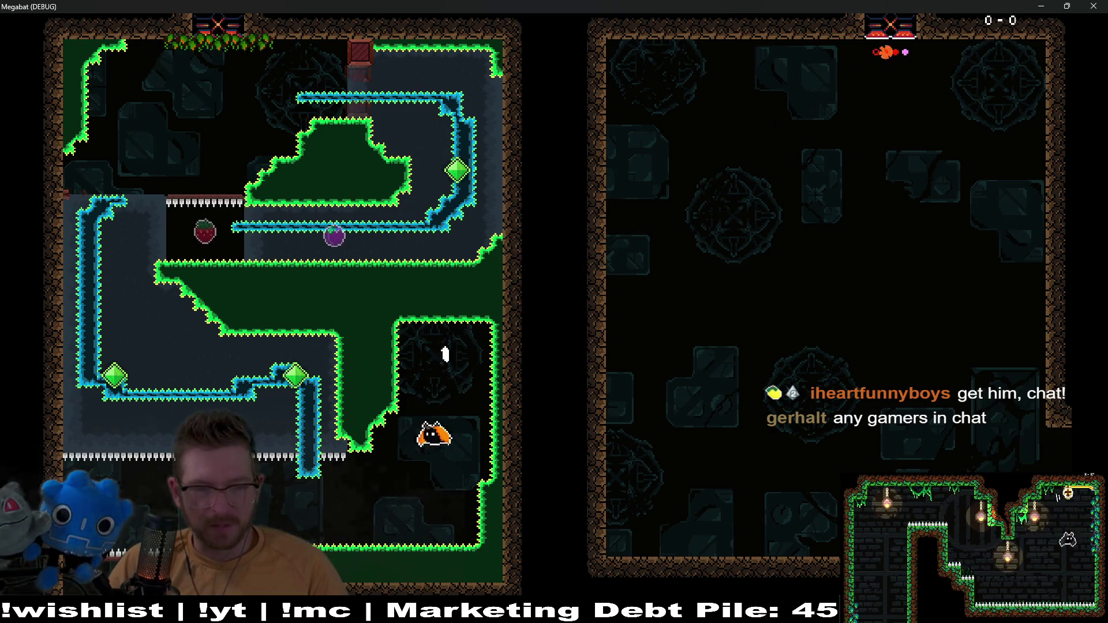
key("Left")
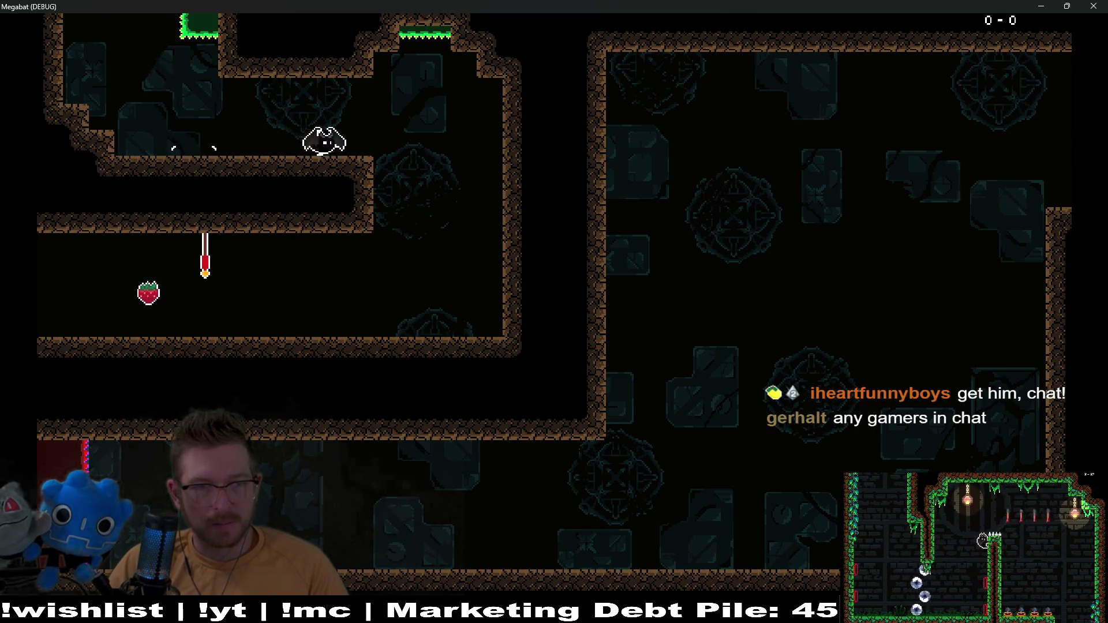
key("Left")
key("Right")
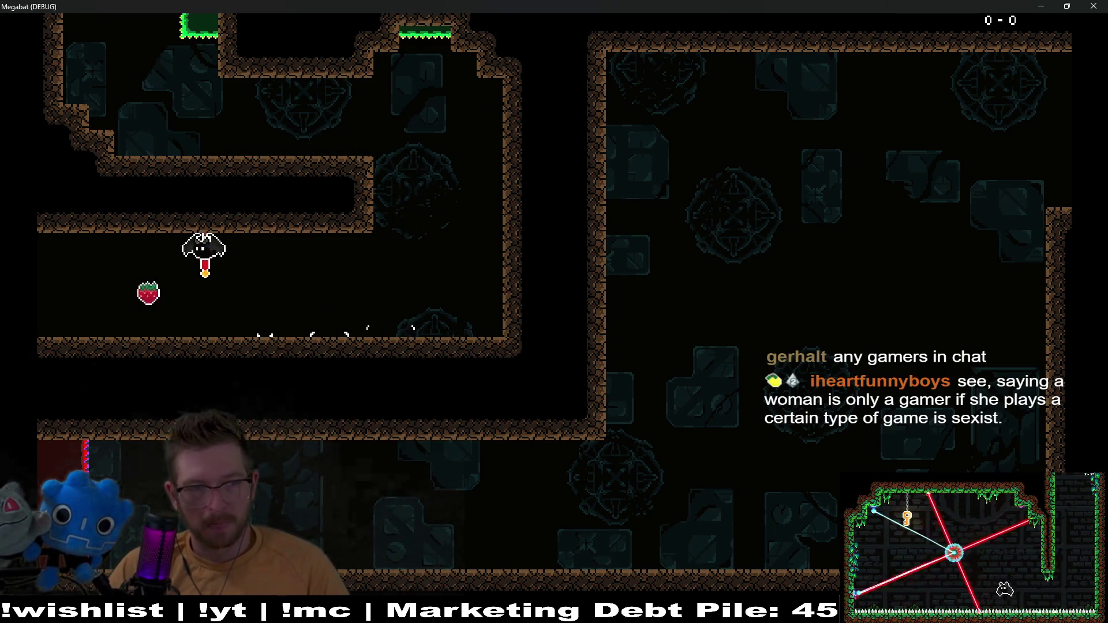
key("Left")
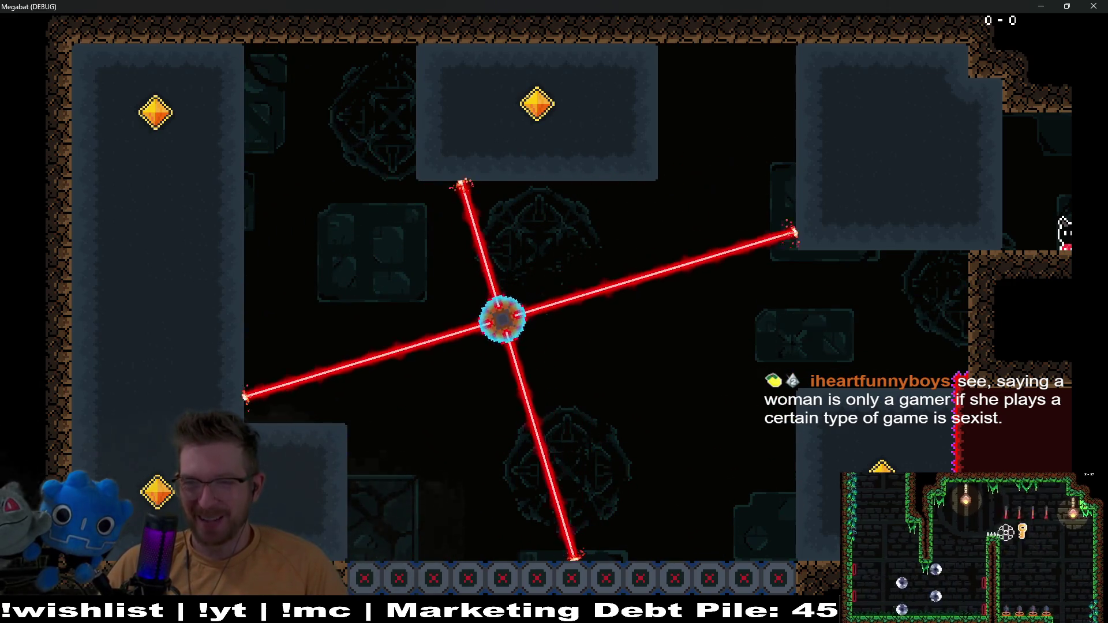
Take off from the right ledge, swoop through the block, and circle the top block for its gem
key("space")
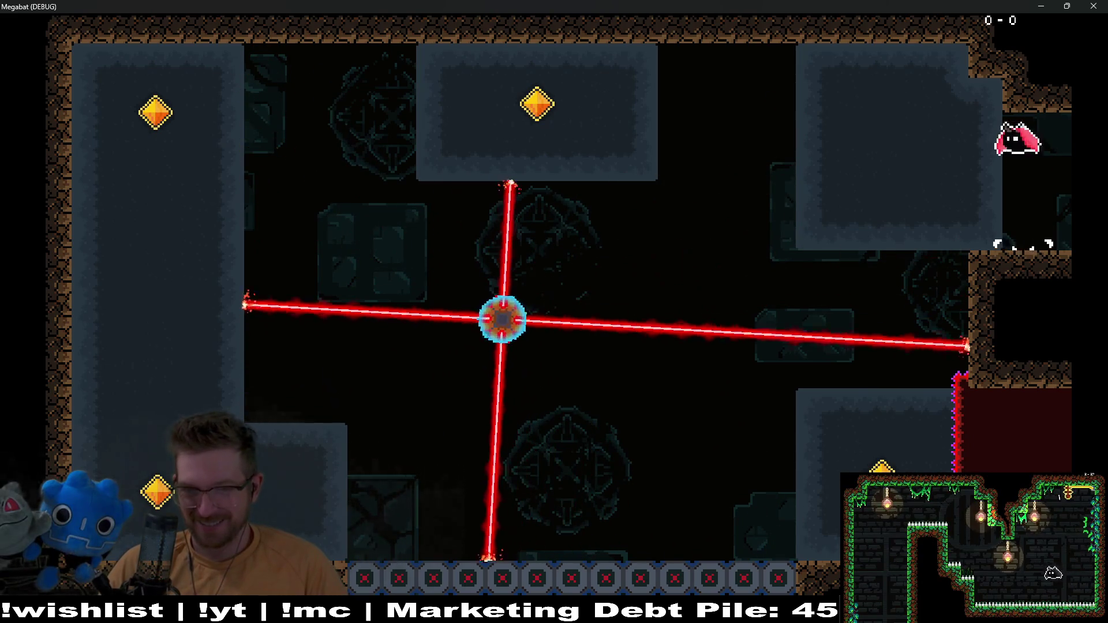
key("Down")
key("Left")
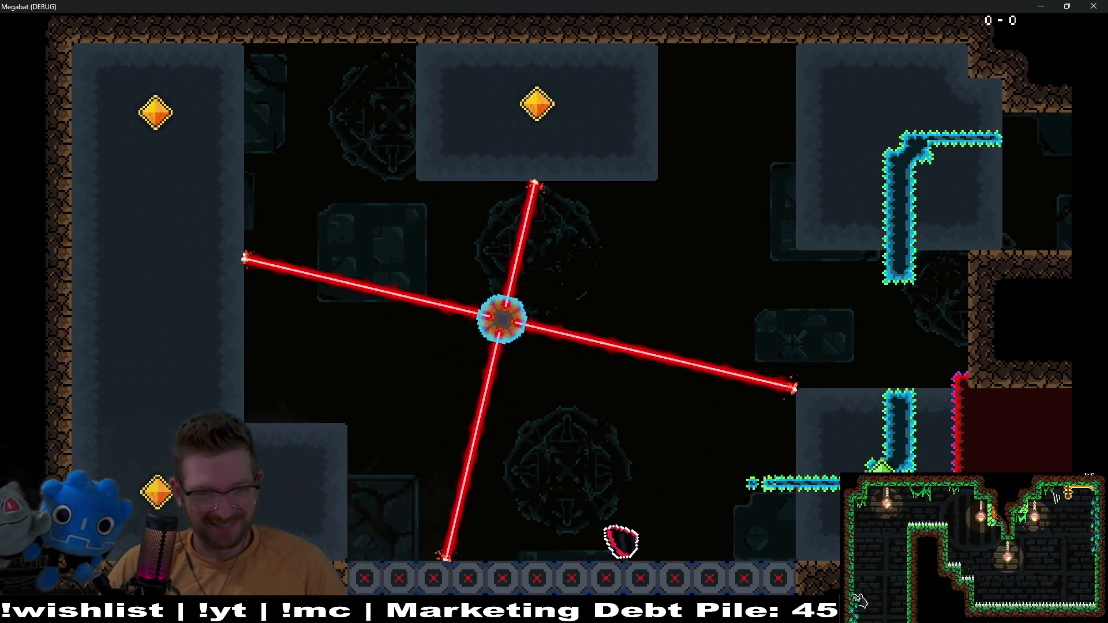
key("Up")
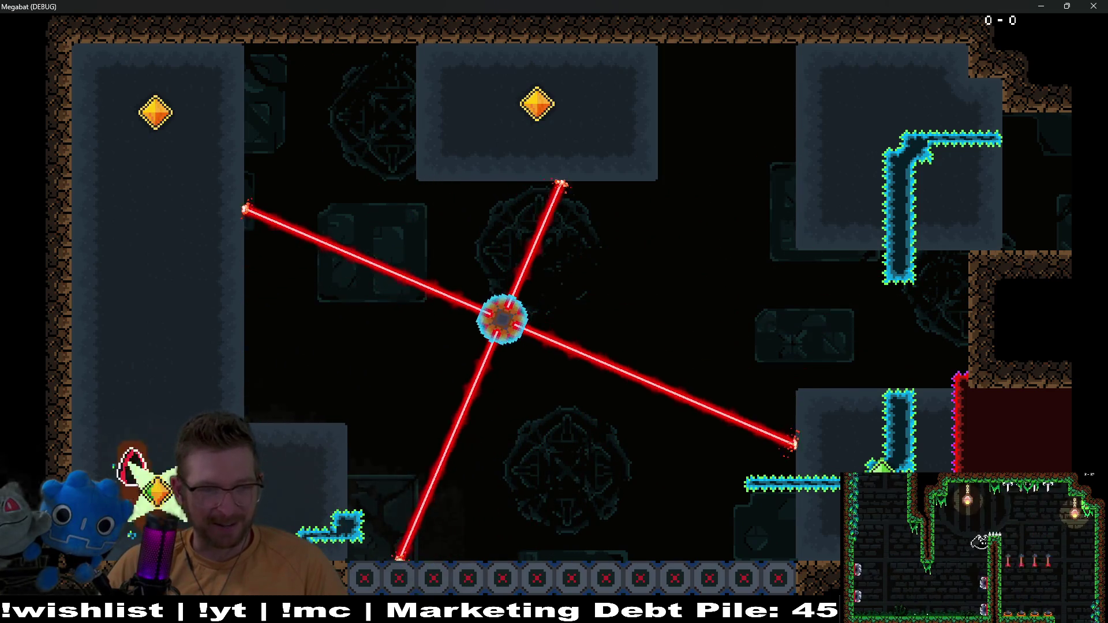
key("Right")
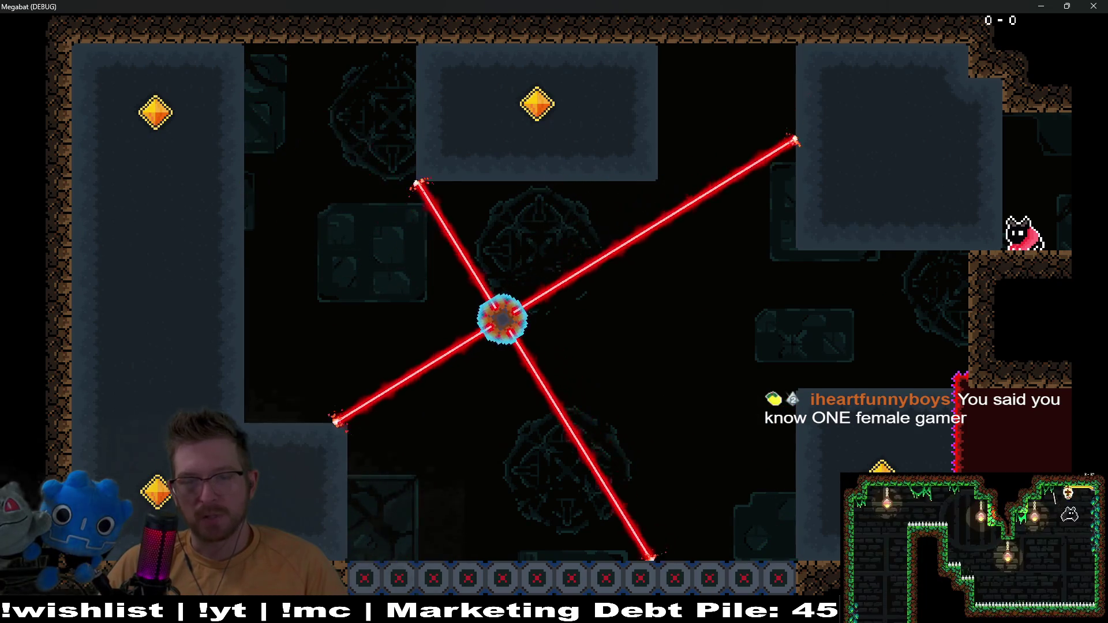
Fly a loop left along the floor, up the left wall to the top-left gem, and through the top block
key("Up")
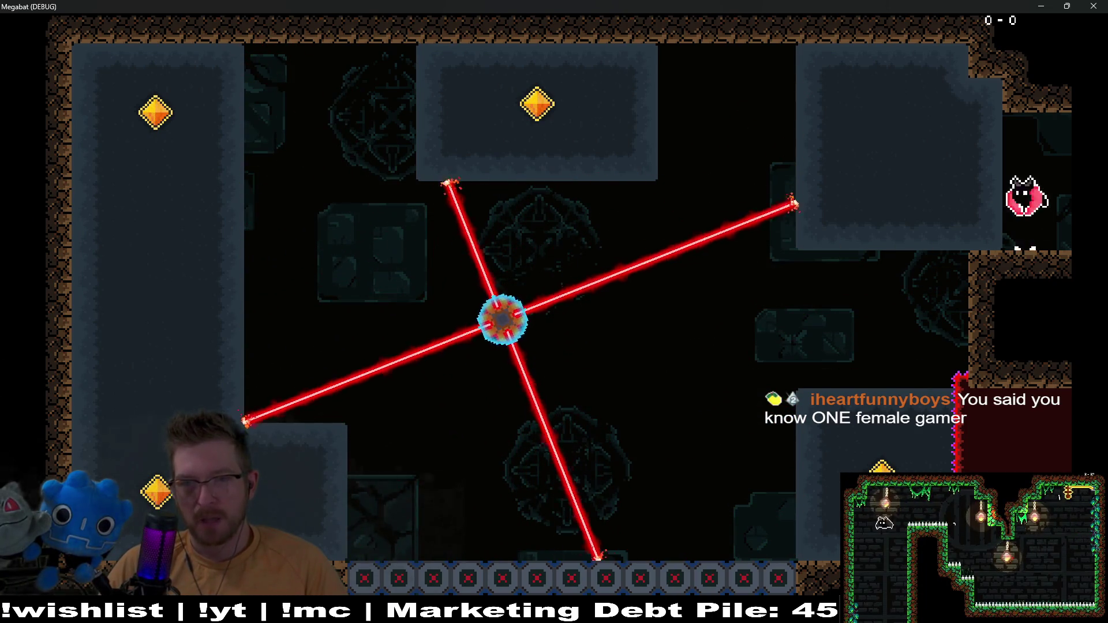
key("Left")
key("Down")
key("Left")
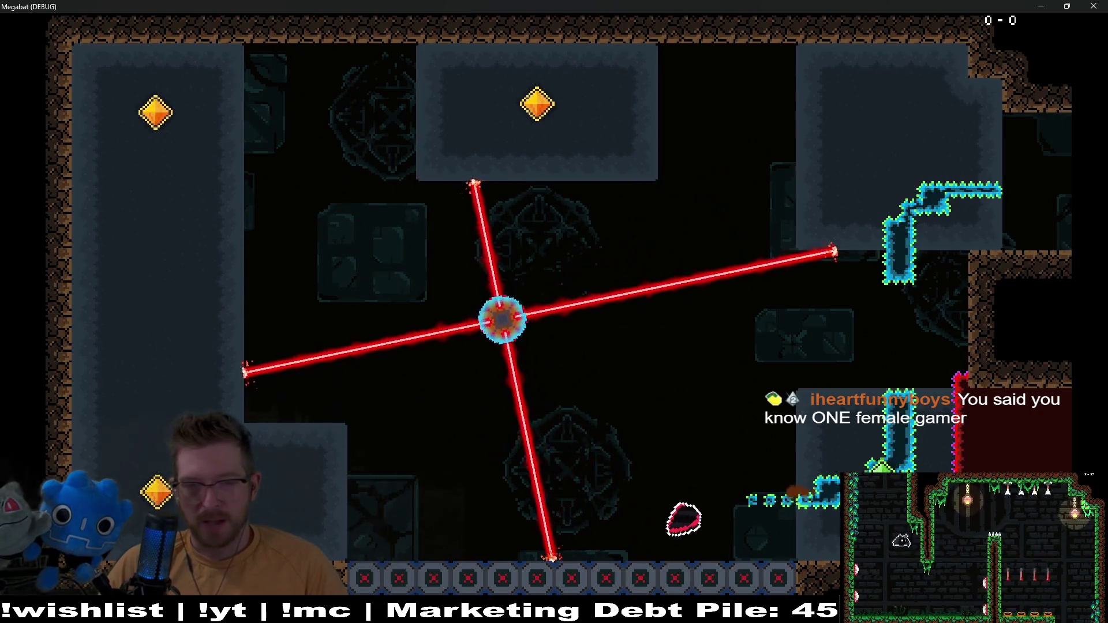
key("Up")
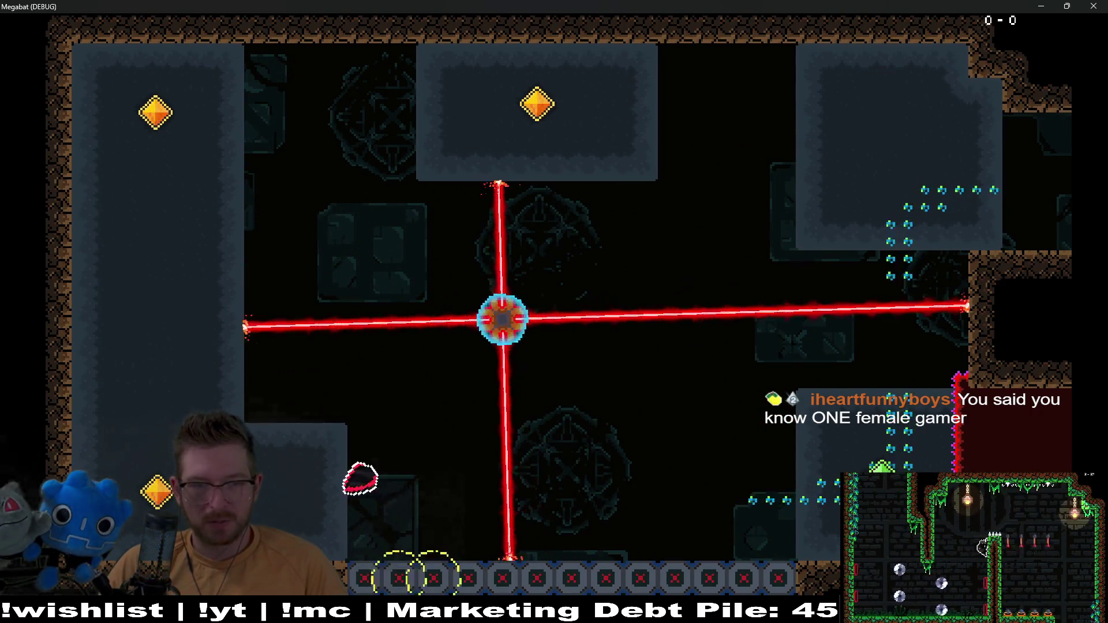
key("Up")
key("Right")
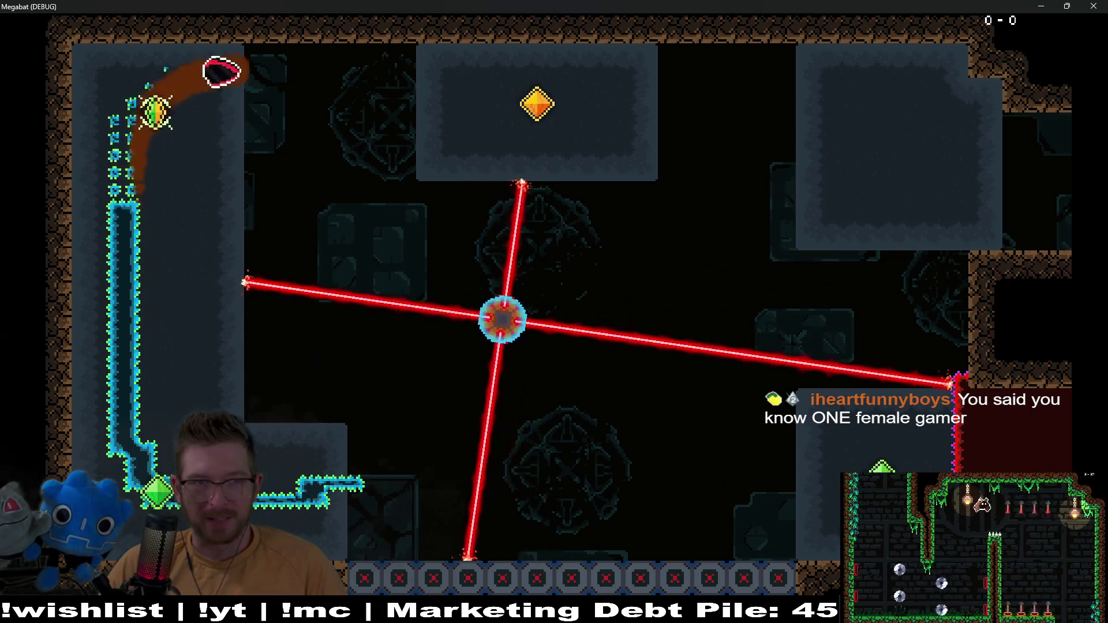
key("Up")
key("Left")
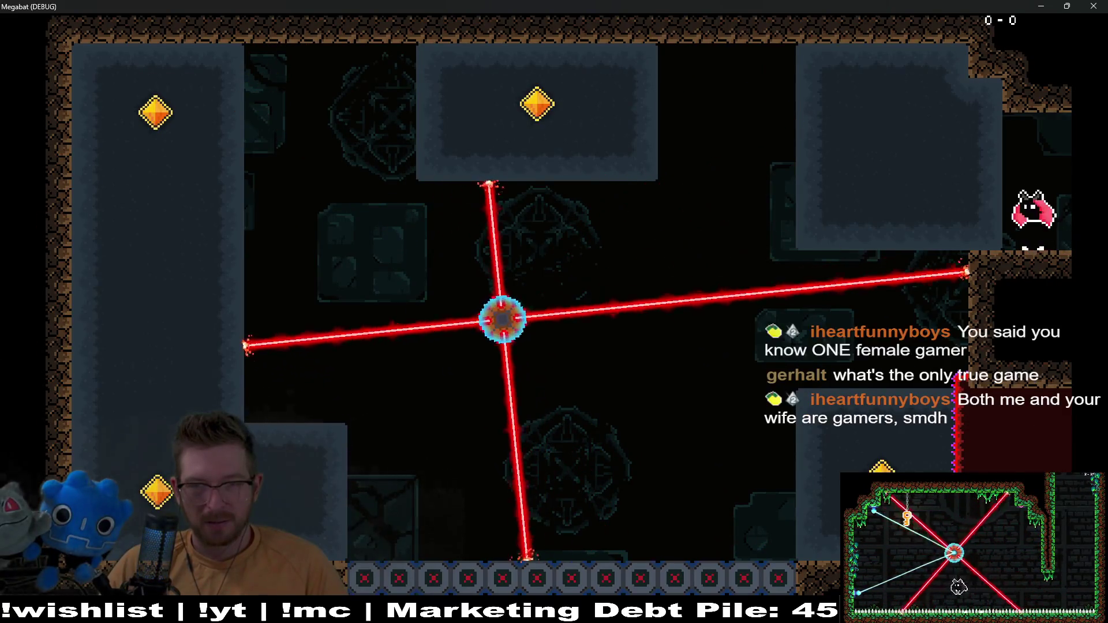
Re-enter the laser room from the checkpoint, dive down the right side, and circle back along the top
key("Left")
key("Down")
key("Left")
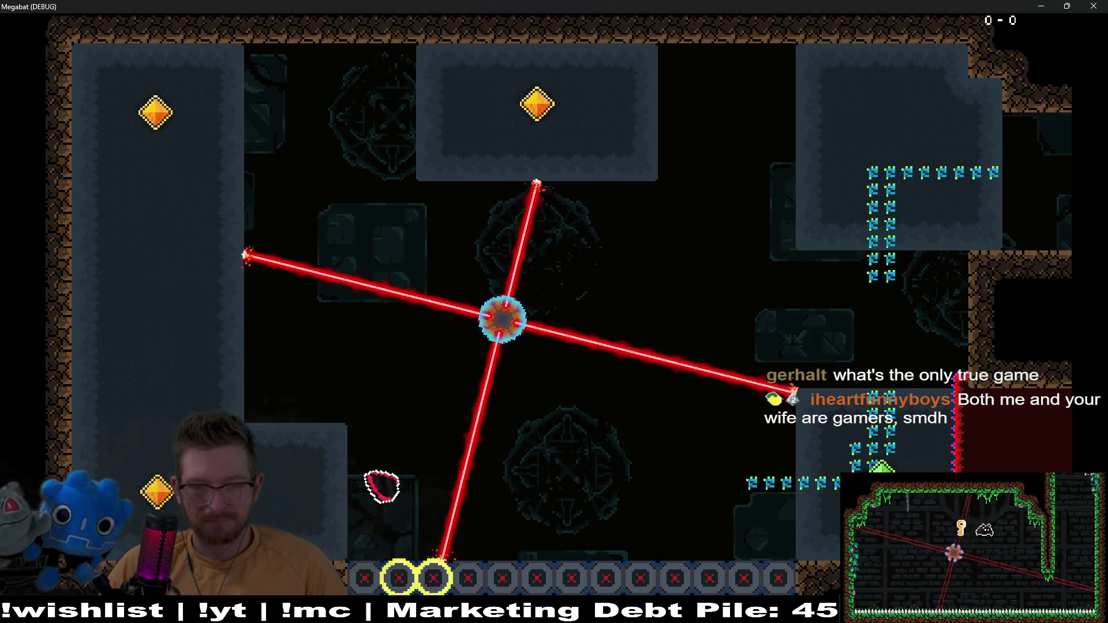
key("Up")
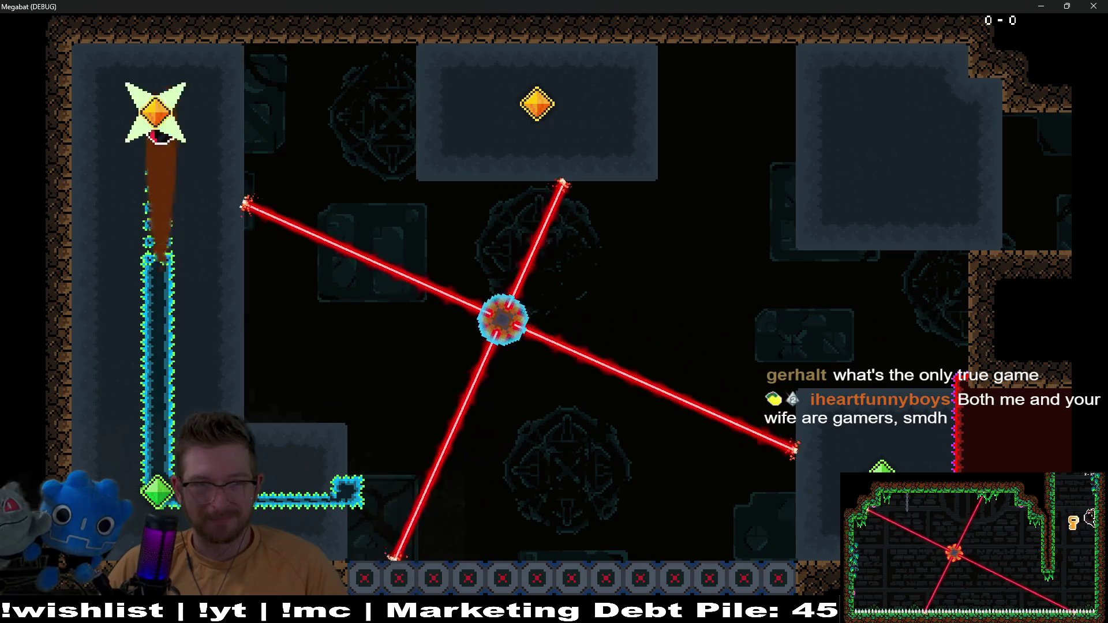
key("Right")
key("Up")
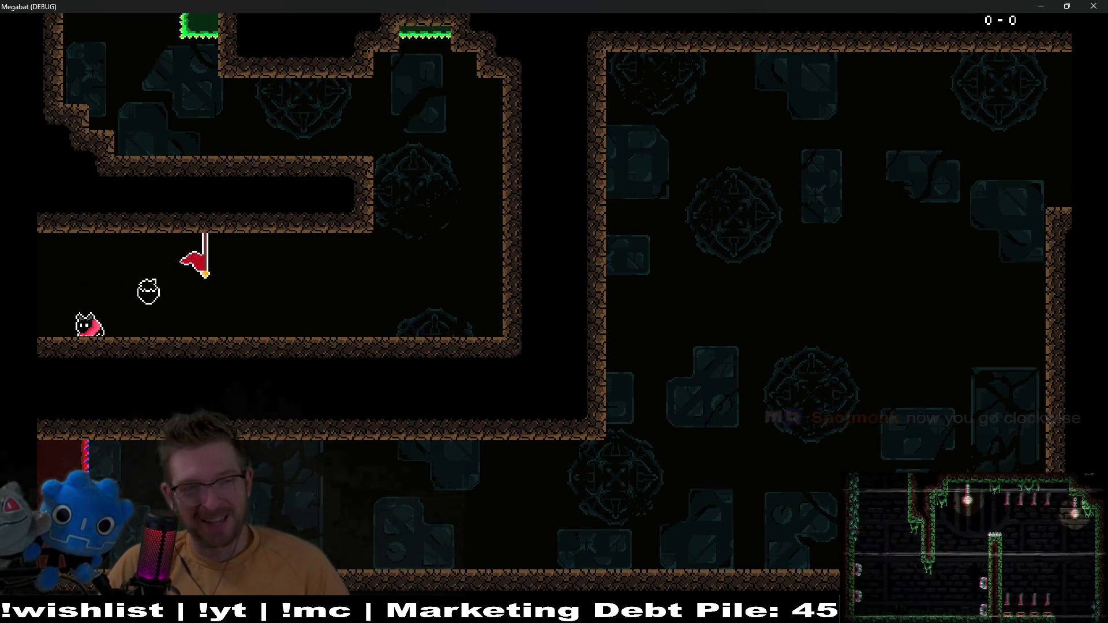
Fly across the lower room, up the left wall past the lower-left gem, and dig into the top-middle crystal block
key("Left")
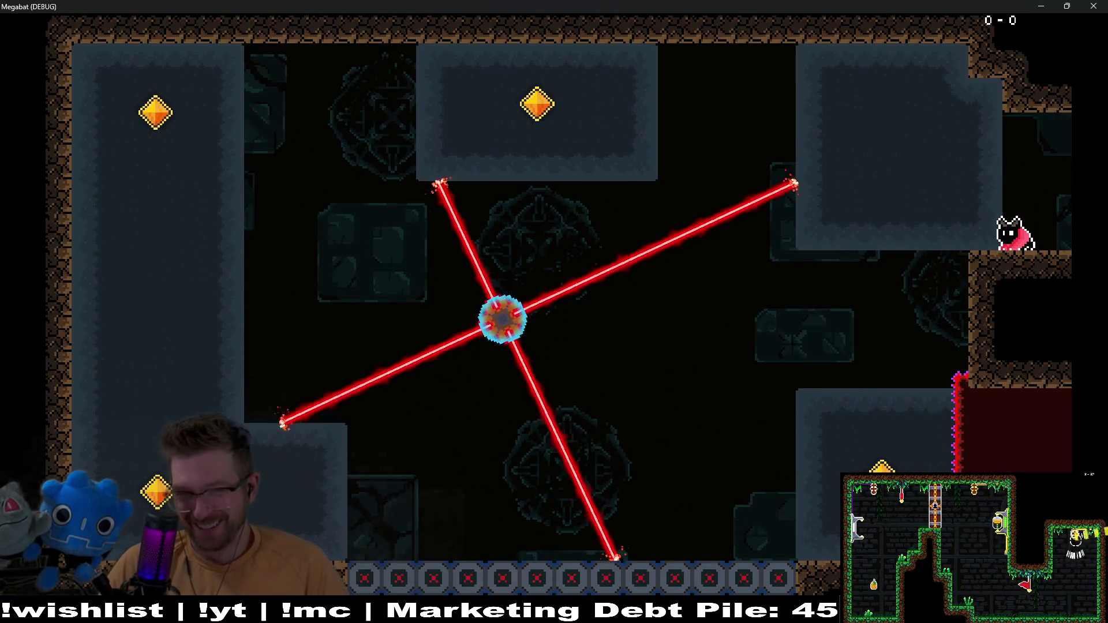
key("Up")
key("Left")
key("Down")
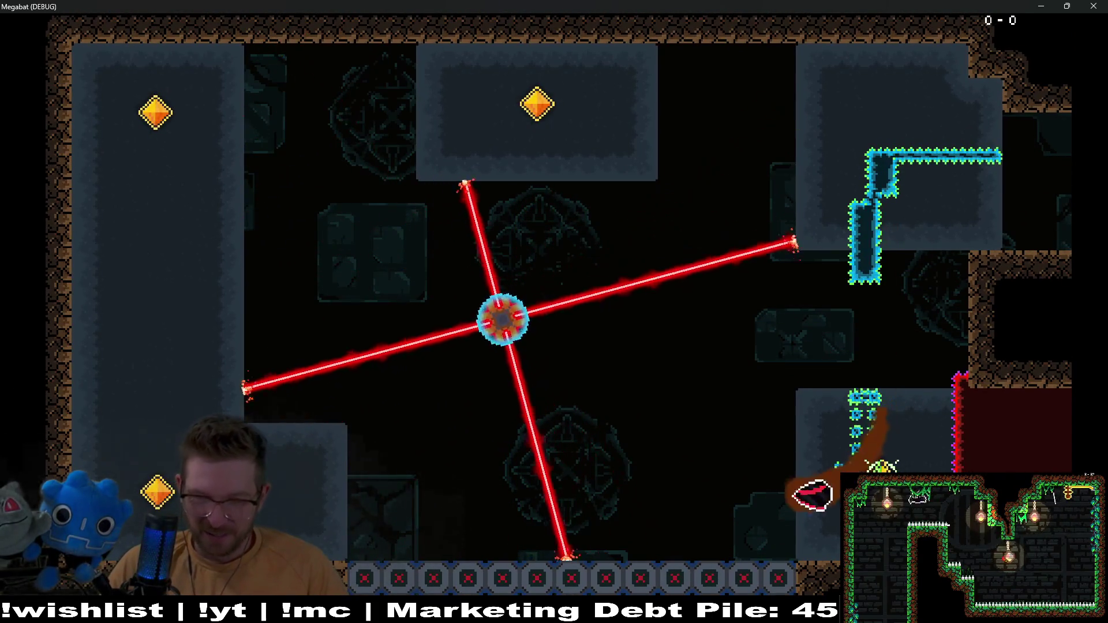
key("Left")
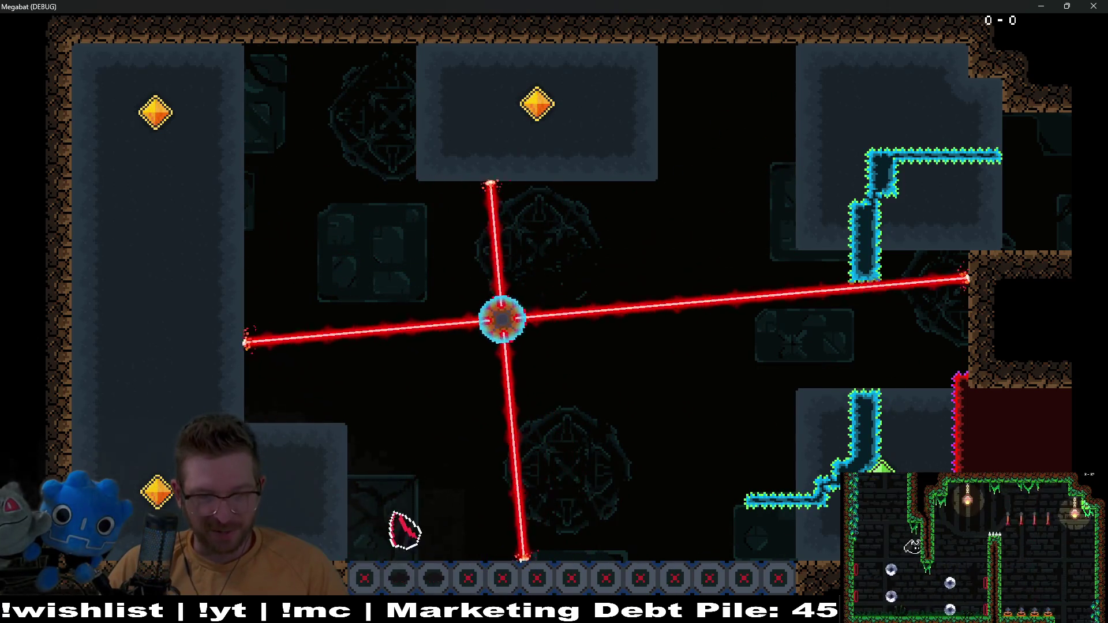
key("Left")
key("Up")
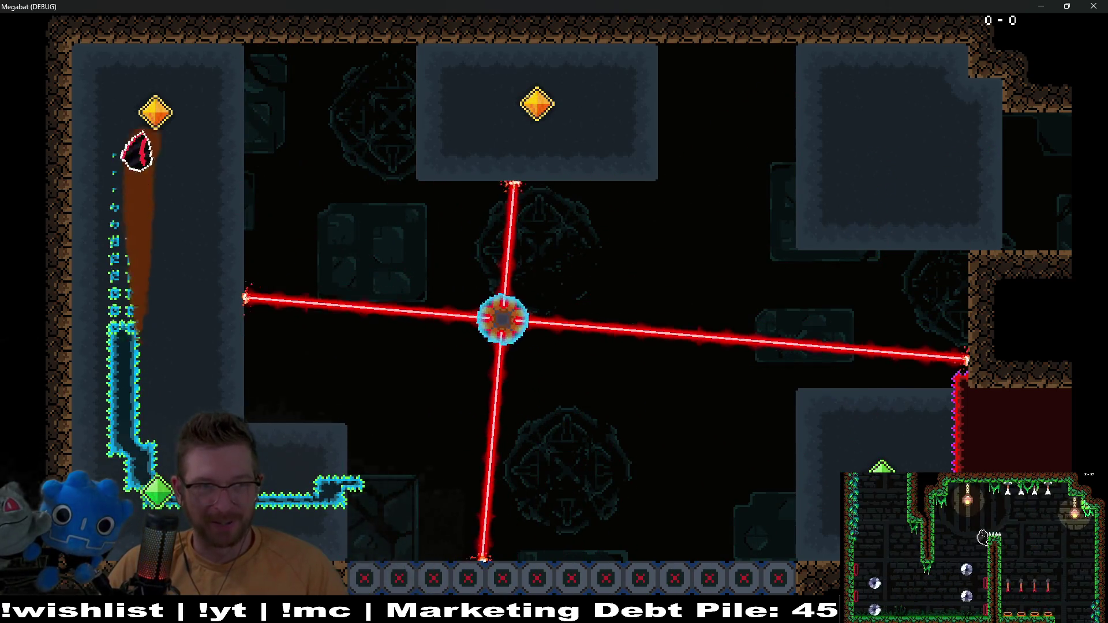
key("Right")
key("Up")
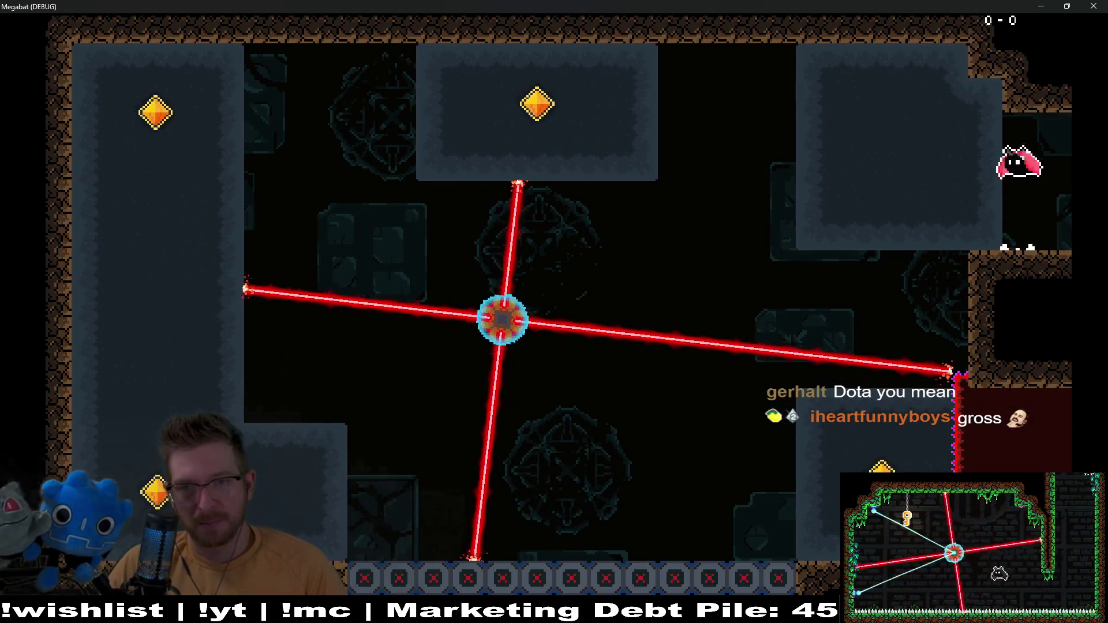
Dive through the upper-right block, weave left between blocks, climb the left wall, and grab the orange gem
key("Up")
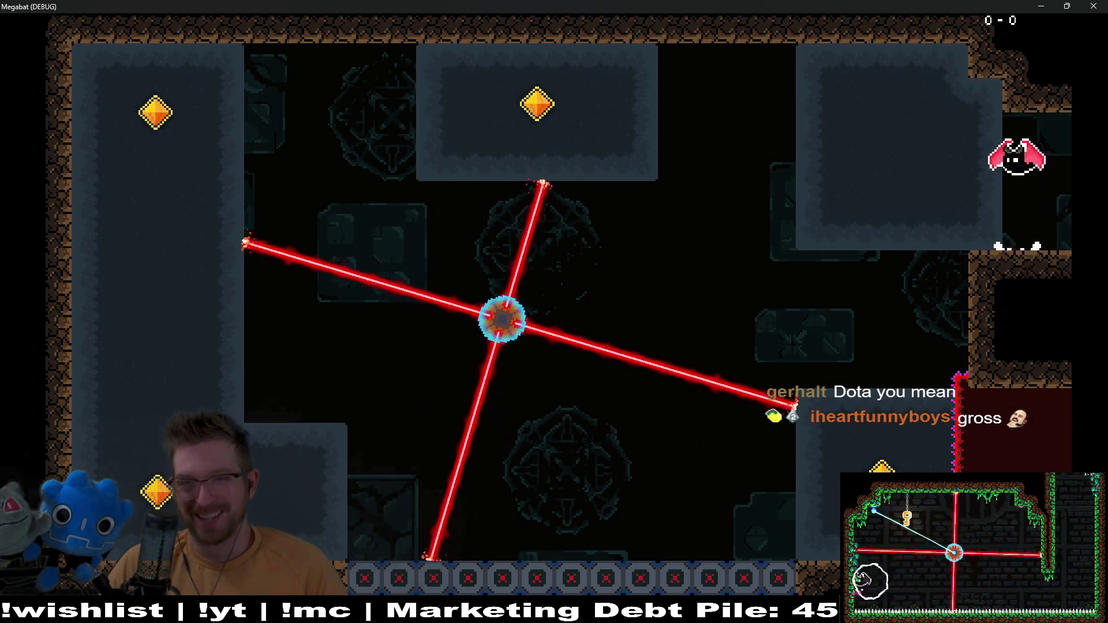
key("Left")
key("Down")
key("Left")
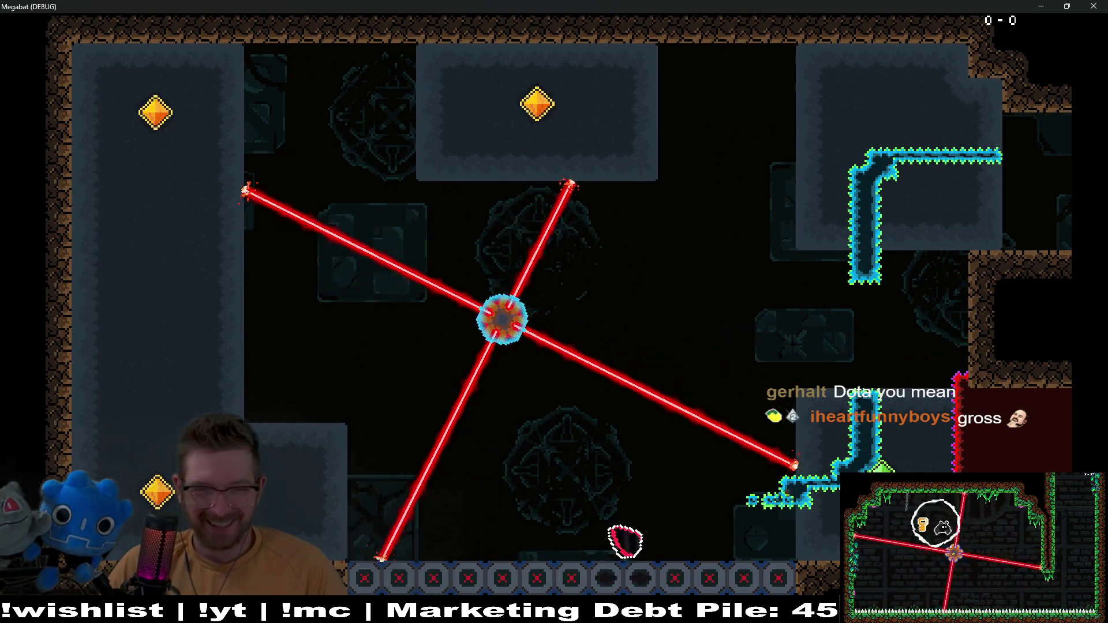
key("Up")
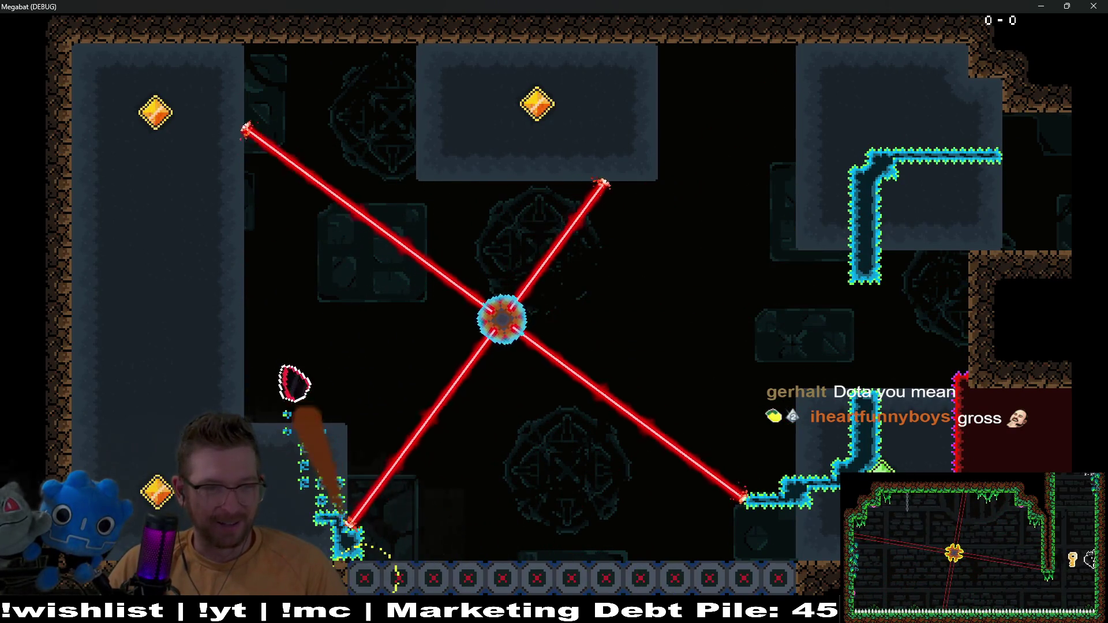
key("Left")
key("Down")
key("Up")
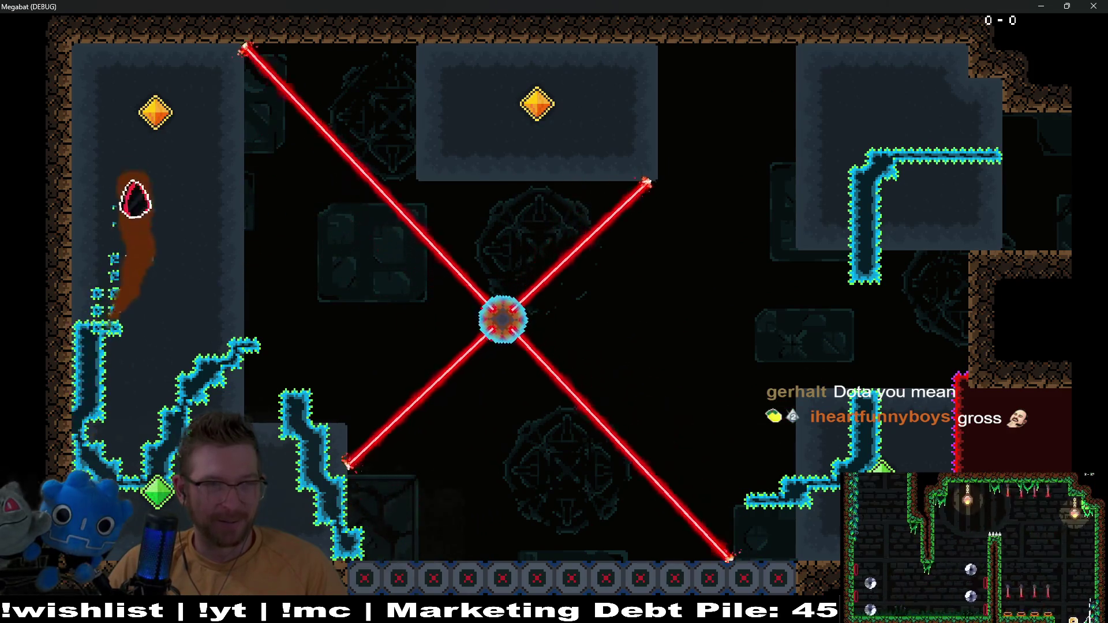
key("Right")
key("Down")
key("Up")
key("Right")
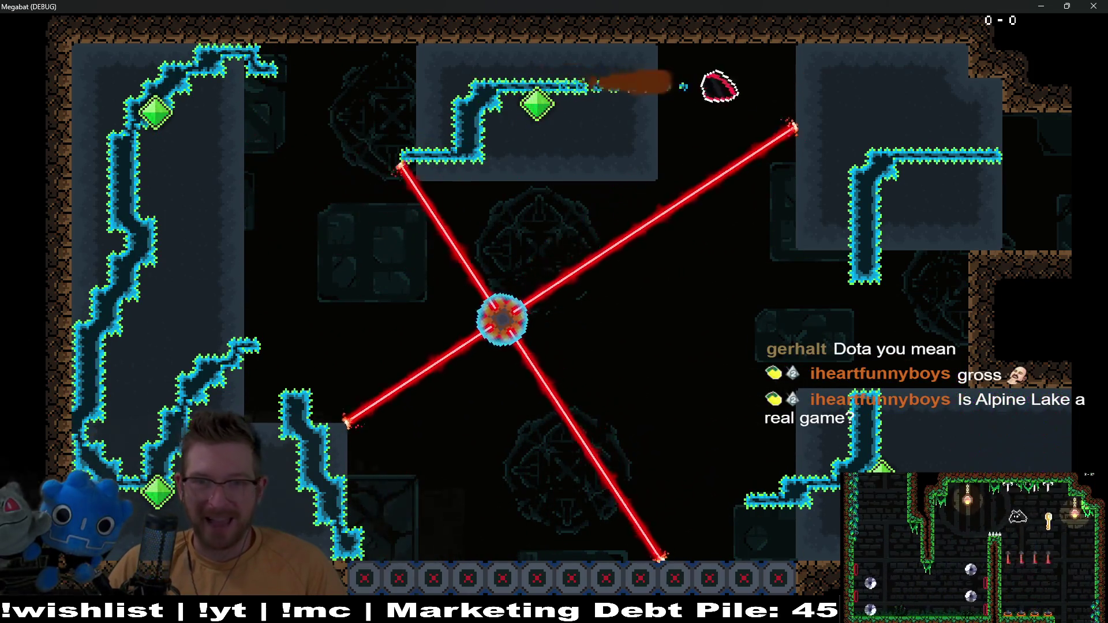
key("Down")
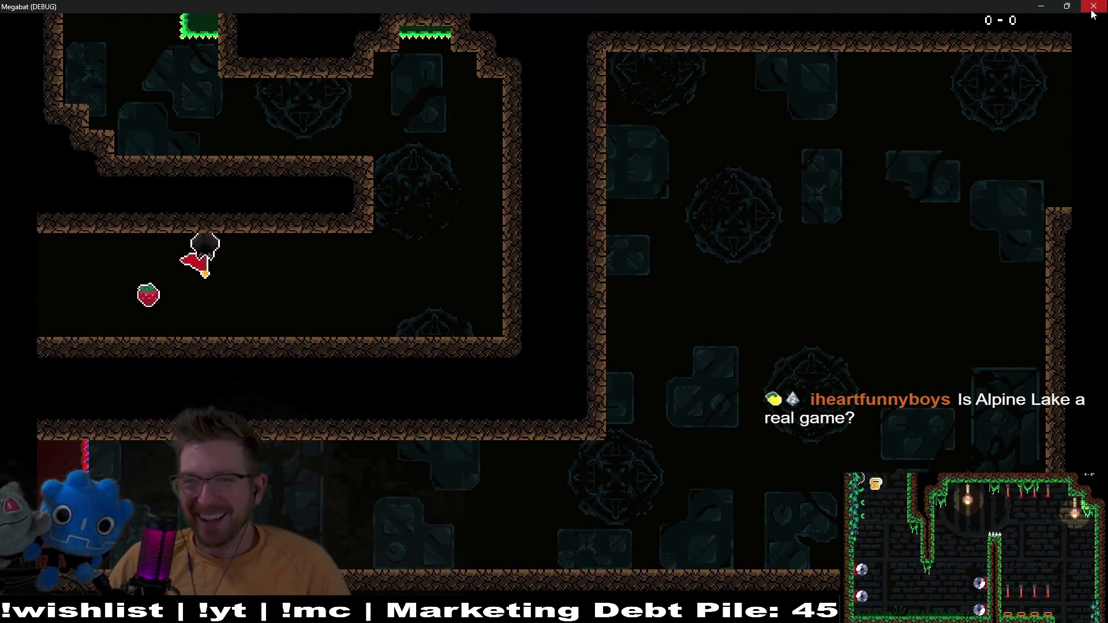
Close the Megabat debug window and select SpikeTileMapLayer8x8_Trail in the Scene dock
left_click(1093, 8)
scroll(711, 404, "down", 3)
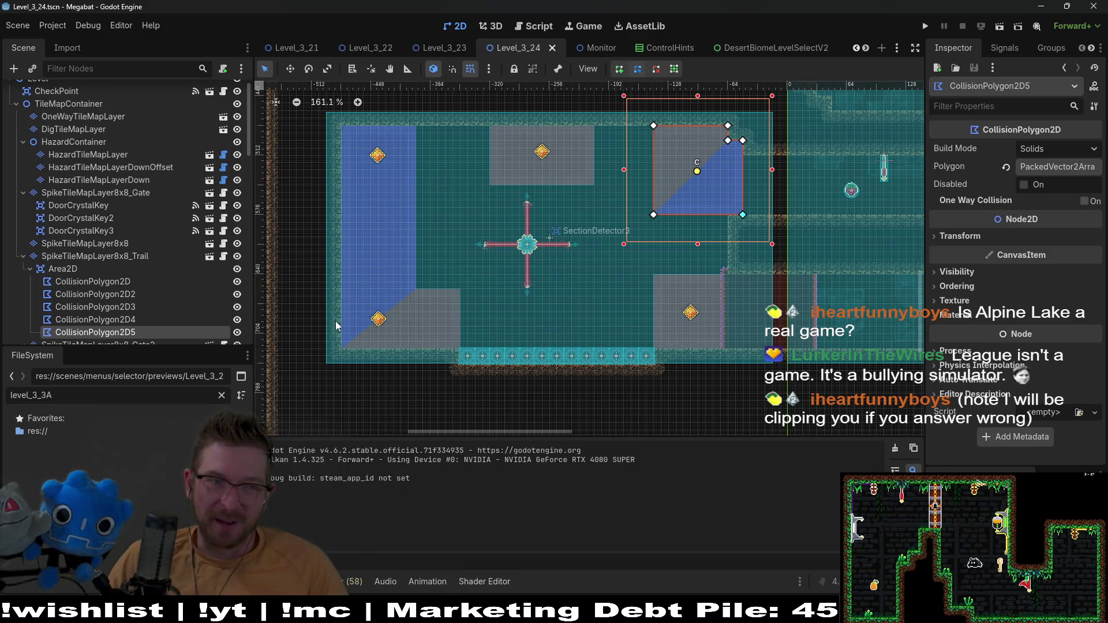
left_click(95, 255)
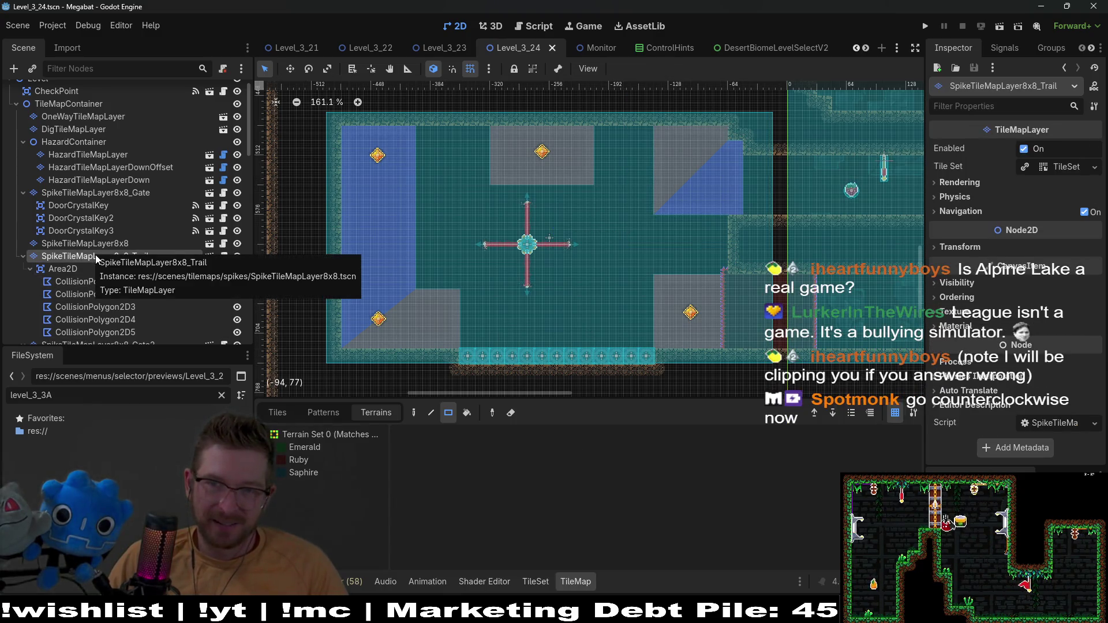